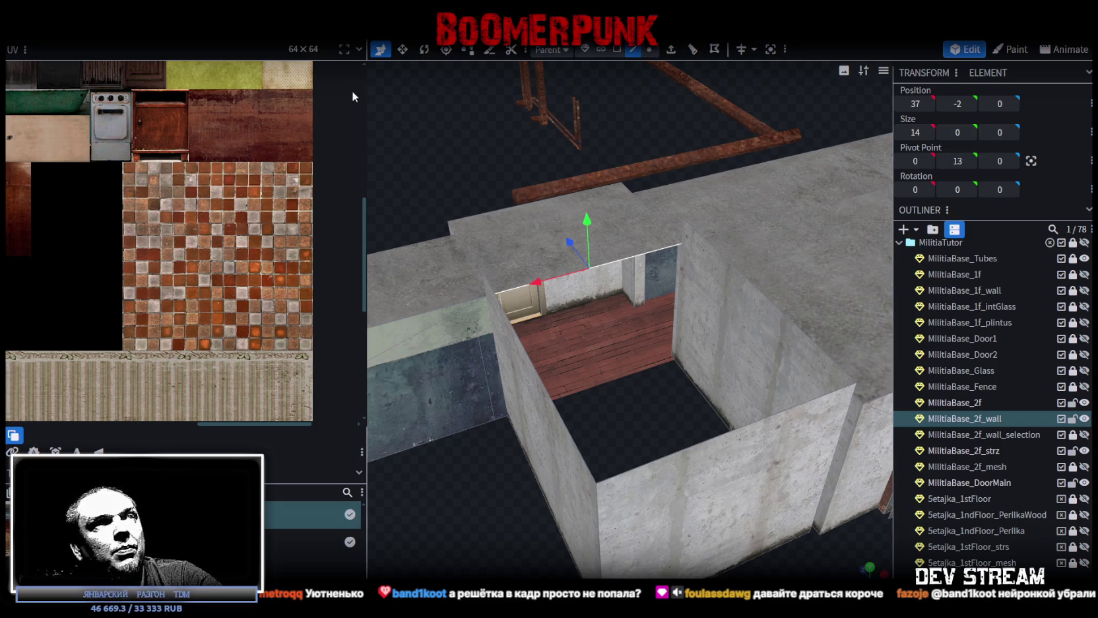
- Try extruding the selected wall face outward, then undo the extrusion
{"action": "scroll", "coordinate": [582, 268], "scroll_direction": "down", "scroll_amount": 5}
{"action": "mouse_move", "coordinate": [583, 268]}
{"action": "left_mouse_down"}
{"action": "mouse_move", "coordinate": [555, 381]}
{"action": "mouse_move", "coordinate": [591, 500]}
{"action": "mouse_move", "coordinate": [631, 505]}
{"action": "mouse_move", "coordinate": [597, 467]}
{"action": "left_mouse_up"}
{"action": "scroll", "coordinate": [614, 474], "scroll_direction": "up", "scroll_amount": 5}
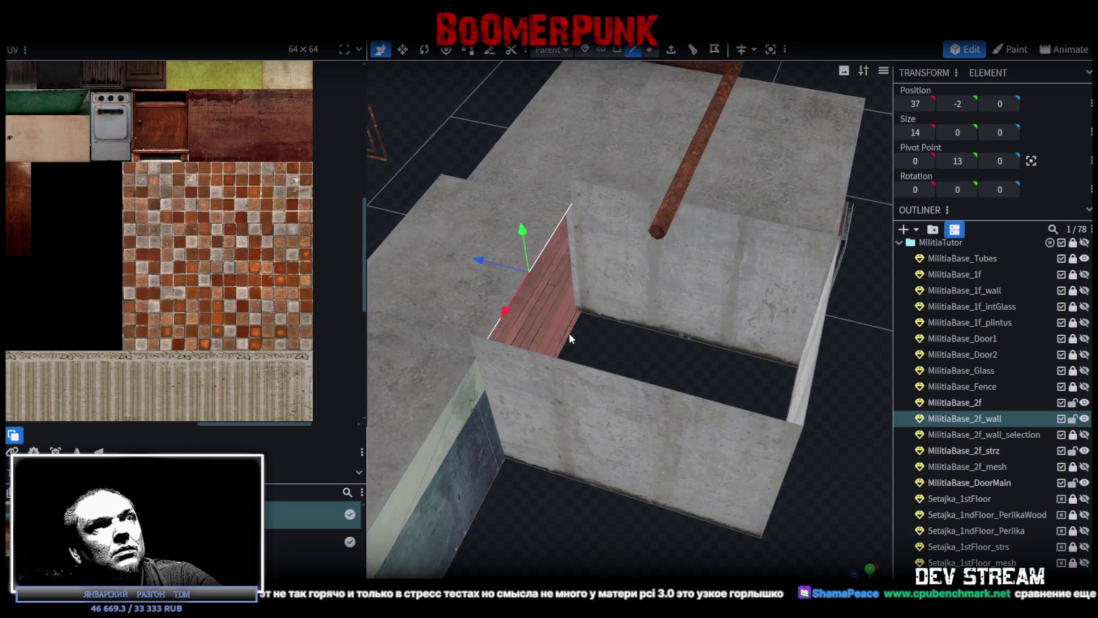
{"action": "mouse_move", "coordinate": [759, 369]}
{"action": "left_mouse_down"}
{"action": "mouse_move", "coordinate": [796, 421]}
{"action": "mouse_move", "coordinate": [656, 392]}
{"action": "mouse_move", "coordinate": [749, 391]}
{"action": "mouse_move", "coordinate": [794, 427]}
{"action": "mouse_move", "coordinate": [595, 358]}
{"action": "mouse_move", "coordinate": [639, 355]}
{"action": "left_mouse_up"}
{"action": "left_click", "coordinate": [673, 50]}
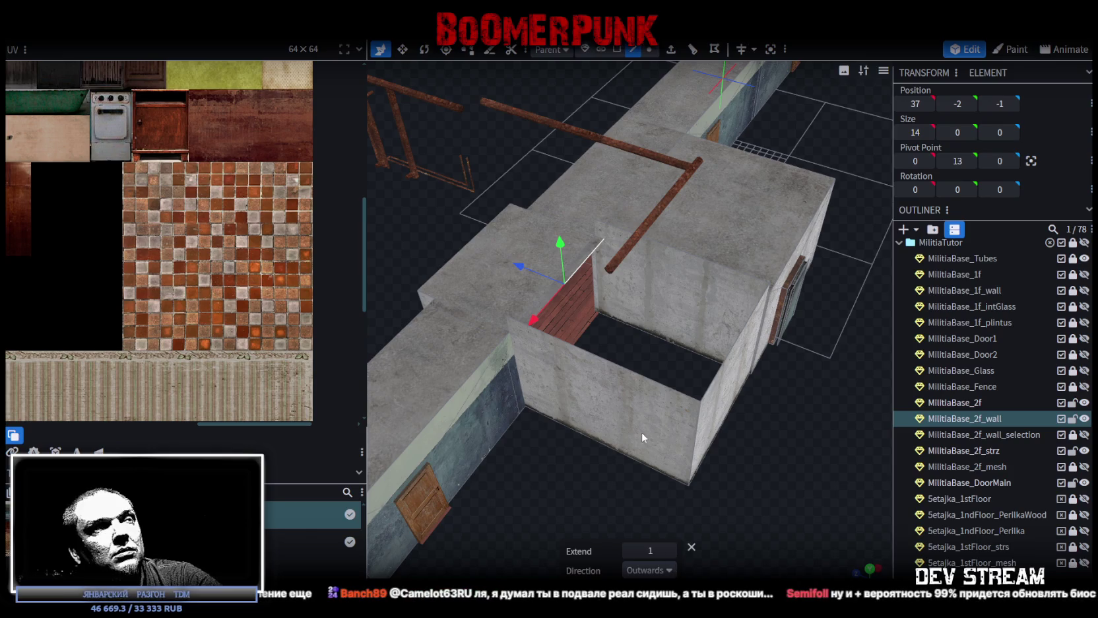
{"action": "key", "text": "ctrl+z"}
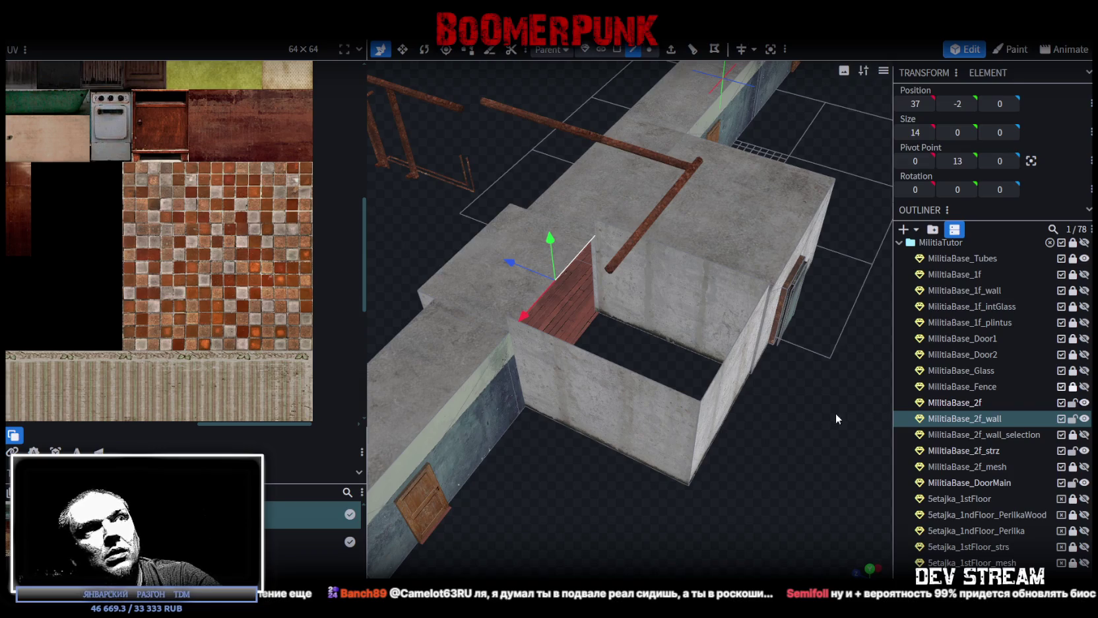
- Select the inner wall face of the opening and raise it 0.5 units along Y
{"action": "key", "text": "ctrl+a"}
{"action": "mouse_move", "coordinate": [650, 364]}
{"action": "left_mouse_down"}
{"action": "mouse_move", "coordinate": [644, 498]}
{"action": "mouse_move", "coordinate": [610, 433]}
{"action": "left_mouse_up"}
{"action": "left_click", "coordinate": [591, 271]}
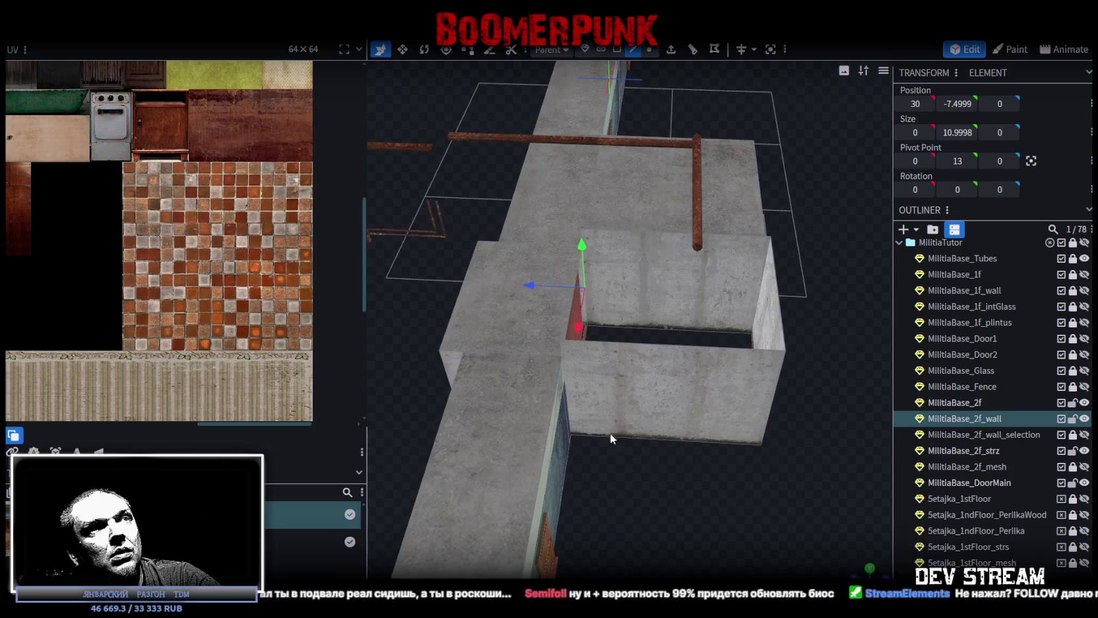
{"action": "left_click", "coordinate": [564, 347]}
{"action": "mouse_move", "coordinate": [628, 445]}
{"action": "left_mouse_down"}
{"action": "mouse_move", "coordinate": [584, 474]}
{"action": "mouse_move", "coordinate": [580, 499]}
{"action": "mouse_move", "coordinate": [628, 413]}
{"action": "left_mouse_up"}
{"action": "mouse_move", "coordinate": [549, 316]}
{"action": "left_mouse_down"}
{"action": "mouse_move", "coordinate": [575, 333]}
{"action": "mouse_move", "coordinate": [614, 491]}
{"action": "left_mouse_up"}
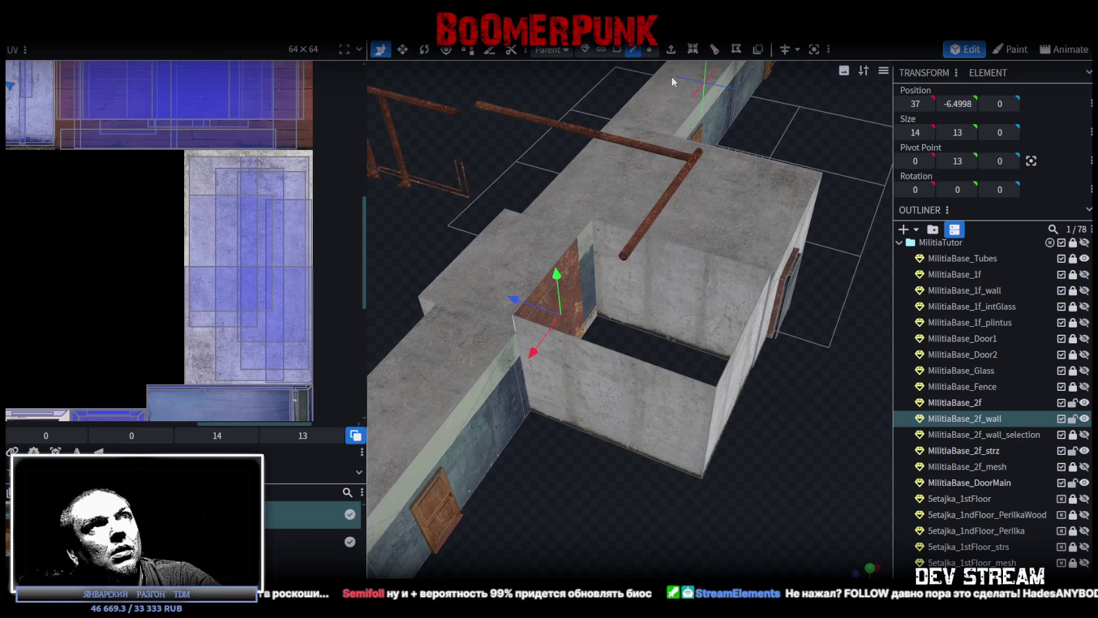
- Split the selected face into its own mesh and select the new MilitiaBase_2f_wall_selection element
{"action": "right_click", "coordinate": [588, 270]}
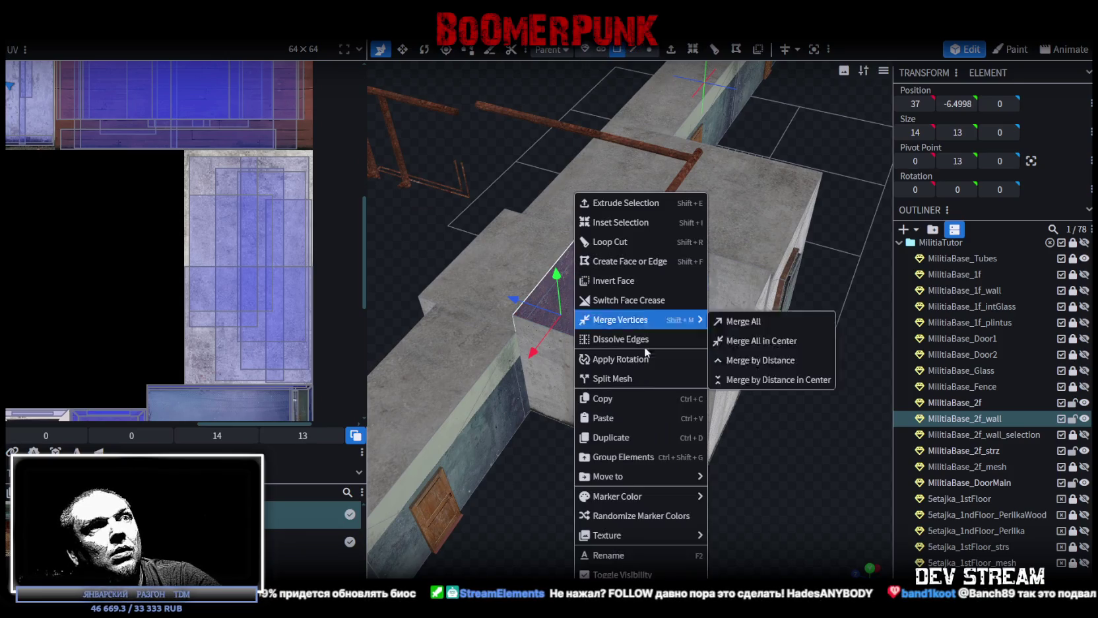
{"action": "left_click", "coordinate": [620, 380]}
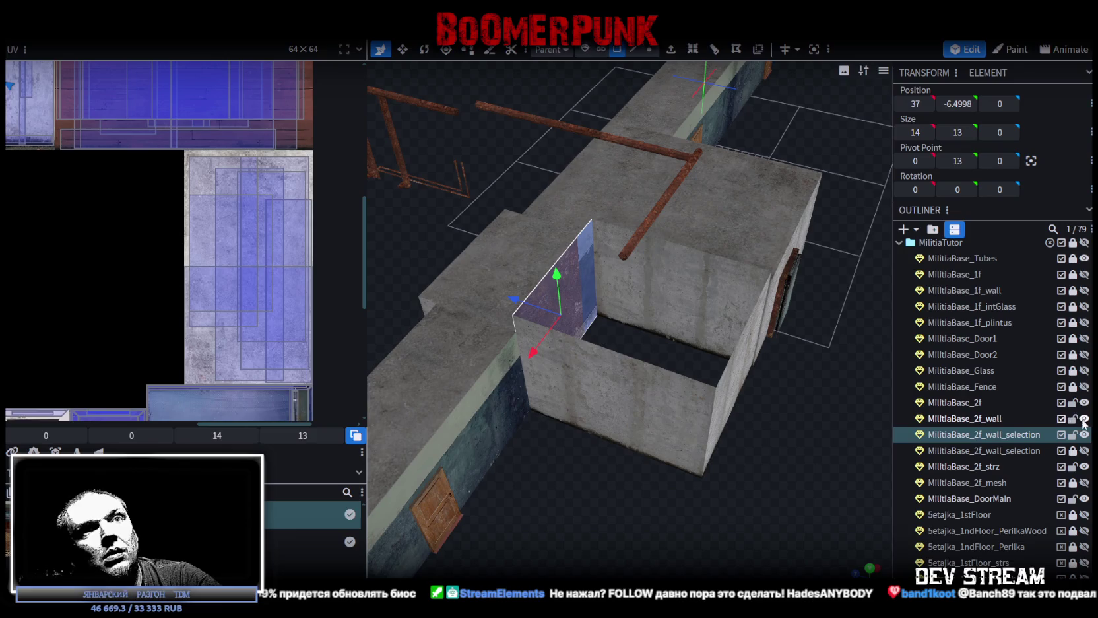
{"action": "left_click", "coordinate": [1073, 242]}
{"action": "left_click", "coordinate": [1084, 434]}
{"action": "left_click", "coordinate": [1084, 434]}
{"action": "left_click", "coordinate": [1073, 434]}
{"action": "left_click", "coordinate": [1002, 438]}
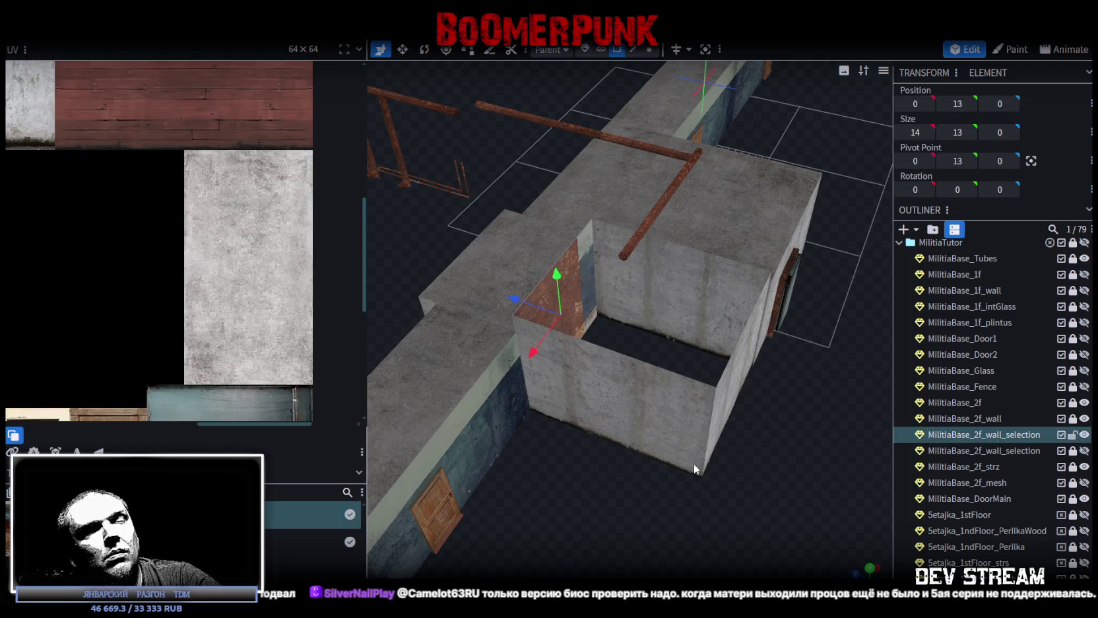
- Unhide all hidden building parts, including the second-floor walls
{"action": "mouse_move", "coordinate": [693, 463]}
{"action": "left_mouse_down"}
{"action": "mouse_move", "coordinate": [609, 481]}
{"action": "mouse_move", "coordinate": [751, 398]}
{"action": "left_mouse_up"}
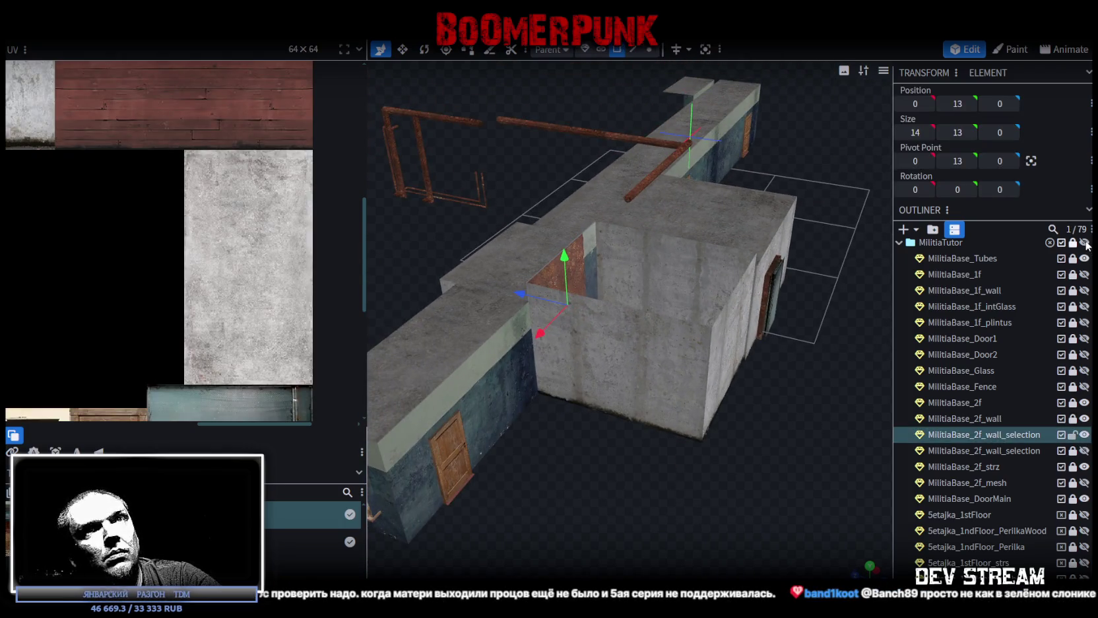
{"action": "left_click", "coordinate": [1084, 242]}
{"action": "scroll", "coordinate": [698, 444], "scroll_direction": "up", "scroll_amount": 3}
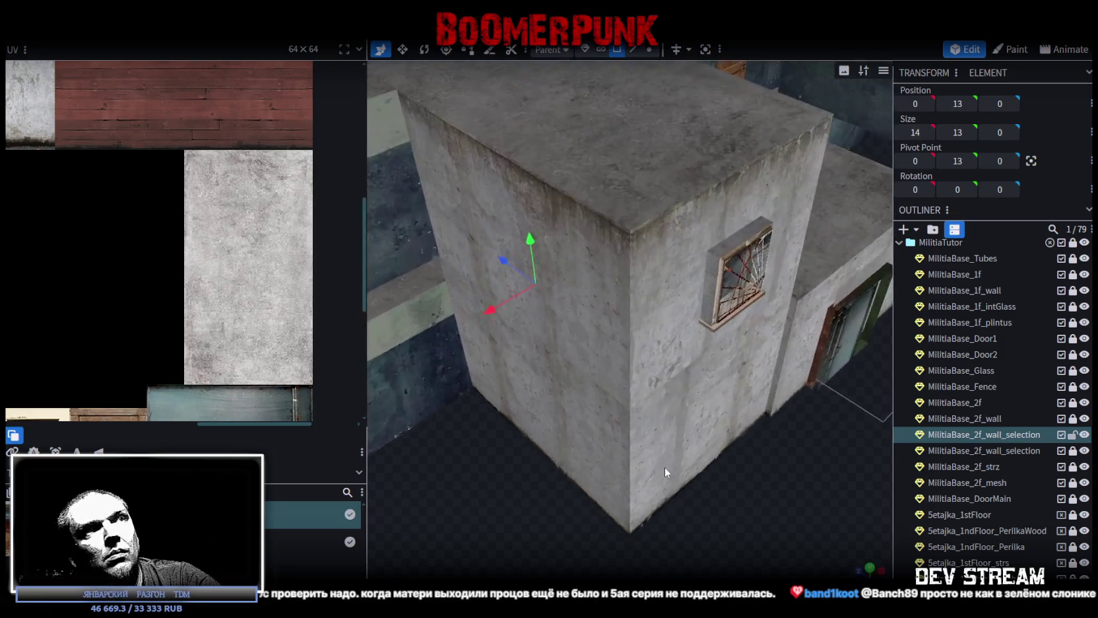
- Add a horizontal loop cut (Direction 1) on the split-off face at offset 7
{"action": "scroll", "coordinate": [666, 464], "scroll_direction": "up", "scroll_amount": 5}
{"action": "mouse_move", "coordinate": [657, 466]}
{"action": "left_mouse_down"}
{"action": "mouse_move", "coordinate": [749, 532]}
{"action": "mouse_move", "coordinate": [691, 474]}
{"action": "mouse_move", "coordinate": [706, 391]}
{"action": "mouse_move", "coordinate": [779, 469]}
{"action": "left_mouse_up"}
{"action": "mouse_move", "coordinate": [695, 450]}
{"action": "left_mouse_down"}
{"action": "mouse_move", "coordinate": [665, 531]}
{"action": "mouse_move", "coordinate": [627, 416]}
{"action": "mouse_move", "coordinate": [557, 443]}
{"action": "mouse_move", "coordinate": [562, 461]}
{"action": "mouse_move", "coordinate": [686, 415]}
{"action": "mouse_move", "coordinate": [641, 452]}
{"action": "left_mouse_up"}
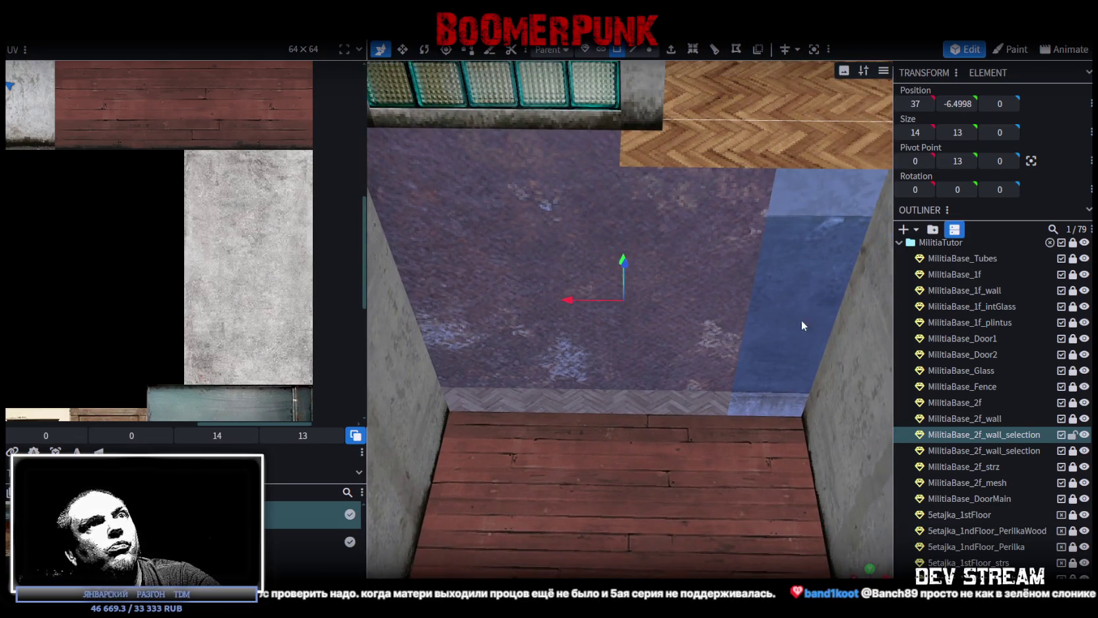
{"action": "left_click", "coordinate": [715, 50]}
{"action": "left_click", "coordinate": [686, 531]}
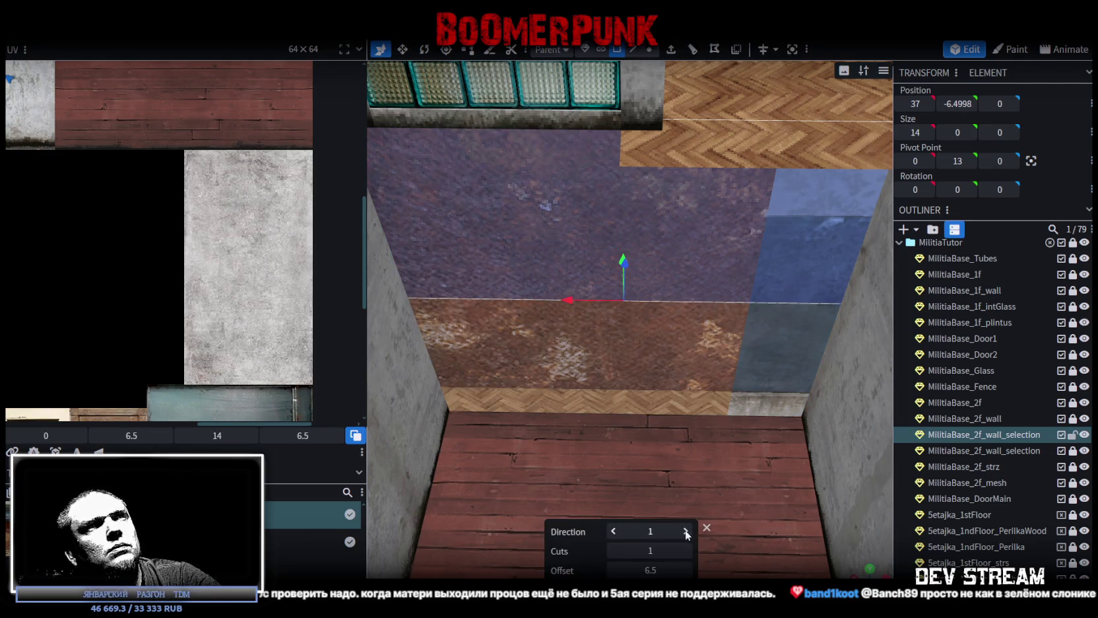
{"action": "left_click", "coordinate": [686, 570]}
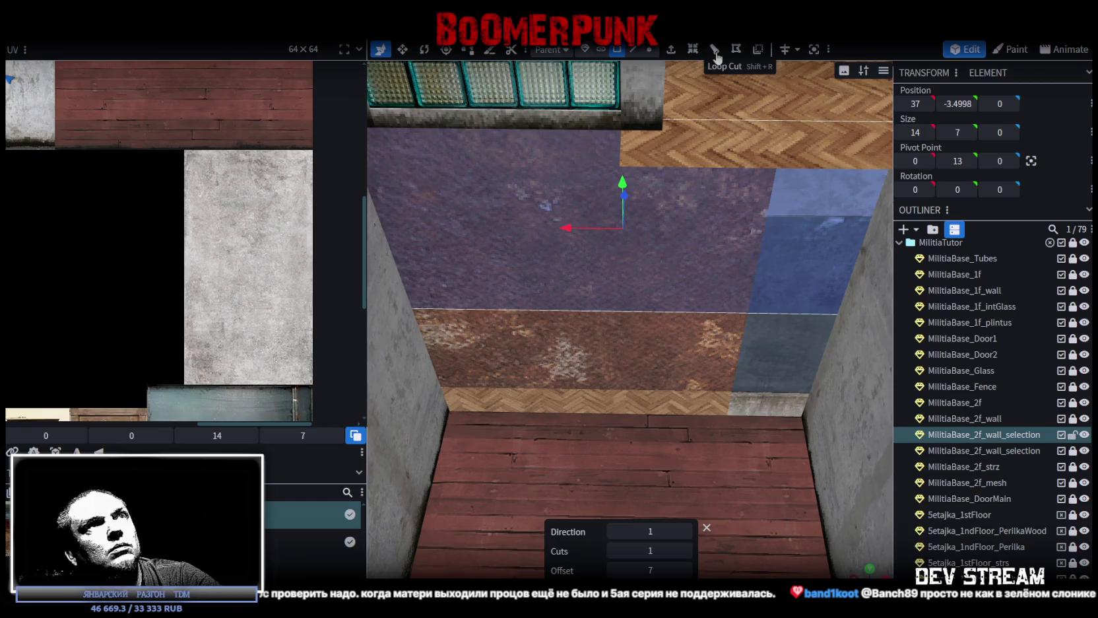
- Add a second loop cut to the face with its offset lowered to 1
{"action": "left_click", "coordinate": [715, 49]}
{"action": "left_click", "coordinate": [613, 571]}
{"action": "left_click", "coordinate": [614, 570]}
{"action": "left_click", "coordinate": [613, 570]}
{"action": "left_click", "coordinate": [613, 570]}
{"action": "left_click", "coordinate": [613, 570]}
{"action": "scroll", "coordinate": [553, 450], "scroll_direction": "down", "scroll_amount": 5}
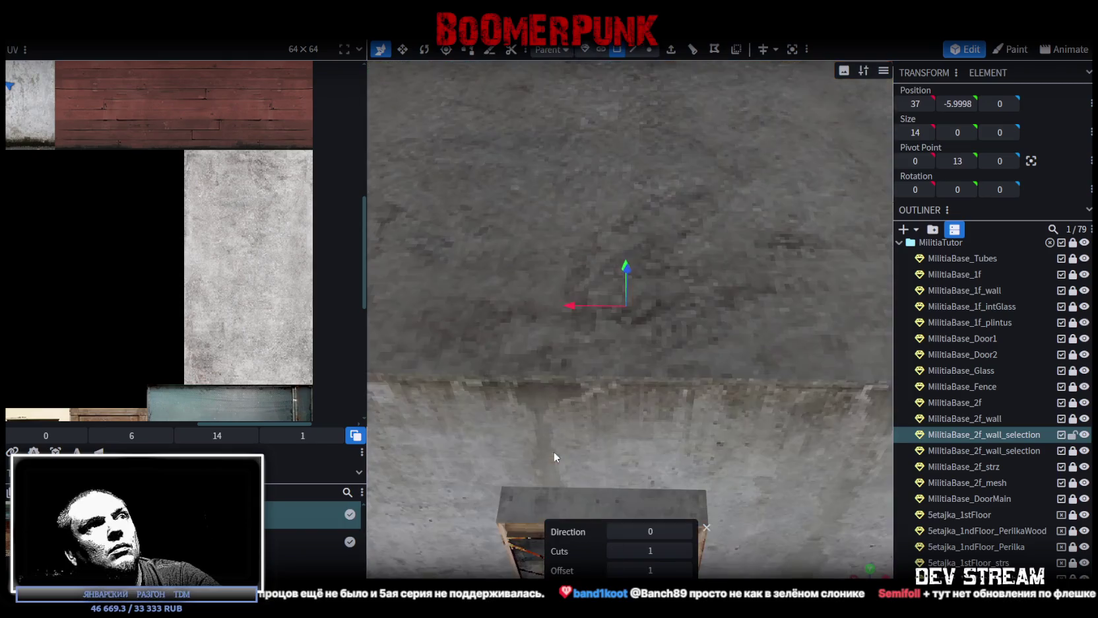
- Extrude the thin rusty strip into a slab with an extend depth of 6
{"action": "scroll", "coordinate": [553, 450], "scroll_direction": "down", "scroll_amount": 3}
{"action": "mouse_move", "coordinate": [551, 424]}
{"action": "left_mouse_down"}
{"action": "mouse_move", "coordinate": [778, 483]}
{"action": "mouse_move", "coordinate": [621, 410]}
{"action": "left_mouse_up"}
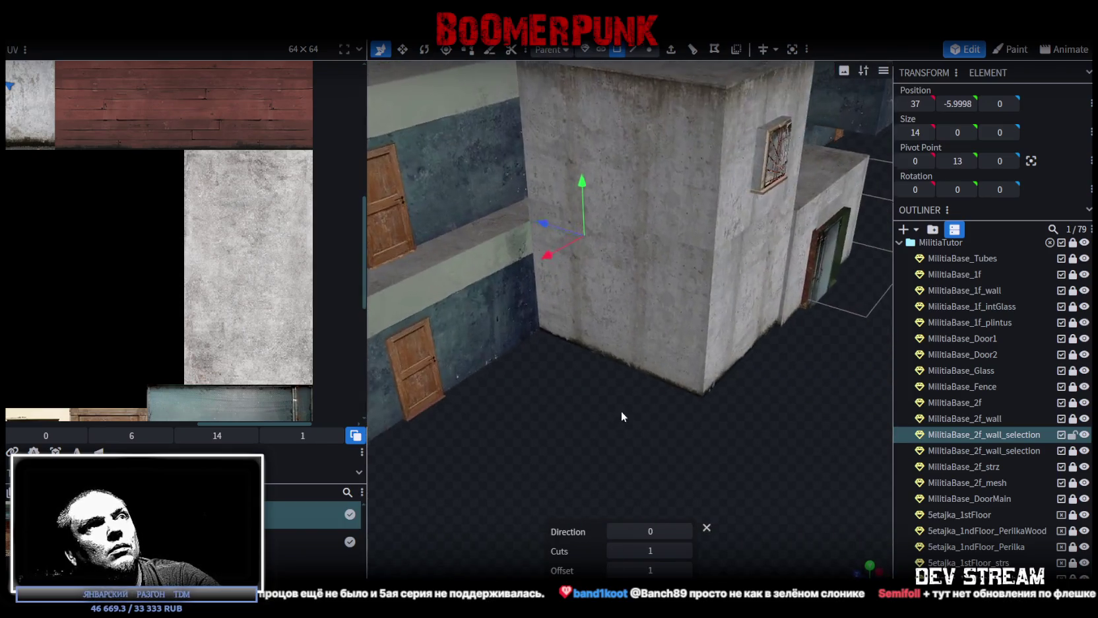
{"action": "scroll", "coordinate": [567, 457], "scroll_direction": "up", "scroll_amount": 5}
{"action": "mouse_move", "coordinate": [566, 456]}
{"action": "left_mouse_down"}
{"action": "mouse_move", "coordinate": [610, 463]}
{"action": "mouse_move", "coordinate": [610, 448]}
{"action": "left_mouse_up"}
{"action": "scroll", "coordinate": [593, 463], "scroll_direction": "up", "scroll_amount": 2}
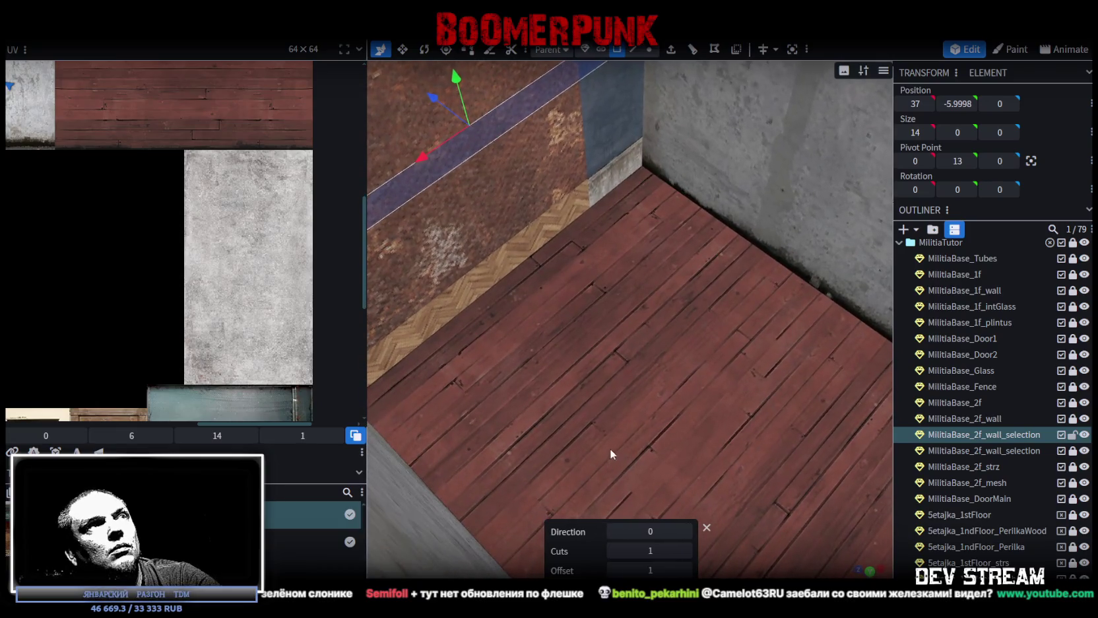
{"action": "left_click", "coordinate": [671, 50]}
{"action": "scroll", "coordinate": [618, 404], "scroll_direction": "down", "scroll_amount": 3}
{"action": "scroll", "coordinate": [645, 396], "scroll_direction": "up", "scroll_amount": 3}
{"action": "mouse_move", "coordinate": [645, 396]}
{"action": "left_mouse_down"}
{"action": "mouse_move", "coordinate": [580, 388]}
{"action": "mouse_move", "coordinate": [583, 380]}
{"action": "left_mouse_up"}
{"action": "left_click", "coordinate": [671, 550]}
{"action": "left_click", "coordinate": [672, 551]}
{"action": "left_click", "coordinate": [671, 550]}
{"action": "left_click", "coordinate": [671, 551]}
{"action": "left_click", "coordinate": [671, 550]}
{"action": "left_click", "coordinate": [671, 550]}
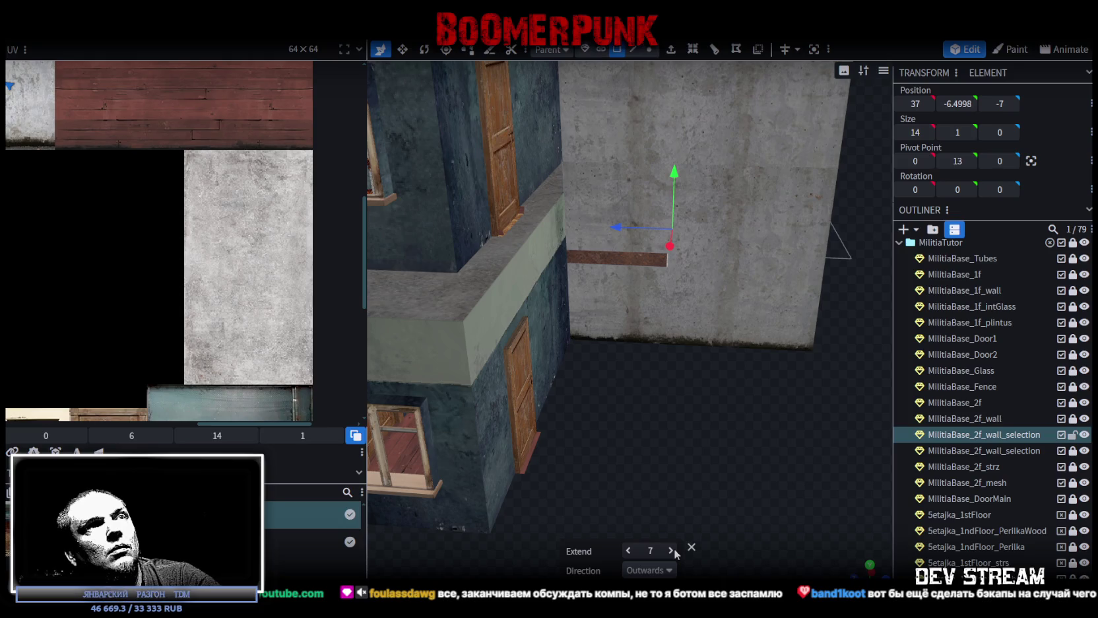
{"action": "mouse_move", "coordinate": [721, 427]}
{"action": "left_mouse_down"}
{"action": "mouse_move", "coordinate": [682, 482]}
{"action": "mouse_move", "coordinate": [676, 453]}
{"action": "mouse_move", "coordinate": [670, 506]}
{"action": "mouse_move", "coordinate": [628, 481]}
{"action": "mouse_move", "coordinate": [710, 469]}
{"action": "mouse_move", "coordinate": [720, 428]}
{"action": "mouse_move", "coordinate": [694, 416]}
{"action": "mouse_move", "coordinate": [719, 461]}
{"action": "mouse_move", "coordinate": [703, 411]}
{"action": "mouse_move", "coordinate": [681, 395]}
{"action": "mouse_move", "coordinate": [675, 430]}
{"action": "left_mouse_up"}
{"action": "left_click", "coordinate": [631, 550]}
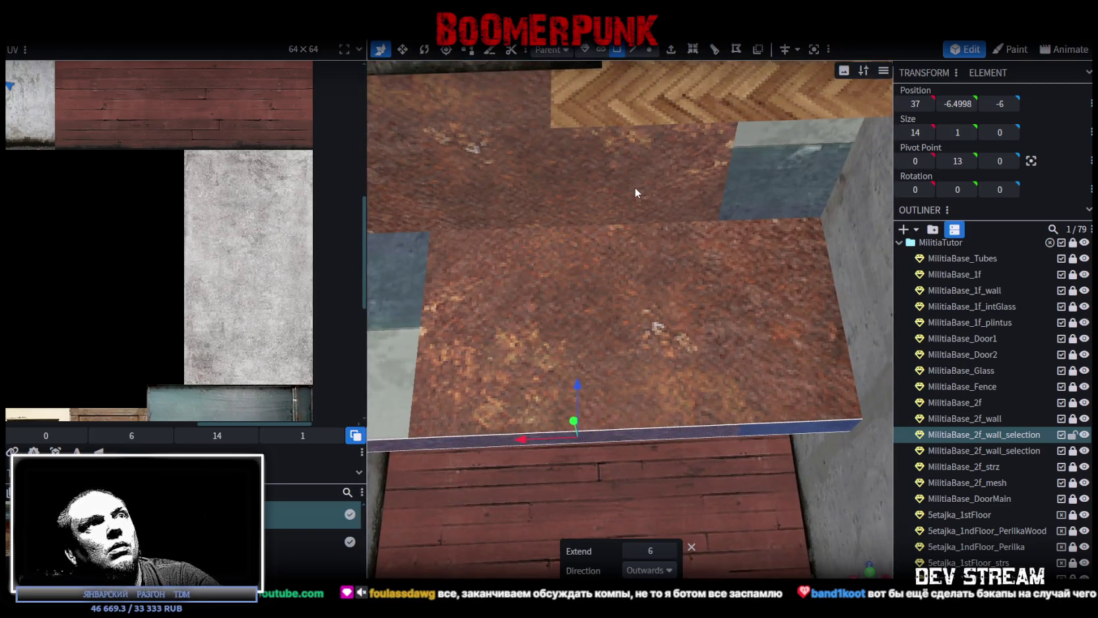
- Select the slab's face and slide it along Z to -14.5
{"action": "mouse_move", "coordinate": [635, 186]}
{"action": "left_mouse_down"}
{"action": "mouse_move", "coordinate": [641, 391]}
{"action": "mouse_move", "coordinate": [707, 441]}
{"action": "mouse_move", "coordinate": [735, 426]}
{"action": "mouse_move", "coordinate": [718, 438]}
{"action": "mouse_move", "coordinate": [720, 429]}
{"action": "left_mouse_up"}
{"action": "left_click", "coordinate": [648, 307]}
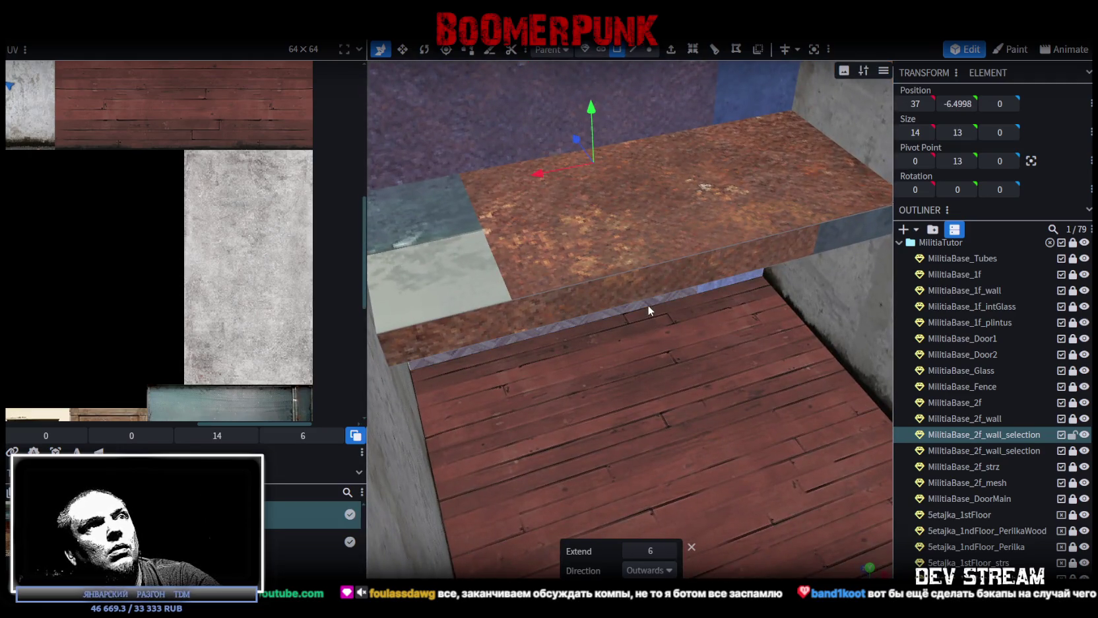
{"action": "left_click", "coordinate": [652, 280]}
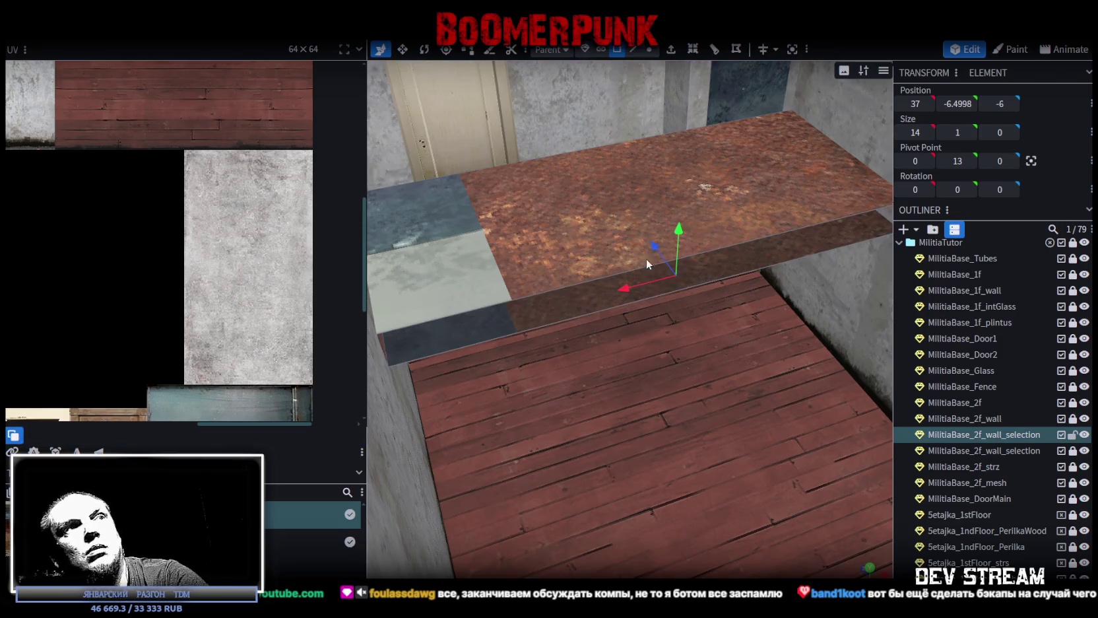
{"action": "left_click", "coordinate": [595, 261]}
{"action": "mouse_move", "coordinate": [598, 355]}
{"action": "left_mouse_down"}
{"action": "mouse_move", "coordinate": [490, 475]}
{"action": "mouse_move", "coordinate": [684, 450]}
{"action": "left_mouse_up"}
{"action": "left_click_drag", "start_coordinate": [404, 219], "coordinate": [604, 221]}
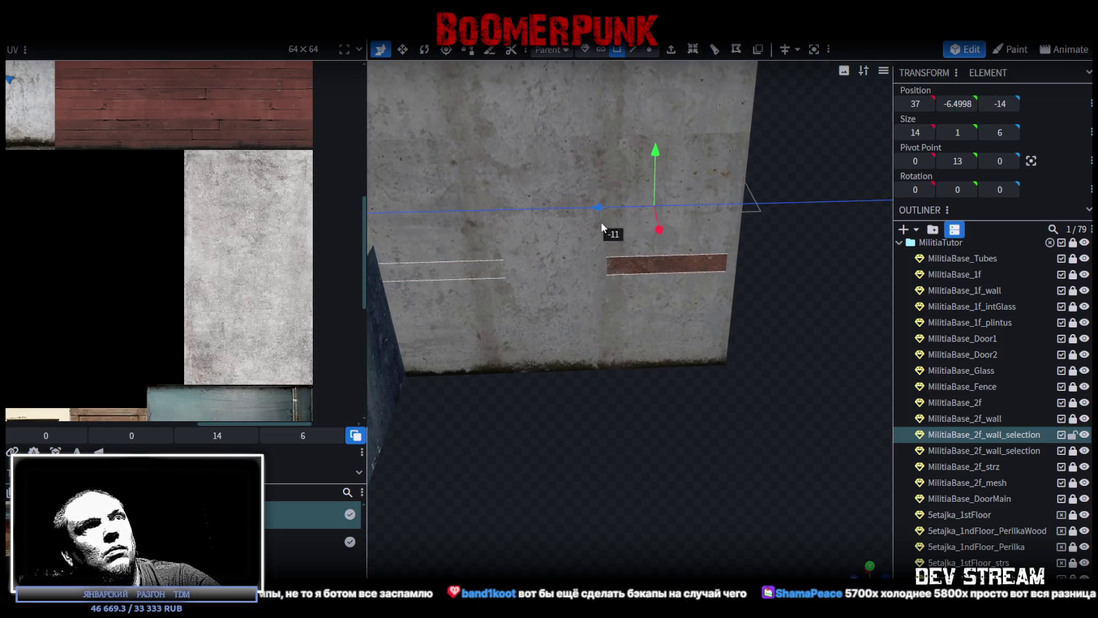
{"action": "left_click_drag", "start_coordinate": [605, 222], "coordinate": [611, 212]}
{"action": "mouse_move", "coordinate": [738, 378]}
{"action": "left_mouse_down"}
{"action": "mouse_move", "coordinate": [629, 368]}
{"action": "mouse_move", "coordinate": [506, 412]}
{"action": "mouse_move", "coordinate": [559, 455]}
{"action": "mouse_move", "coordinate": [678, 470]}
{"action": "mouse_move", "coordinate": [617, 343]}
{"action": "mouse_move", "coordinate": [643, 404]}
{"action": "mouse_move", "coordinate": [673, 380]}
{"action": "left_mouse_up"}
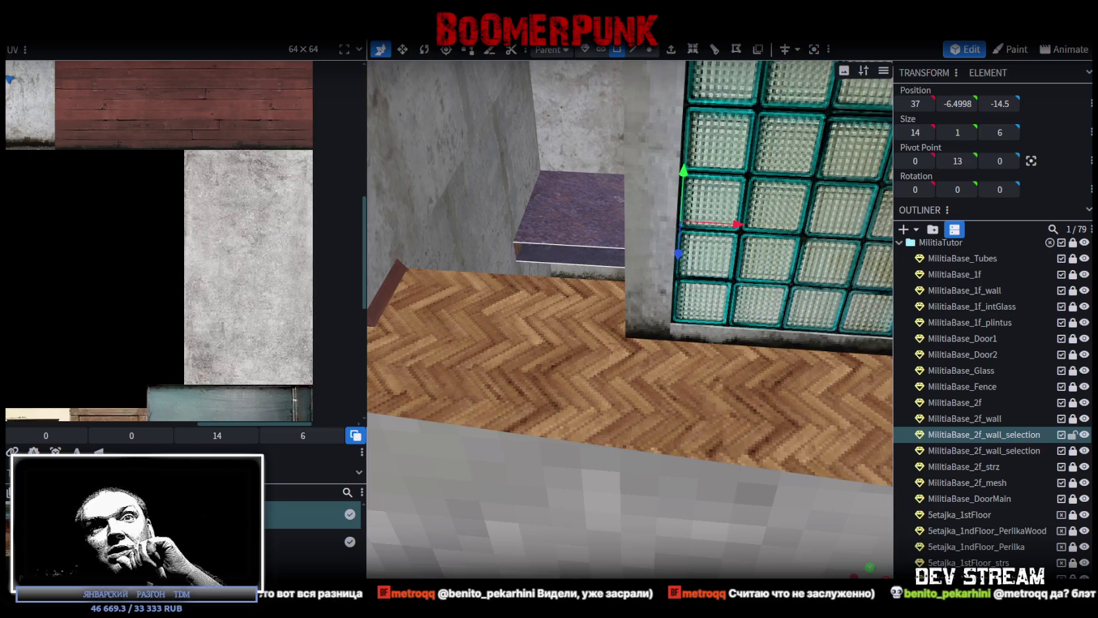
{"action": "left_click_drag", "start_coordinate": [832, 437], "coordinate": [690, 362]}
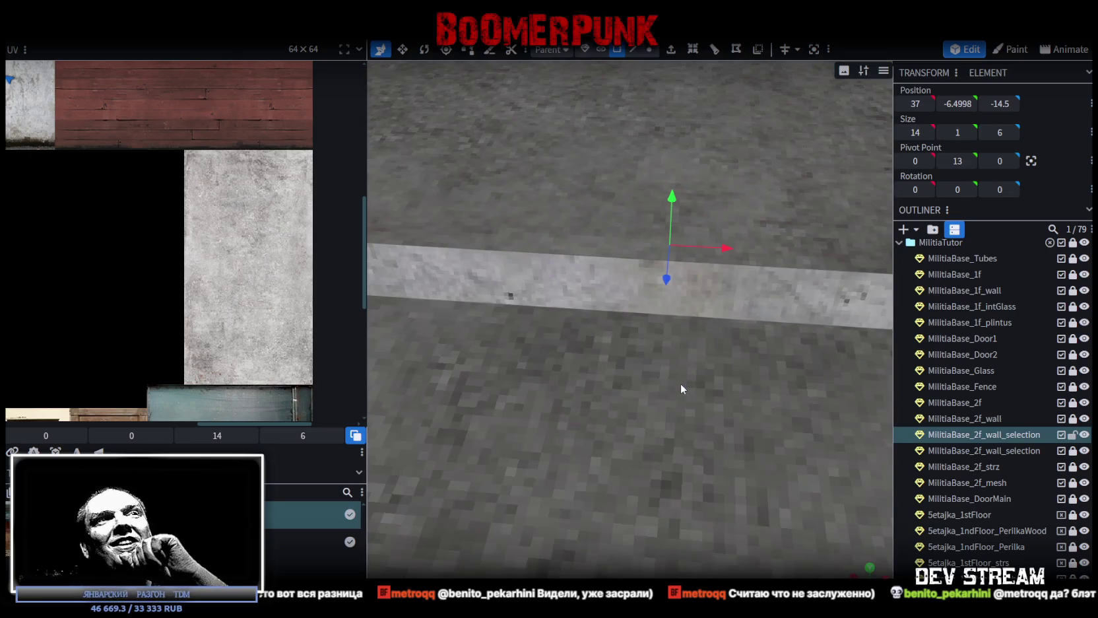
{"action": "scroll", "coordinate": [751, 430], "scroll_direction": "down", "scroll_amount": 5}
{"action": "mouse_move", "coordinate": [719, 389]}
{"action": "left_mouse_down"}
{"action": "mouse_move", "coordinate": [621, 488]}
{"action": "mouse_move", "coordinate": [597, 474]}
{"action": "left_mouse_up"}
{"action": "scroll", "coordinate": [572, 462], "scroll_direction": "up", "scroll_amount": 3}
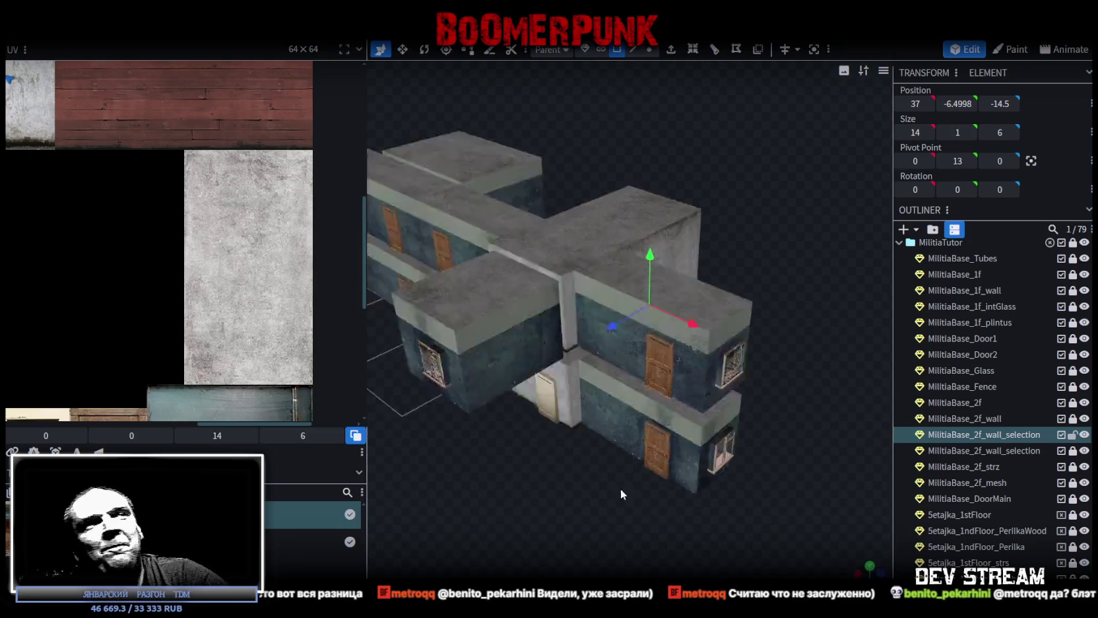
{"action": "left_click", "coordinate": [639, 337]}
{"action": "mouse_move", "coordinate": [803, 423]}
{"action": "left_mouse_down"}
{"action": "mouse_move", "coordinate": [596, 455]}
{"action": "mouse_move", "coordinate": [638, 414]}
{"action": "left_mouse_up"}
{"action": "left_click", "coordinate": [646, 336]}
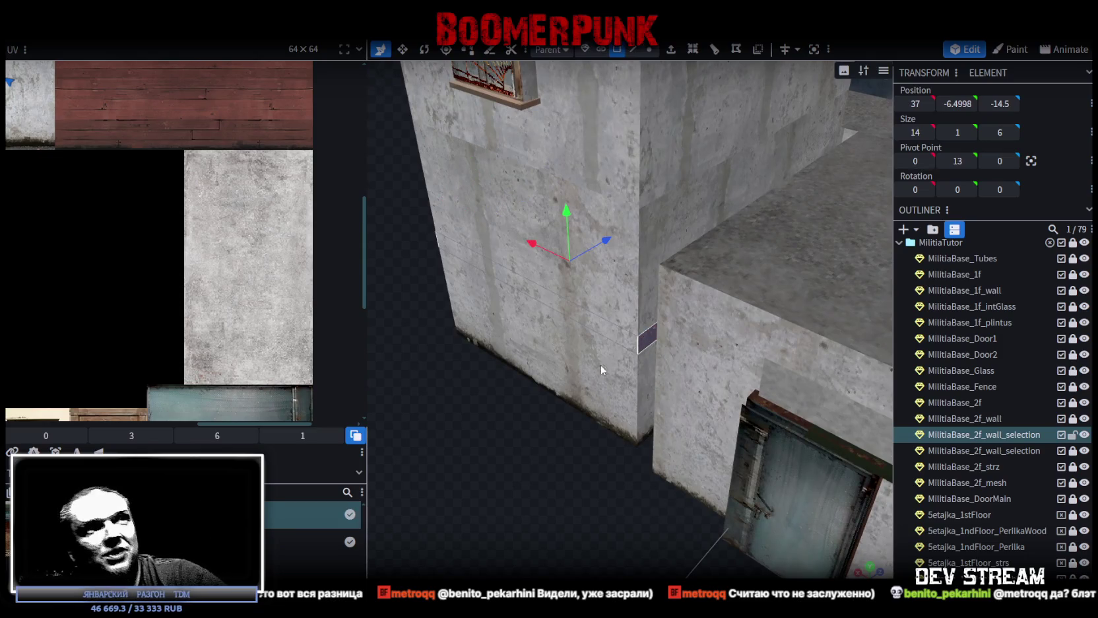
{"action": "left_click", "coordinate": [501, 477]}
{"action": "mouse_move", "coordinate": [502, 477]}
{"action": "left_mouse_down"}
{"action": "mouse_move", "coordinate": [678, 498]}
{"action": "mouse_move", "coordinate": [860, 553]}
{"action": "mouse_move", "coordinate": [655, 359]}
{"action": "left_mouse_up"}
{"action": "left_click", "coordinate": [637, 51]}
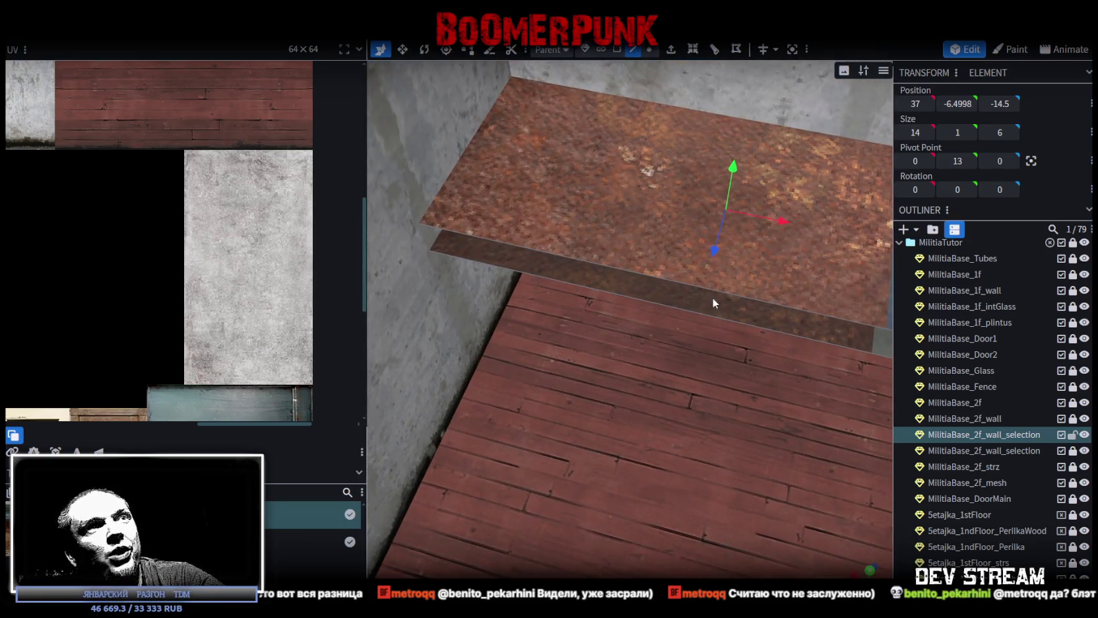
{"action": "left_click", "coordinate": [710, 294]}
{"action": "left_click_drag", "start_coordinate": [700, 403], "coordinate": [717, 356]}
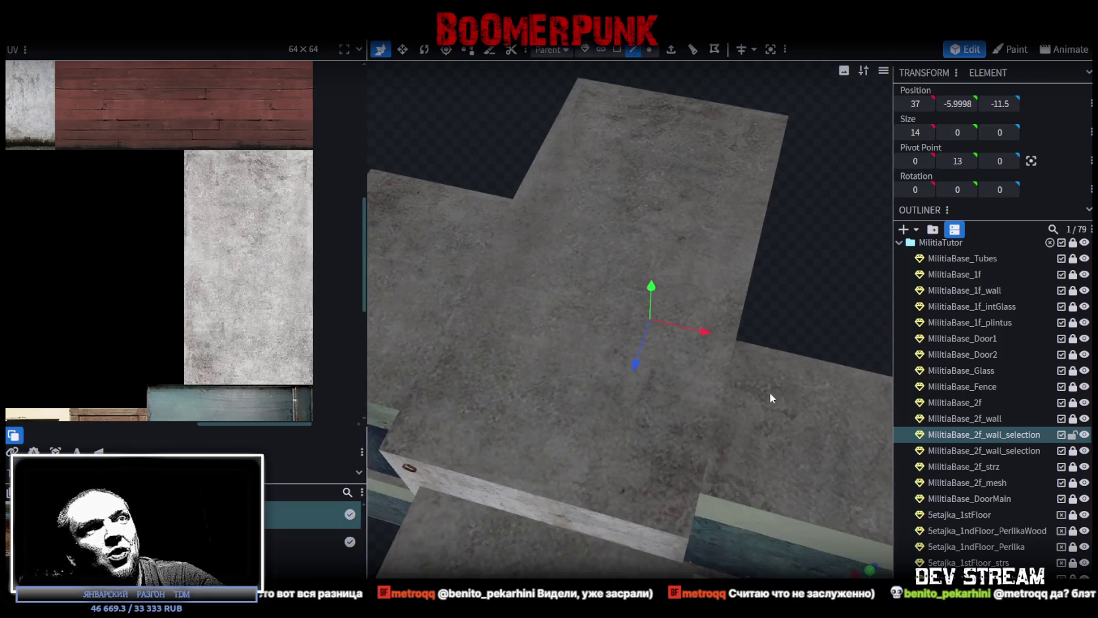
{"action": "scroll", "coordinate": [804, 298], "scroll_direction": "up", "scroll_amount": 3}
{"action": "scroll", "coordinate": [810, 303], "scroll_direction": "up", "scroll_amount": 5}
{"action": "scroll", "coordinate": [810, 303], "scroll_direction": "up", "scroll_amount": 2}
{"action": "scroll", "coordinate": [811, 300], "scroll_direction": "up", "scroll_amount": 3}
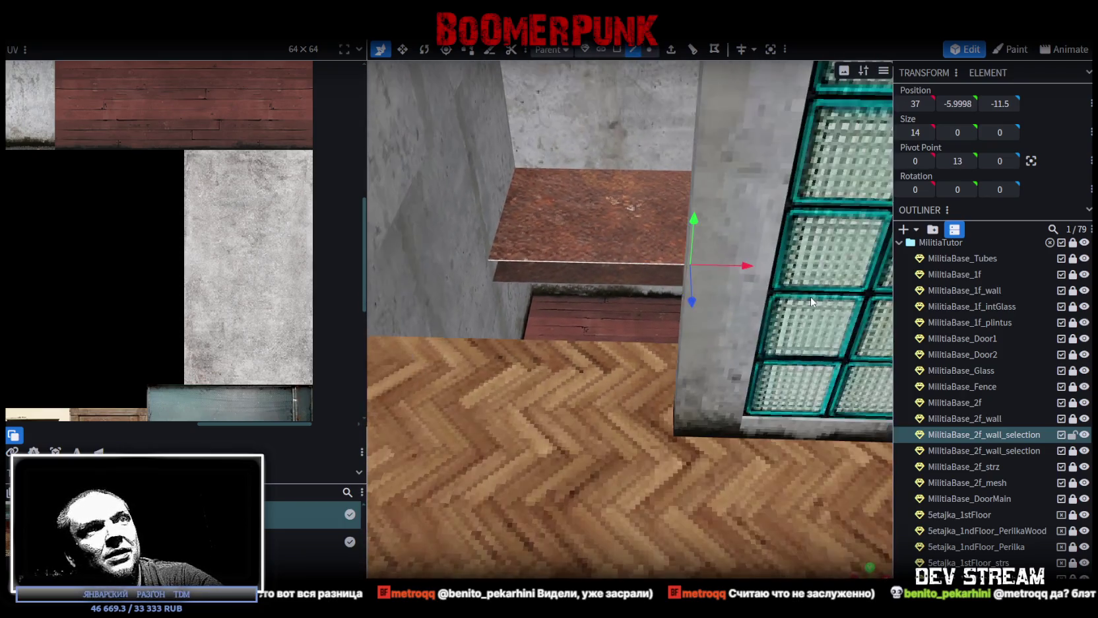
{"action": "left_click_drag", "start_coordinate": [811, 301], "coordinate": [826, 311]}
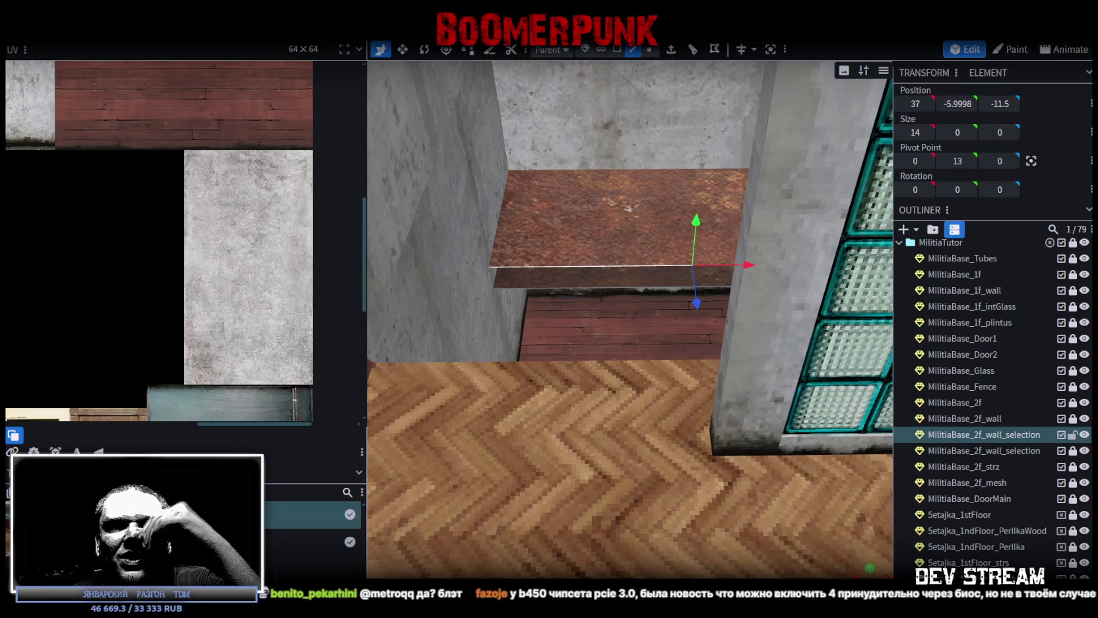
{"action": "scroll", "coordinate": [817, 363], "scroll_direction": "up", "scroll_amount": 5}
- Copy the inner face of MilitiaBase_1f_wall in face-selection mode
{"action": "scroll", "coordinate": [817, 362], "scroll_direction": "down", "scroll_amount": 5}
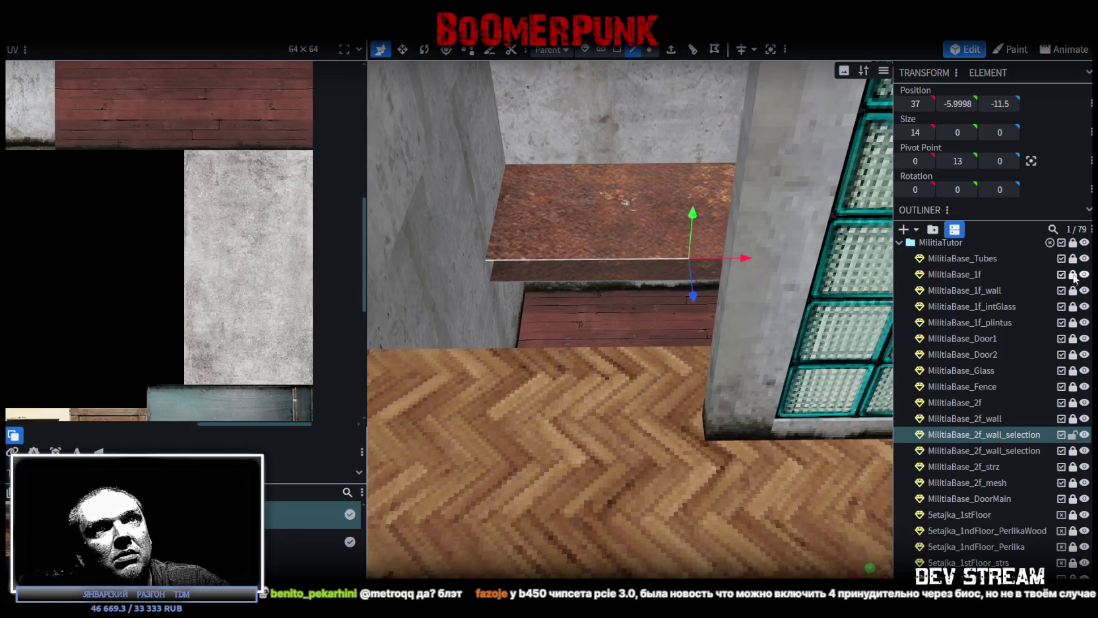
{"action": "left_click", "coordinate": [979, 289]}
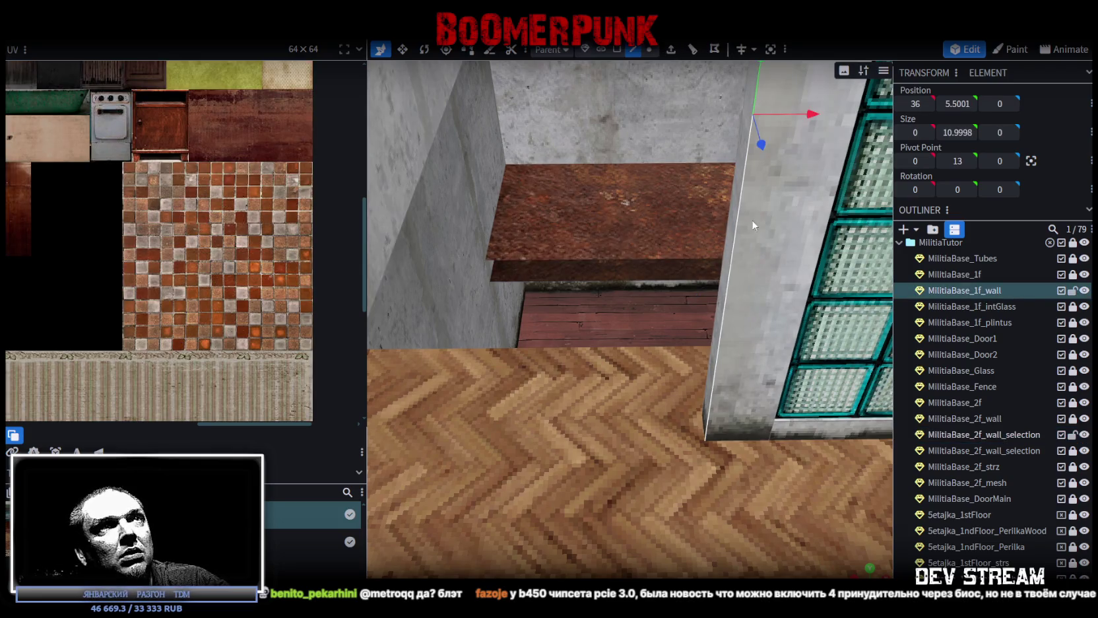
{"action": "left_click", "coordinate": [617, 49]}
{"action": "left_click", "coordinate": [733, 220]}
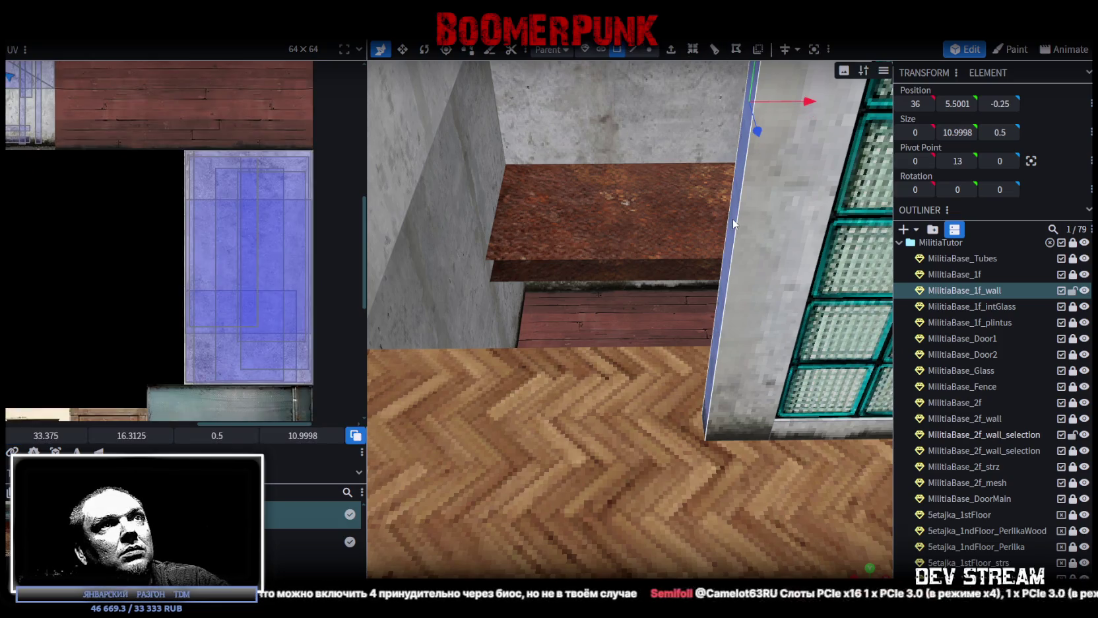
{"action": "right_click", "coordinate": [733, 219]}
{"action": "left_click", "coordinate": [778, 402]}
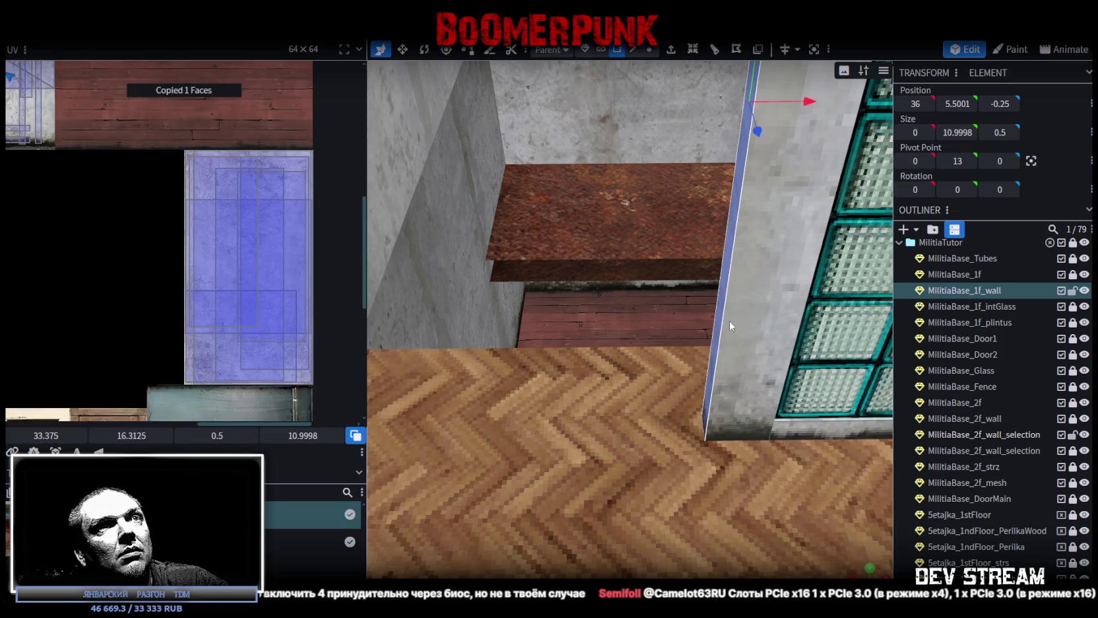
- Paste the copied face as a new MilitiaBase_1f_wall_selection mesh
{"action": "right_click", "coordinate": [719, 314]}
{"action": "left_click", "coordinate": [768, 419]}
{"action": "left_click", "coordinate": [801, 446]}
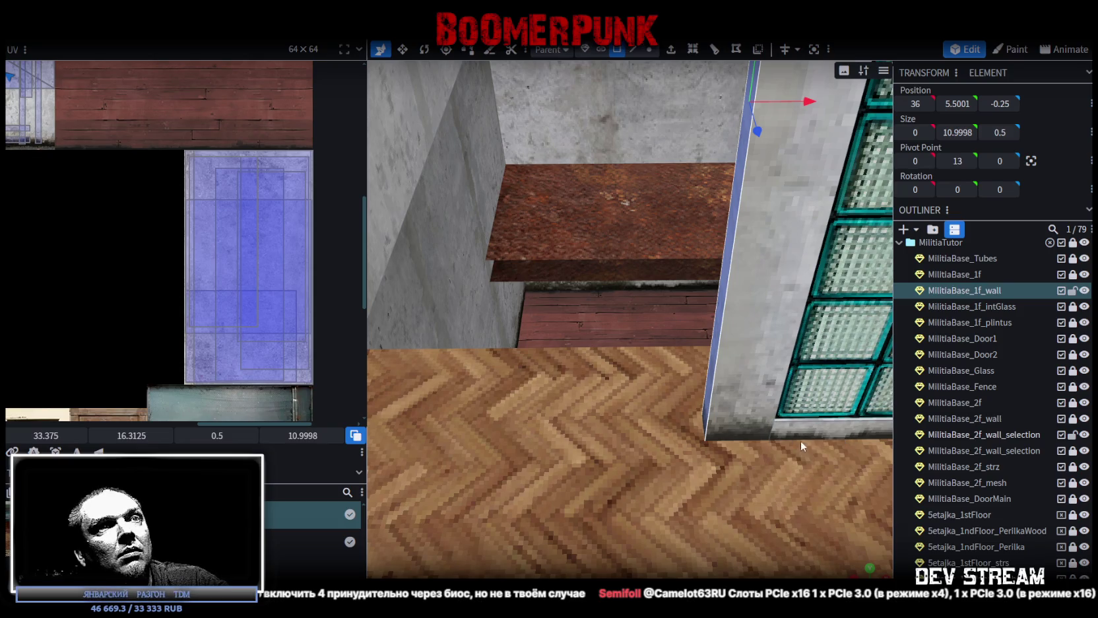
{"action": "right_click", "coordinate": [718, 338]}
{"action": "left_click", "coordinate": [759, 378]}
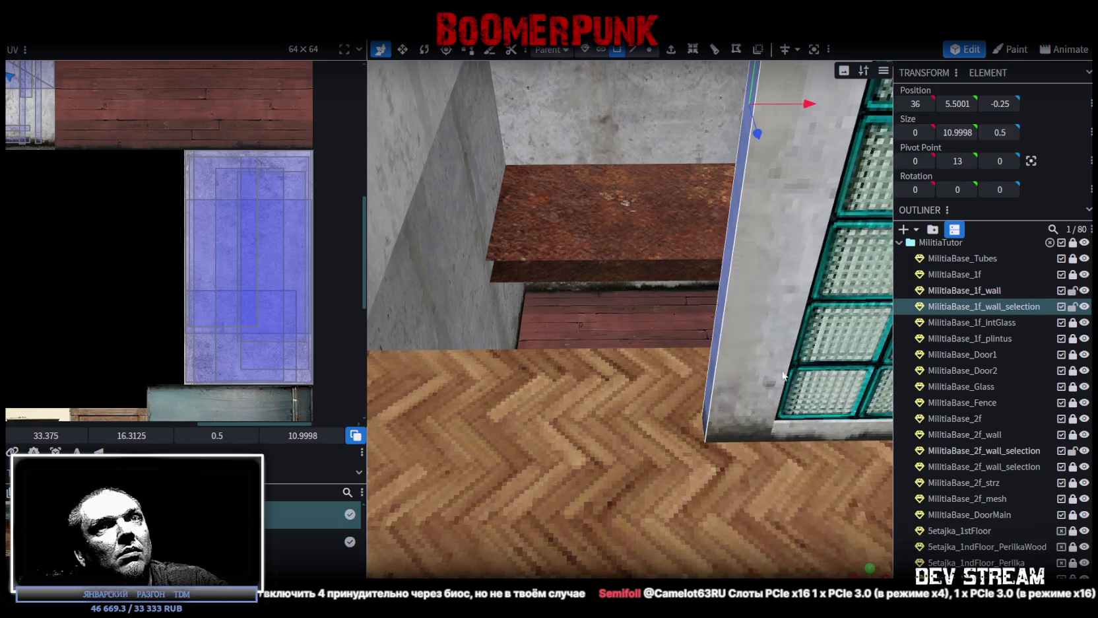
- Hide the original wall and move the copy to 36, −5.4999, −11.25 under the rusty slab
{"action": "left_click", "coordinate": [1074, 292]}
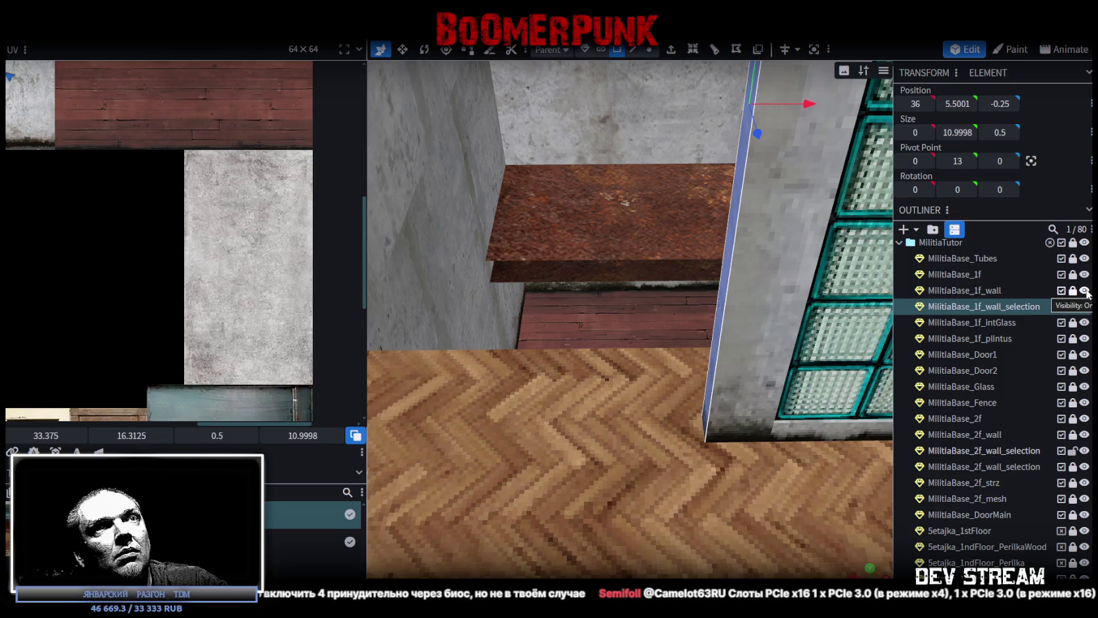
{"action": "left_click", "coordinate": [1085, 290]}
{"action": "mouse_move", "coordinate": [639, 393]}
{"action": "left_mouse_down"}
{"action": "mouse_move", "coordinate": [672, 270]}
{"action": "mouse_move", "coordinate": [761, 408]}
{"action": "left_mouse_up"}
{"action": "scroll", "coordinate": [671, 270], "scroll_direction": "up", "scroll_amount": 3}
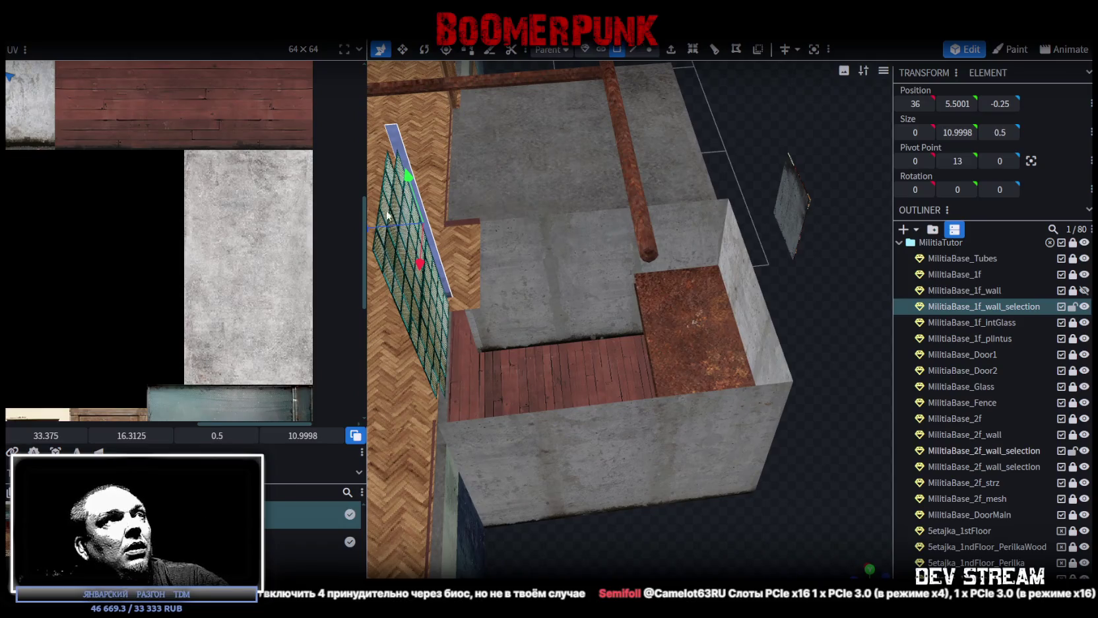
{"action": "left_click_drag", "start_coordinate": [371, 227], "coordinate": [604, 225]}
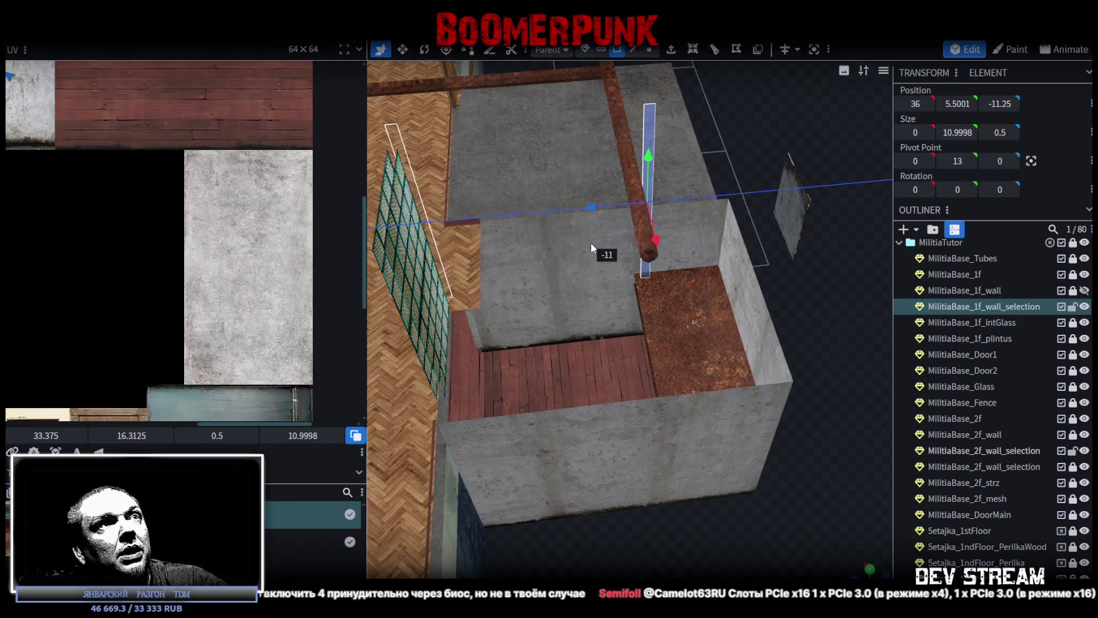
{"action": "mouse_move", "coordinate": [649, 157]}
{"action": "left_mouse_down"}
{"action": "mouse_move", "coordinate": [651, 323]}
{"action": "mouse_move", "coordinate": [794, 539]}
{"action": "mouse_move", "coordinate": [850, 451]}
{"action": "mouse_move", "coordinate": [818, 416]}
{"action": "mouse_move", "coordinate": [839, 409]}
{"action": "left_mouse_up"}
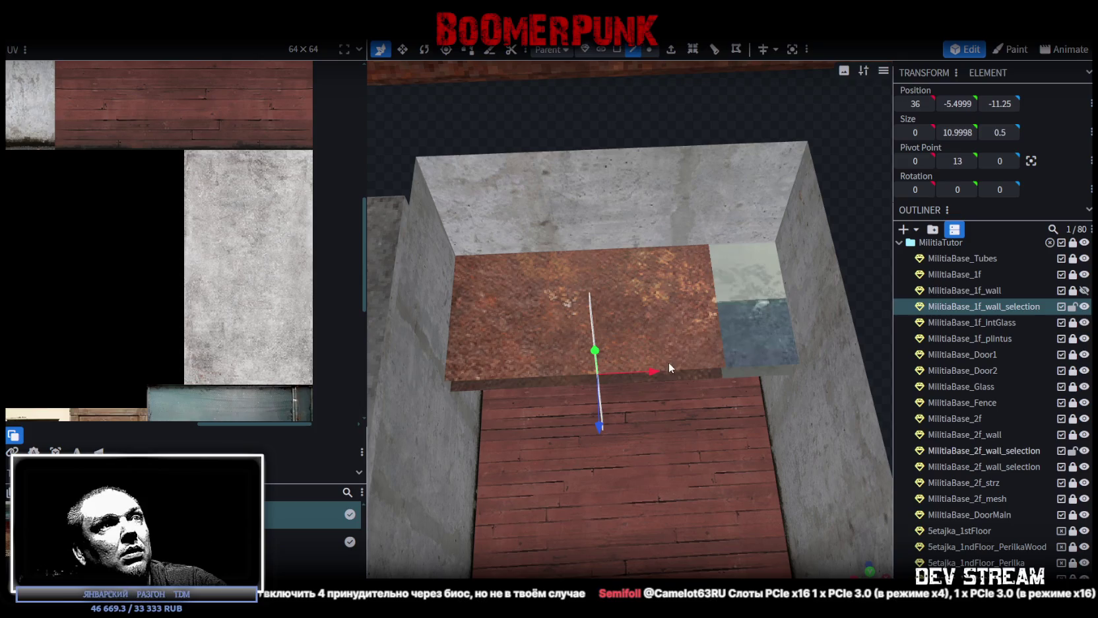
{"action": "left_click", "coordinate": [692, 365]}
{"action": "left_click", "coordinate": [693, 367]}
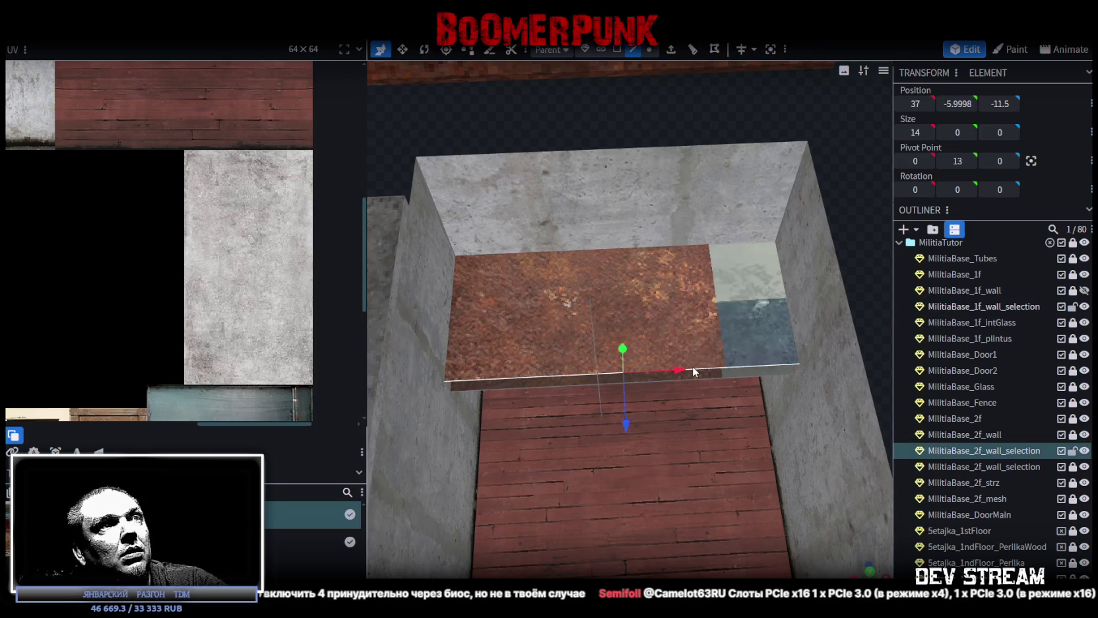
- Cut a first edge loop through the rusty slab and shift its offset
{"action": "left_click", "coordinate": [692, 50]}
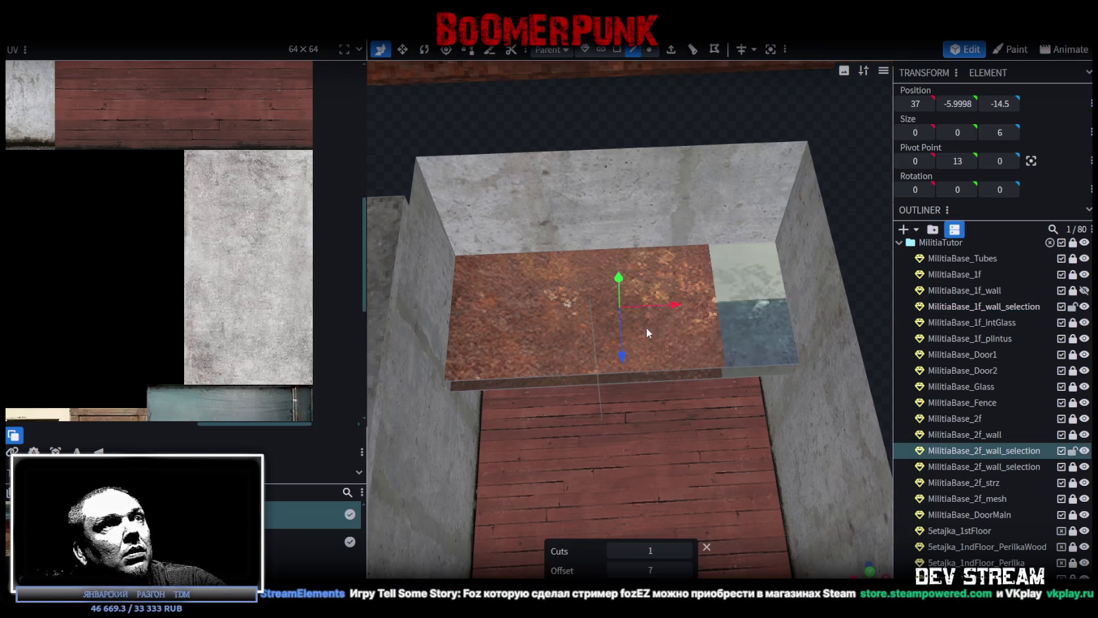
{"action": "left_click", "coordinate": [614, 571]}
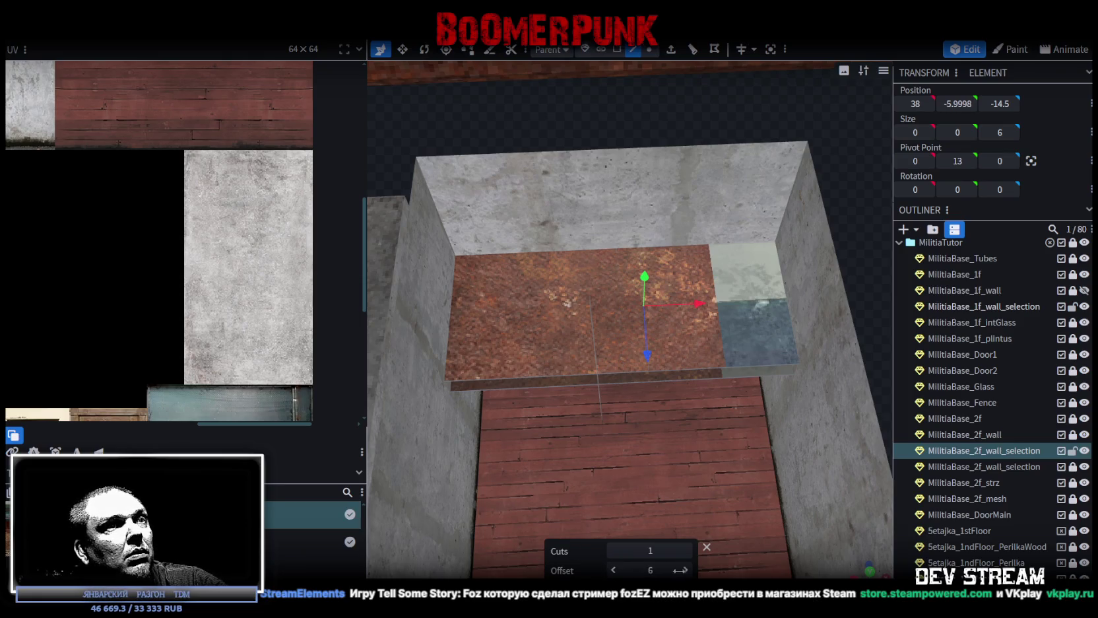
{"action": "left_click", "coordinate": [686, 570]}
{"action": "left_click", "coordinate": [686, 570]}
- Reposition the loop cut on the slab's right-side edge, settling it at offset 6
{"action": "left_click", "coordinate": [643, 373]}
{"action": "left_click", "coordinate": [711, 377]}
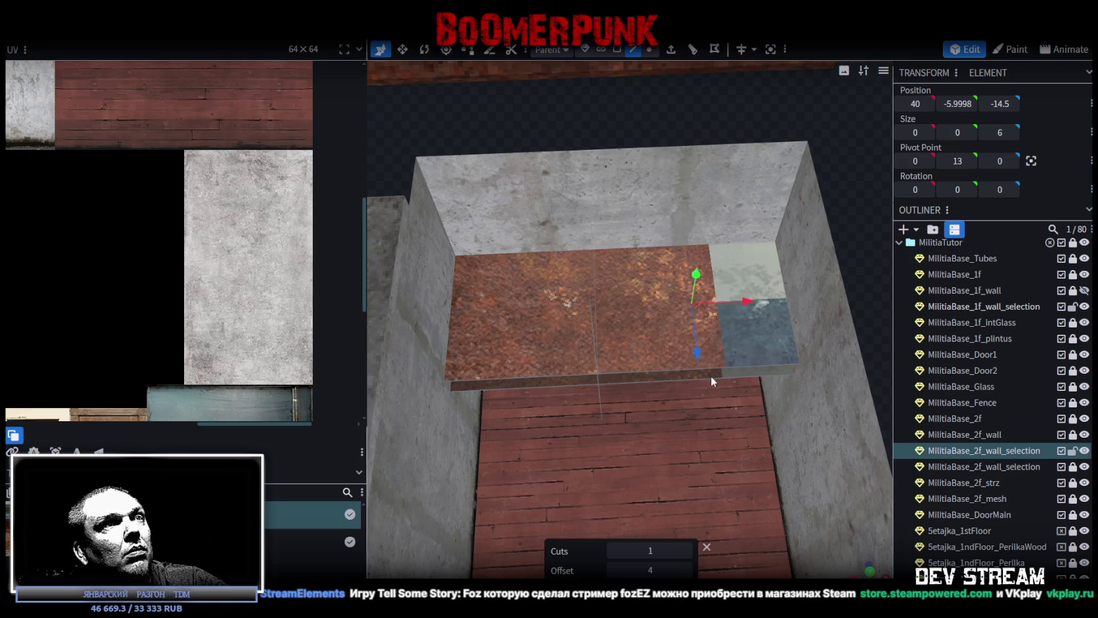
{"action": "left_click", "coordinate": [614, 570]}
{"action": "left_click", "coordinate": [686, 570]}
{"action": "left_click", "coordinate": [687, 570]}
{"action": "left_click", "coordinate": [686, 570]}
{"action": "left_click", "coordinate": [687, 570]}
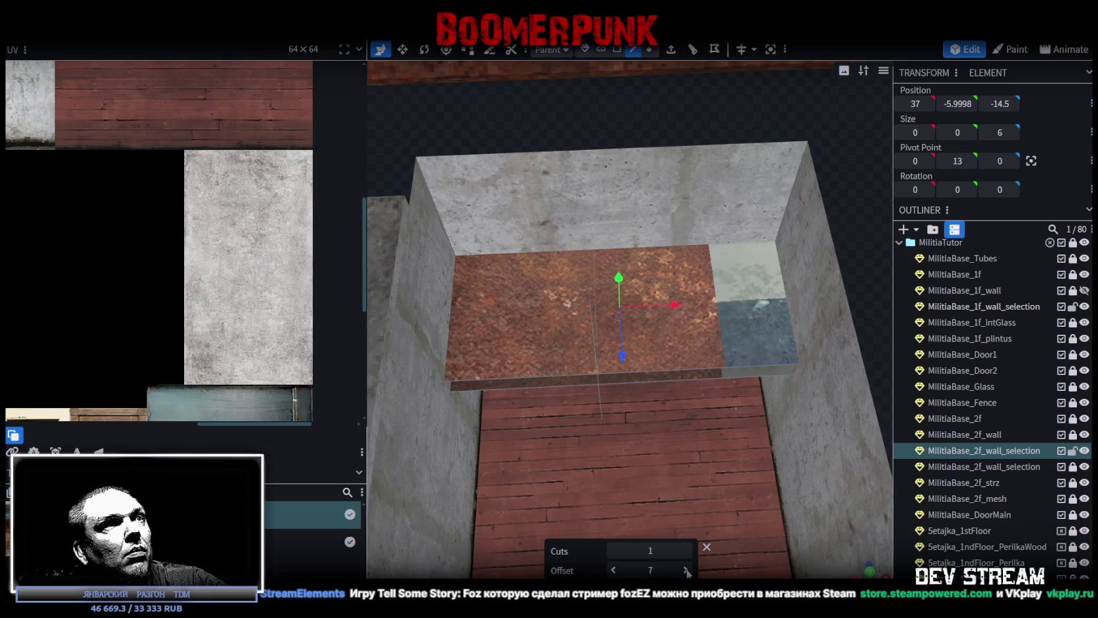
{"action": "left_click", "coordinate": [614, 570]}
{"action": "mouse_move", "coordinate": [688, 493]}
{"action": "middle_mouse_down"}
{"action": "mouse_move", "coordinate": [824, 338]}
{"action": "mouse_move", "coordinate": [781, 304]}
{"action": "mouse_move", "coordinate": [810, 304]}
{"action": "mouse_move", "coordinate": [593, 341]}
{"action": "middle_mouse_up"}
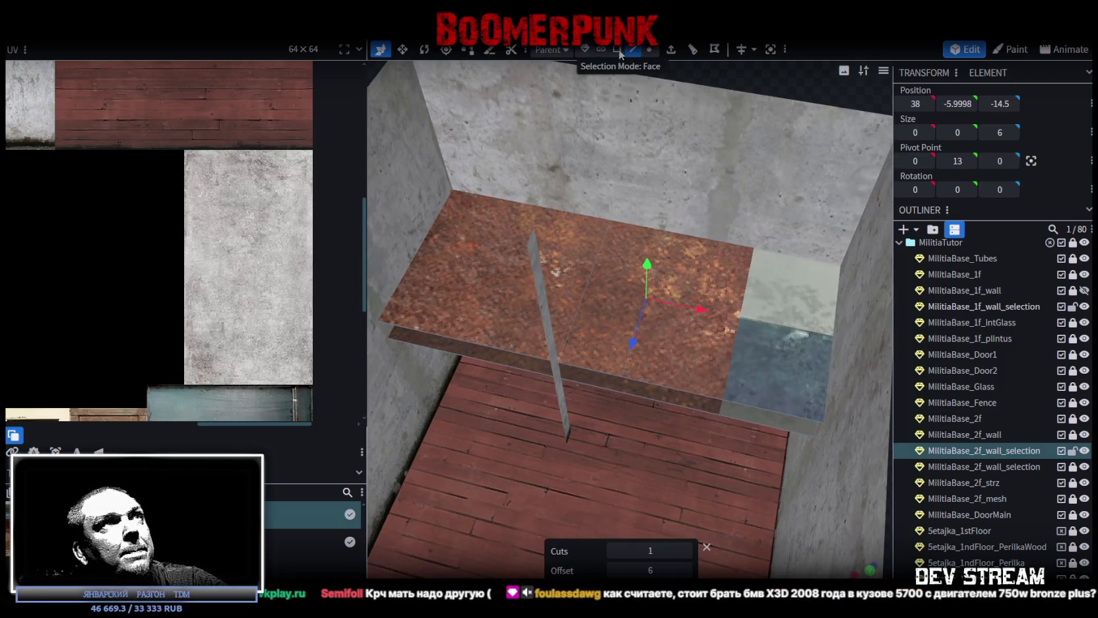
- Add another loop cut across the slab from its bottom edge, shifted one step
{"action": "left_click", "coordinate": [594, 376]}
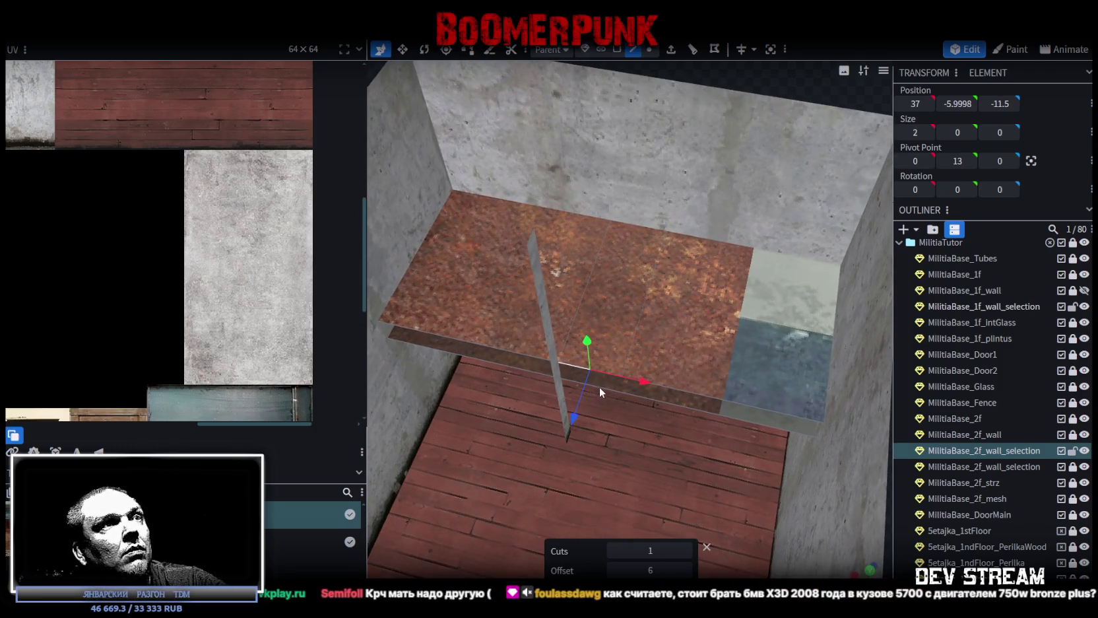
{"action": "left_click", "coordinate": [634, 392]}
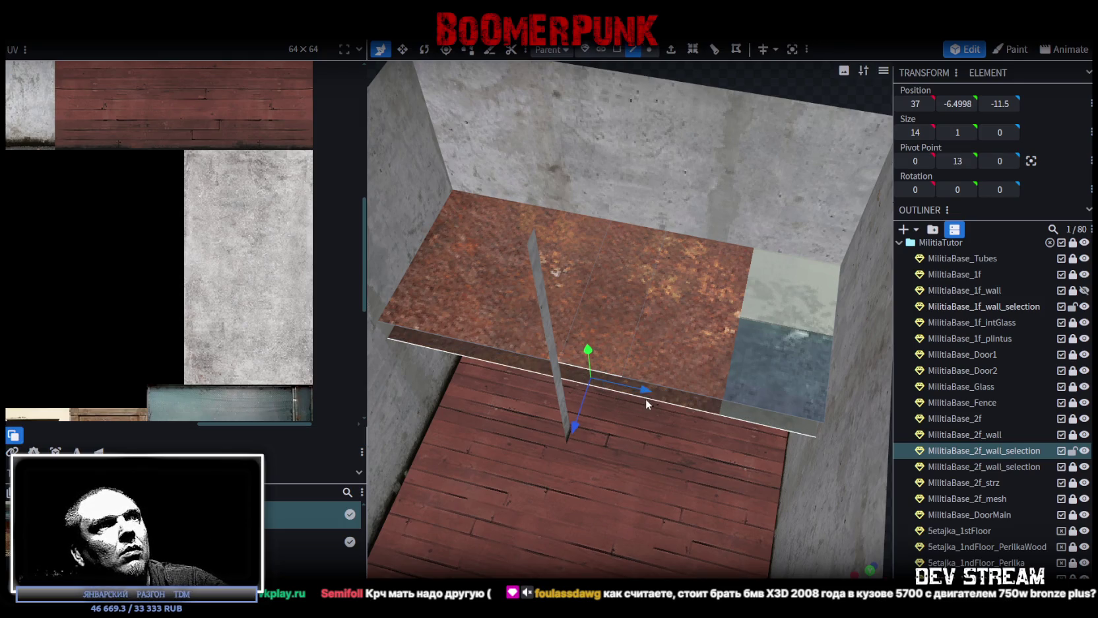
{"action": "left_click", "coordinate": [693, 48]}
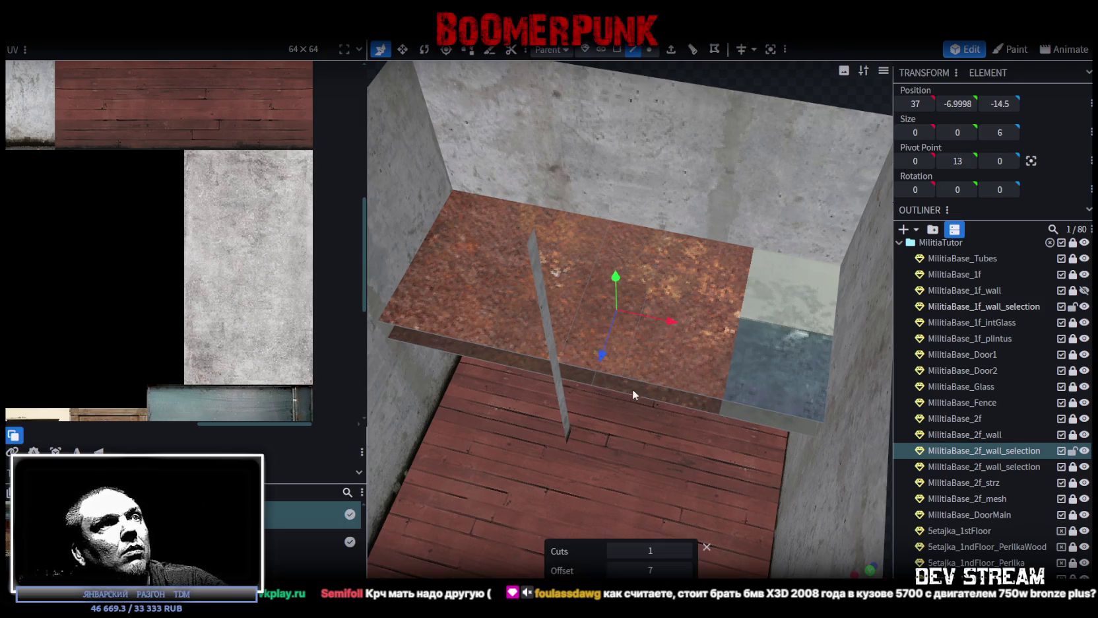
{"action": "left_click", "coordinate": [686, 570]}
- Add a loop cut through the slab's middle and select the small face between the cuts
{"action": "left_click", "coordinate": [602, 389]}
{"action": "left_click", "coordinate": [693, 49]}
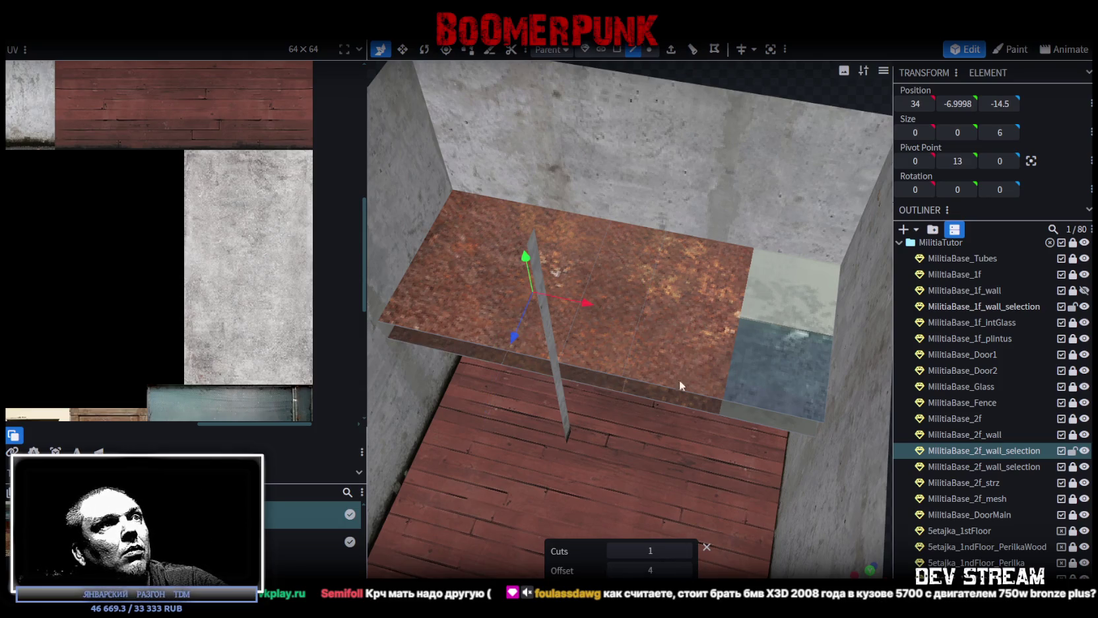
{"action": "left_click", "coordinate": [613, 571]}
{"action": "left_click", "coordinate": [687, 571]}
{"action": "left_click", "coordinate": [686, 570]}
{"action": "left_click", "coordinate": [686, 571]}
{"action": "left_click", "coordinate": [604, 386]}
{"action": "mouse_move", "coordinate": [605, 387]}
{"action": "left_mouse_down"}
{"action": "mouse_move", "coordinate": [843, 398]}
{"action": "mouse_move", "coordinate": [778, 376]}
{"action": "mouse_move", "coordinate": [739, 387]}
{"action": "mouse_move", "coordinate": [727, 492]}
{"action": "mouse_move", "coordinate": [717, 466]}
{"action": "mouse_move", "coordinate": [689, 461]}
{"action": "left_mouse_up"}
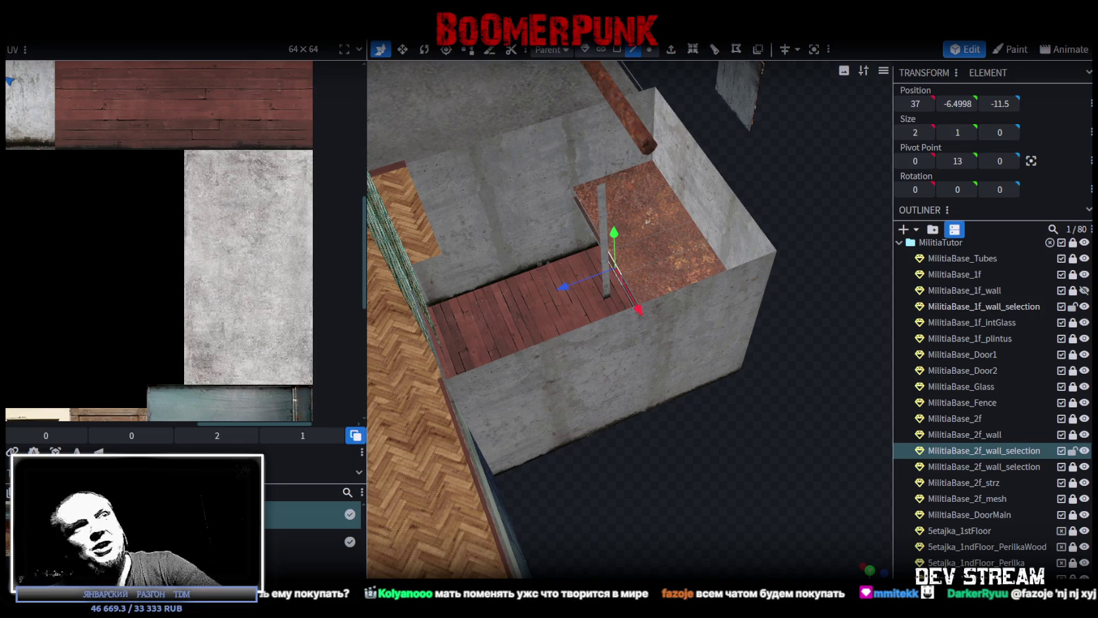
{"action": "mouse_move", "coordinate": [707, 460]}
{"action": "left_mouse_down"}
{"action": "mouse_move", "coordinate": [543, 475]}
{"action": "mouse_move", "coordinate": [652, 556]}
{"action": "mouse_move", "coordinate": [770, 500]}
{"action": "left_mouse_up"}
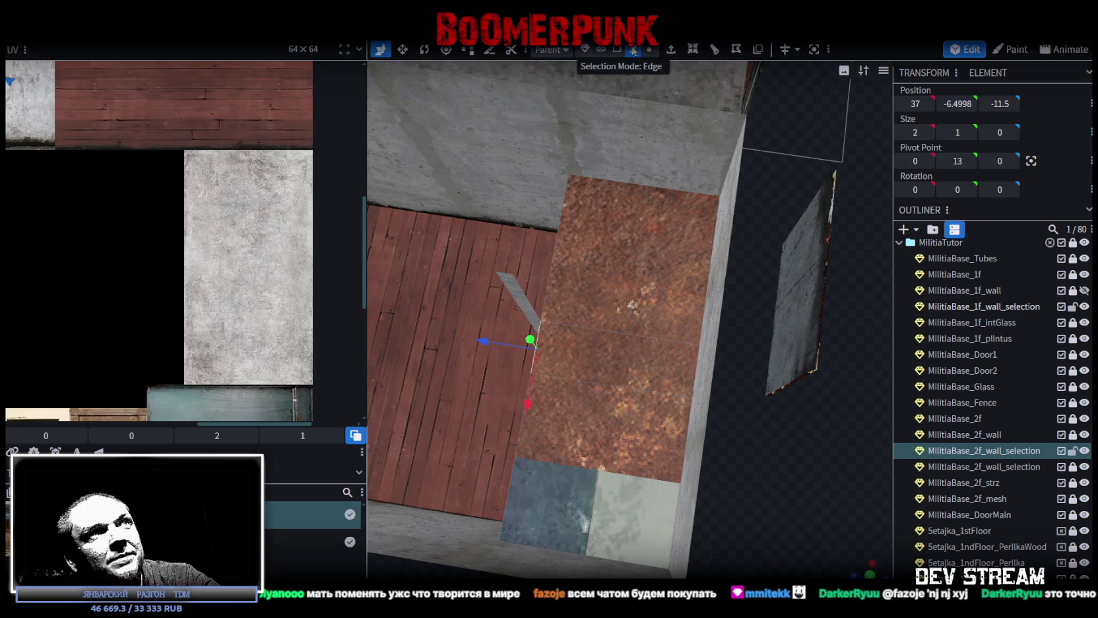
{"action": "left_click", "coordinate": [688, 360]}
{"action": "left_click_drag", "start_coordinate": [694, 372], "coordinate": [631, 264]}
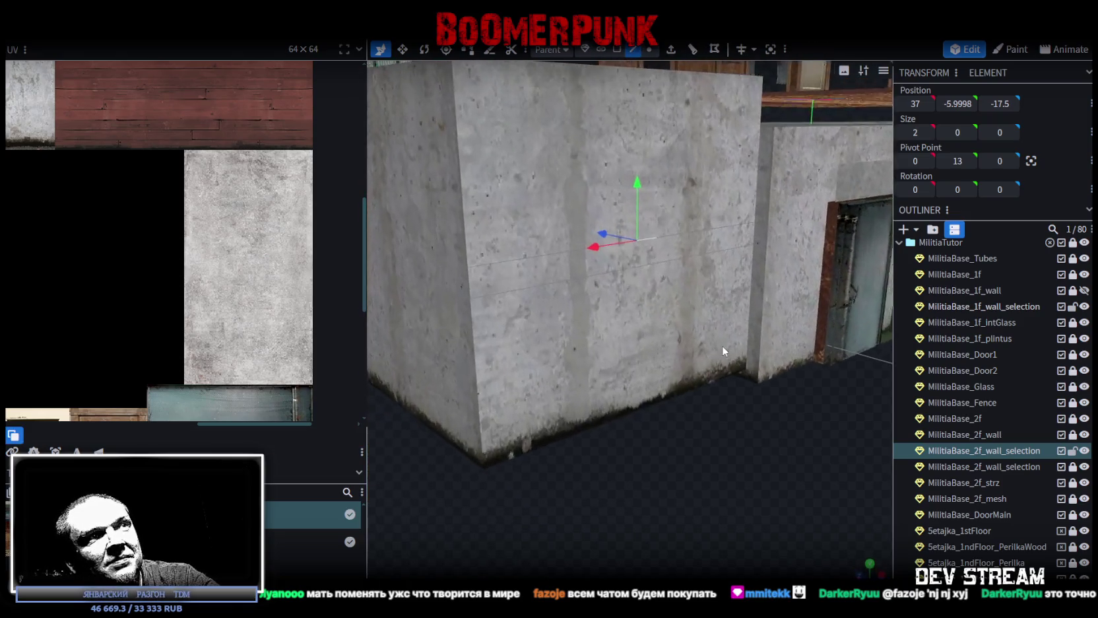
{"action": "left_click", "coordinate": [631, 268]}
{"action": "mouse_move", "coordinate": [631, 268]}
{"action": "left_mouse_down"}
{"action": "mouse_move", "coordinate": [862, 513]}
{"action": "mouse_move", "coordinate": [838, 425]}
{"action": "mouse_move", "coordinate": [865, 469]}
{"action": "mouse_move", "coordinate": [818, 477]}
{"action": "mouse_move", "coordinate": [879, 502]}
{"action": "mouse_move", "coordinate": [850, 496]}
{"action": "mouse_move", "coordinate": [871, 491]}
{"action": "mouse_move", "coordinate": [888, 511]}
{"action": "left_mouse_up"}
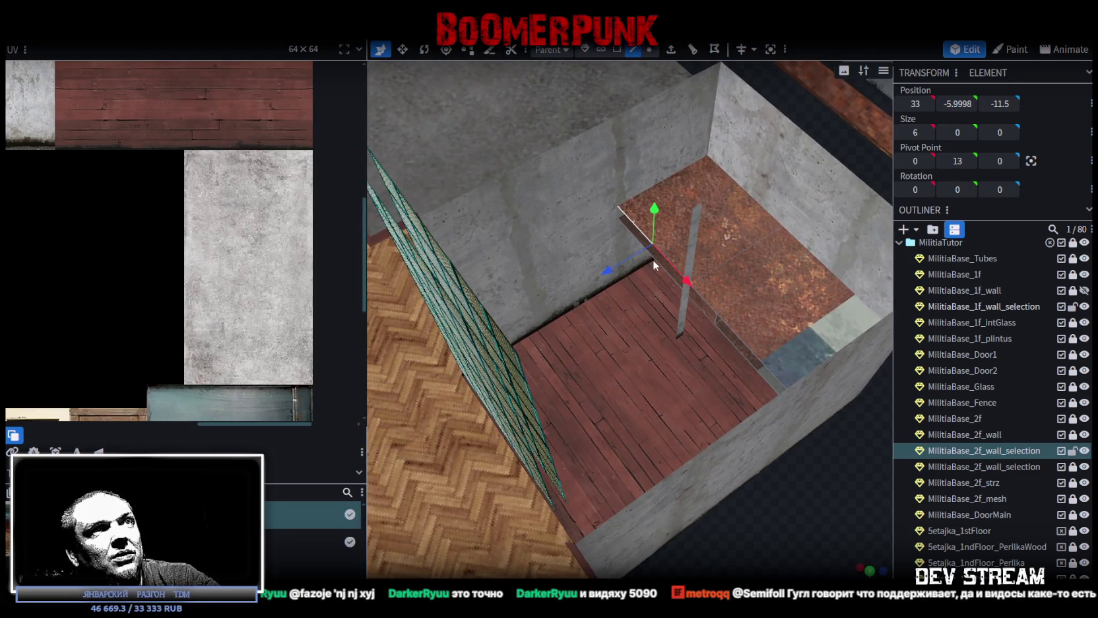
{"action": "mouse_move", "coordinate": [665, 273]}
{"action": "left_mouse_down"}
{"action": "mouse_move", "coordinate": [750, 513]}
{"action": "mouse_move", "coordinate": [643, 483]}
{"action": "mouse_move", "coordinate": [662, 497]}
{"action": "mouse_move", "coordinate": [605, 500]}
{"action": "left_mouse_up"}
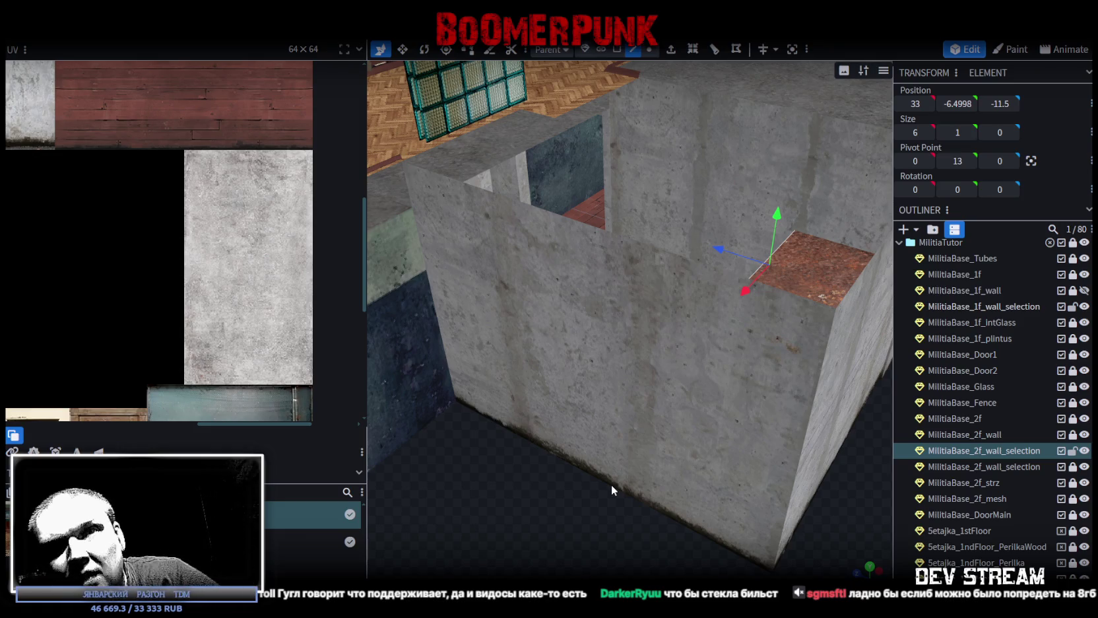
- Extrude the rusty floor face in direction Z+ with an extend length of 10
{"action": "left_click_drag", "start_coordinate": [707, 273], "coordinate": [613, 484]}
{"action": "scroll", "coordinate": [663, 514], "scroll_direction": "up", "scroll_amount": 3}
{"action": "scroll", "coordinate": [667, 502], "scroll_direction": "up", "scroll_amount": 2}
{"action": "left_click", "coordinate": [673, 51]}
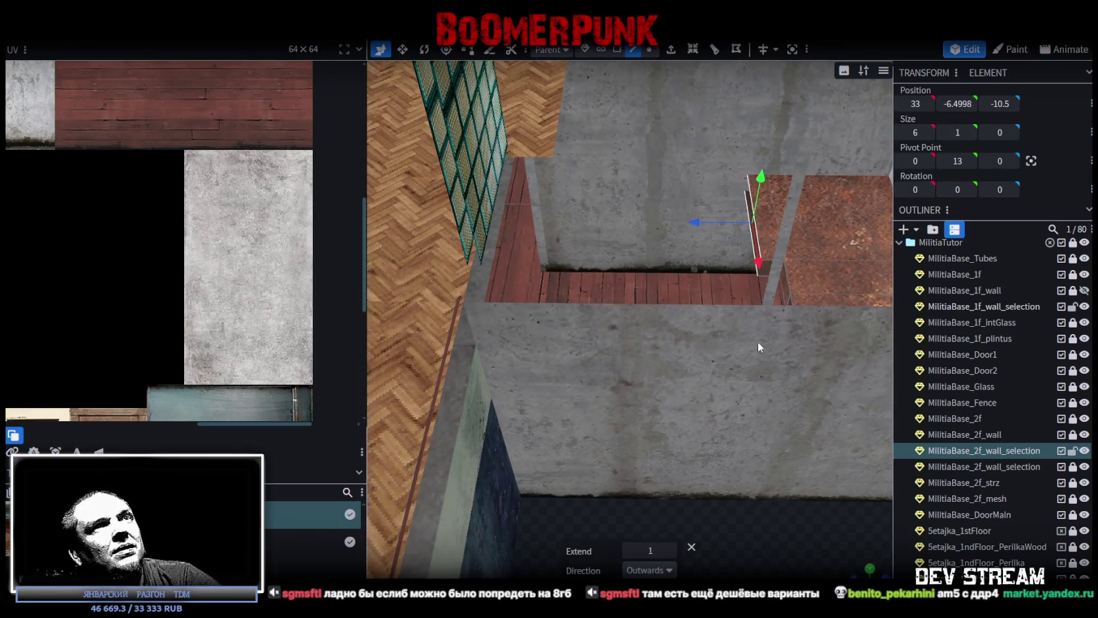
{"action": "left_click", "coordinate": [670, 571]}
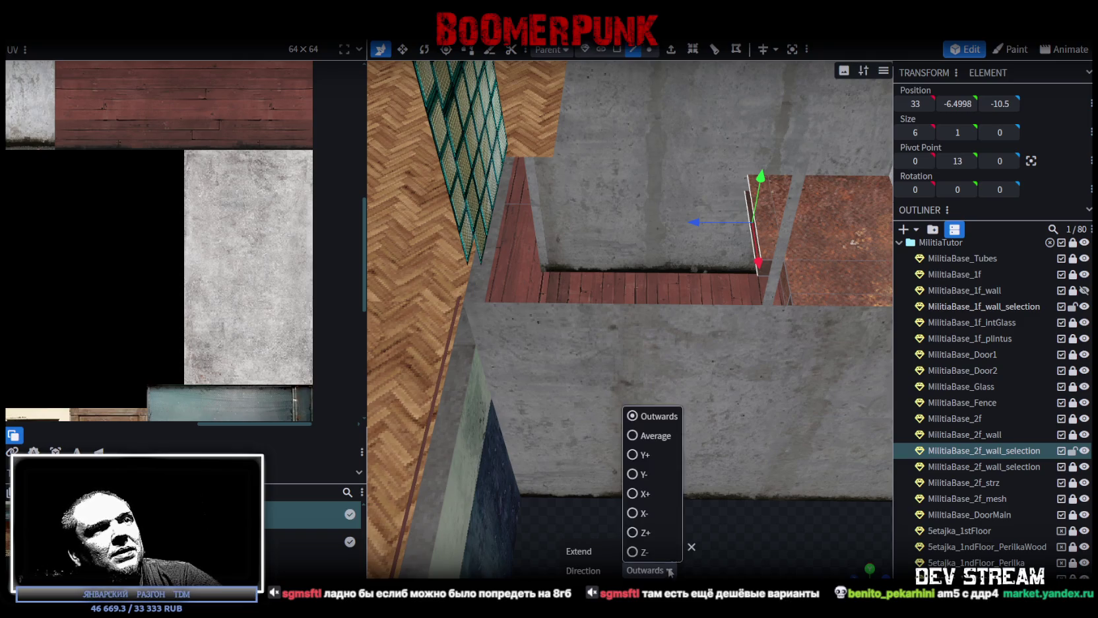
{"action": "left_click", "coordinate": [621, 526]}
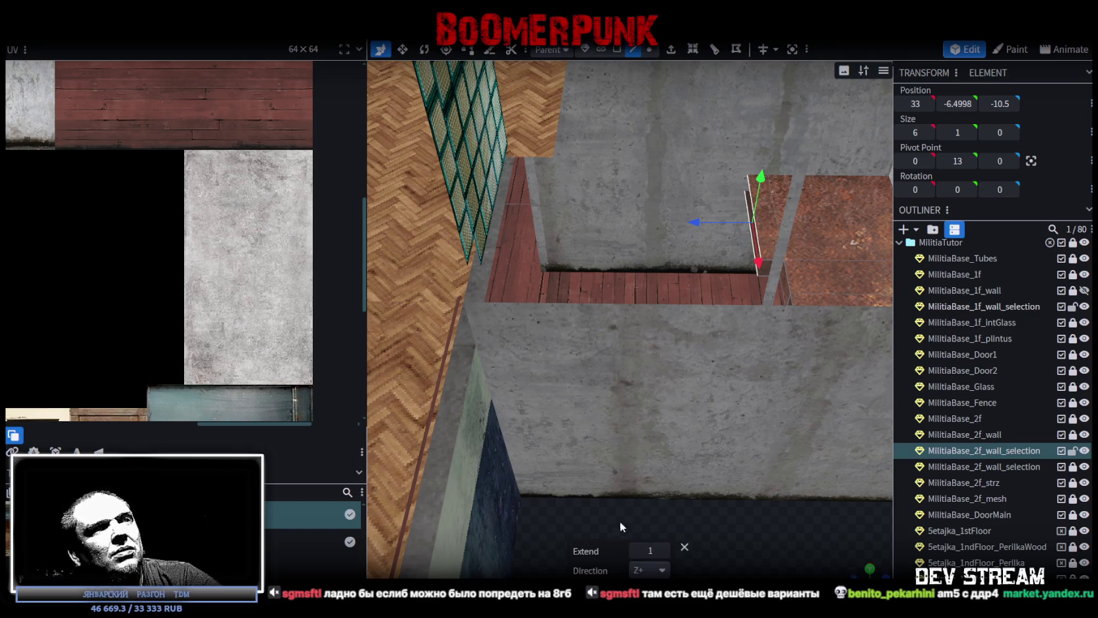
{"action": "left_click", "coordinate": [663, 551]}
{"action": "left_click", "coordinate": [663, 551]}
{"action": "left_click", "coordinate": [664, 551]}
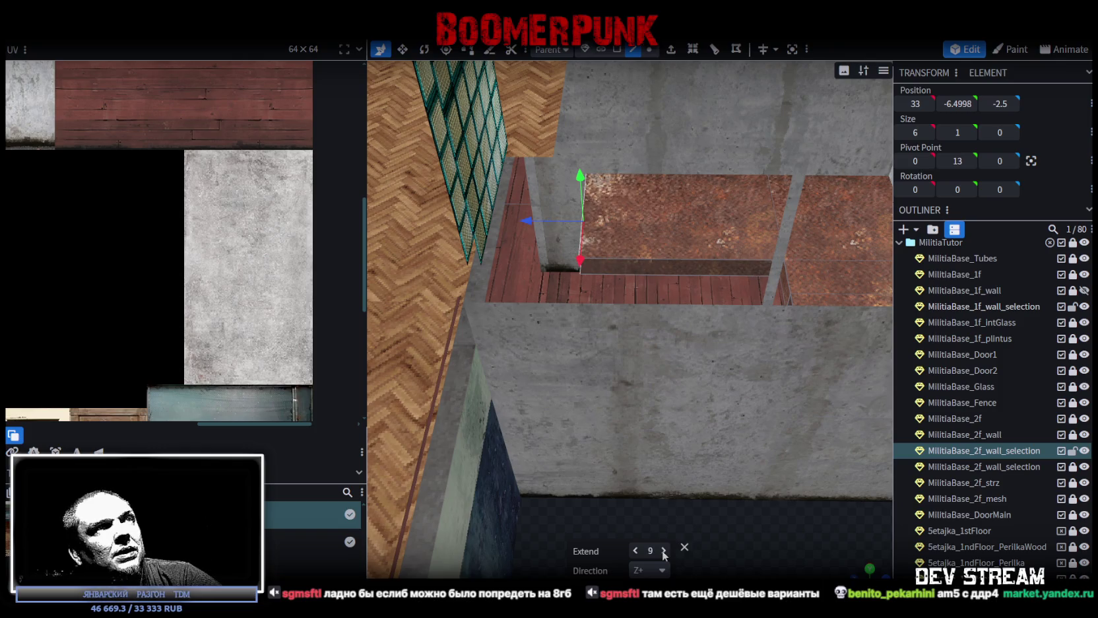
- Raise the extrusion's far face along Y so it slopes up as a ramp
{"action": "left_click_drag", "start_coordinate": [784, 528], "coordinate": [600, 212]}
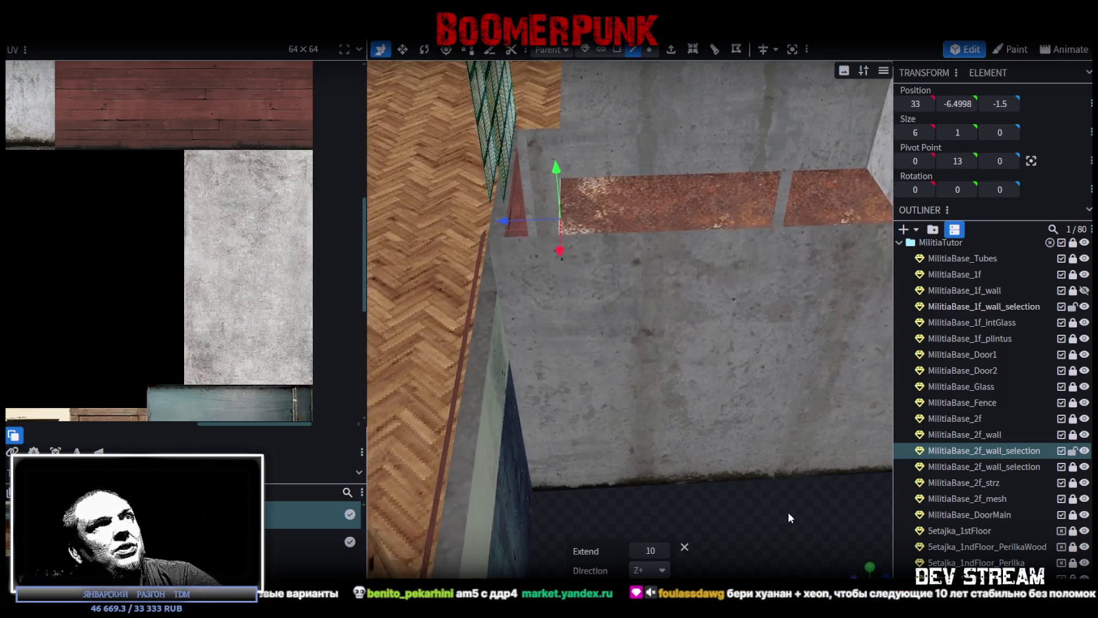
{"action": "left_click_drag", "start_coordinate": [563, 173], "coordinate": [584, 48]}
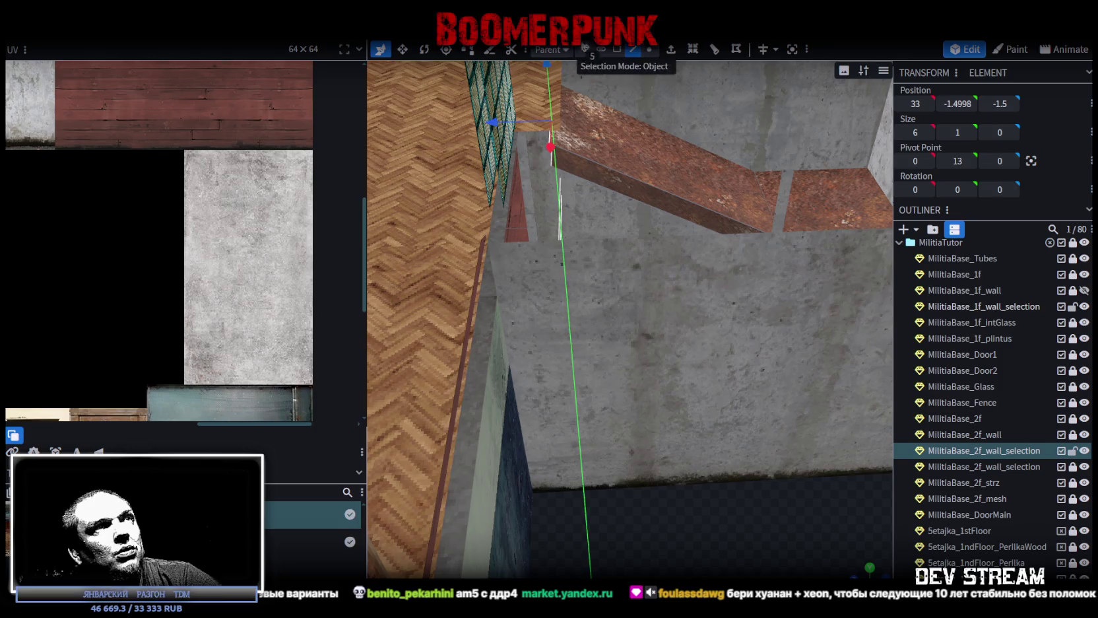
{"action": "left_click_drag", "start_coordinate": [726, 473], "coordinate": [689, 536]}
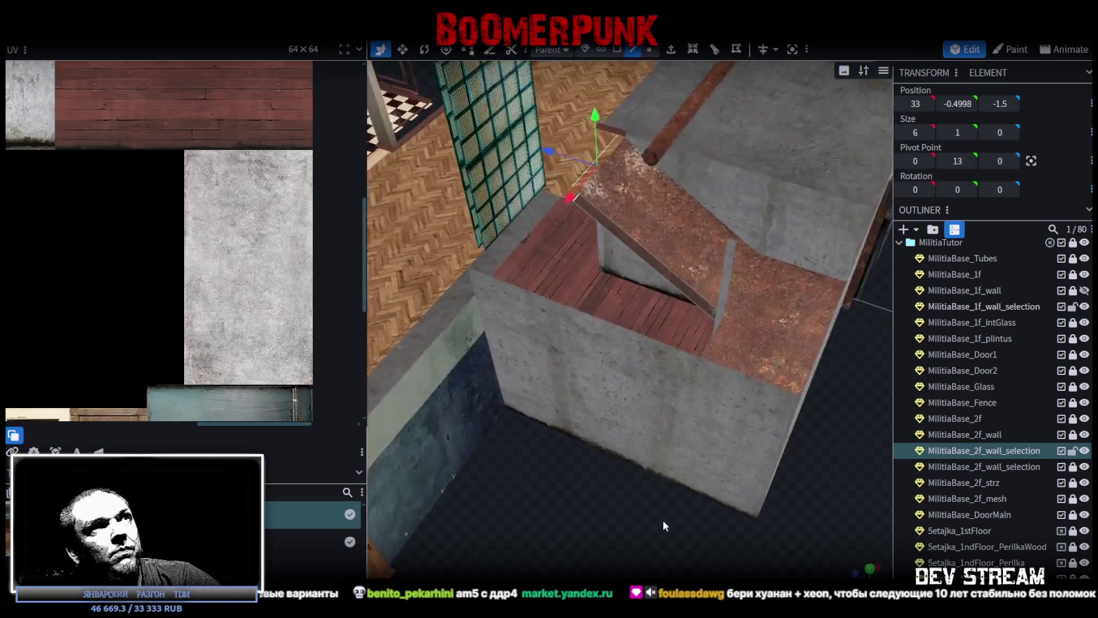
{"action": "scroll", "coordinate": [689, 535], "scroll_direction": "up", "scroll_amount": 2}
{"action": "scroll", "coordinate": [684, 513], "scroll_direction": "up", "scroll_amount": 2}
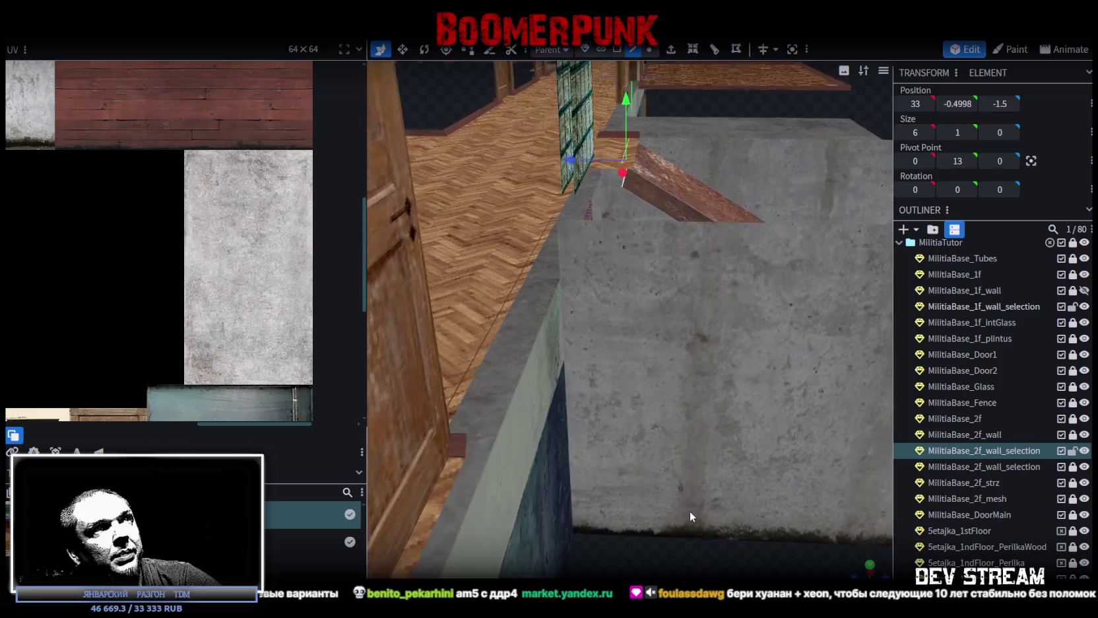
{"action": "scroll", "coordinate": [689, 511], "scroll_direction": "up", "scroll_amount": 2}
{"action": "scroll", "coordinate": [698, 509], "scroll_direction": "up", "scroll_amount": 2}
{"action": "scroll", "coordinate": [690, 523], "scroll_direction": "down", "scroll_amount": 2}
{"action": "scroll", "coordinate": [687, 535], "scroll_direction": "down", "scroll_amount": 2}
{"action": "scroll", "coordinate": [681, 545], "scroll_direction": "down", "scroll_amount": 1}
- Nudge the ramp's top edge along Z to -0.75
{"action": "left_click_drag", "start_coordinate": [570, 148], "coordinate": [553, 155]}
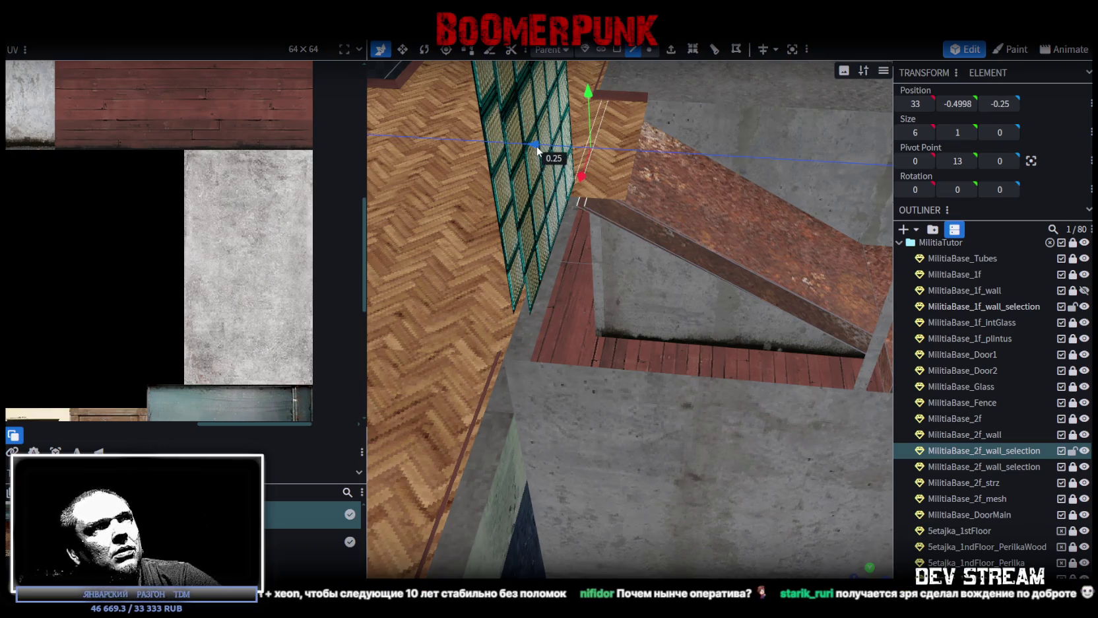
{"action": "scroll", "coordinate": [680, 416], "scroll_direction": "down", "scroll_amount": 4}
{"action": "left_click_drag", "start_coordinate": [703, 428], "coordinate": [575, 485]}
{"action": "scroll", "coordinate": [549, 532], "scroll_direction": "up", "scroll_amount": 4}
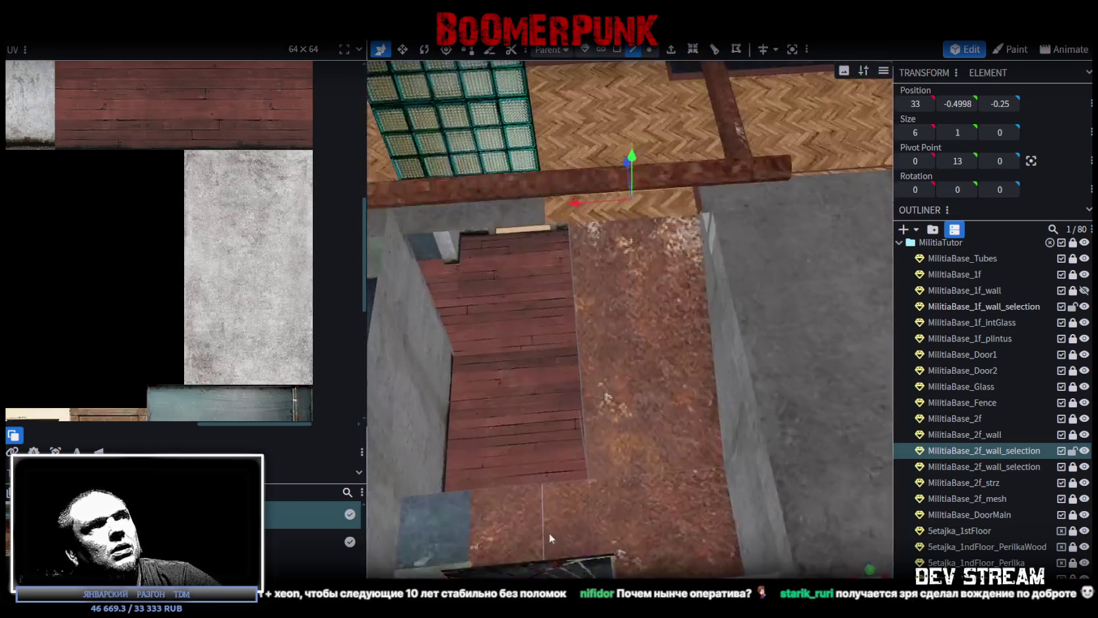
{"action": "left_click_drag", "start_coordinate": [549, 533], "coordinate": [528, 462]}
{"action": "mouse_move", "coordinate": [627, 330]}
{"action": "left_mouse_down"}
{"action": "mouse_move", "coordinate": [561, 343]}
{"action": "mouse_move", "coordinate": [602, 320]}
{"action": "mouse_move", "coordinate": [549, 322]}
{"action": "left_mouse_up"}
{"action": "mouse_move", "coordinate": [835, 403]}
{"action": "left_mouse_down"}
{"action": "mouse_move", "coordinate": [768, 549]}
{"action": "mouse_move", "coordinate": [745, 517]}
{"action": "mouse_move", "coordinate": [695, 509]}
{"action": "mouse_move", "coordinate": [718, 511]}
{"action": "mouse_move", "coordinate": [792, 462]}
{"action": "left_mouse_up"}
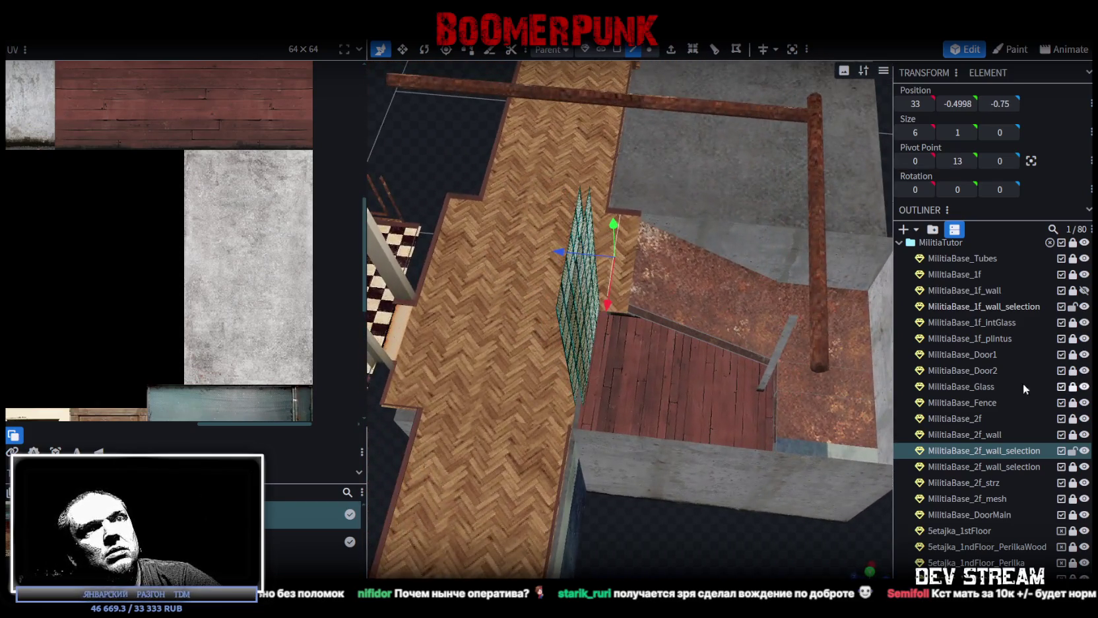
{"action": "mouse_move", "coordinate": [759, 502]}
{"action": "left_mouse_down"}
{"action": "mouse_move", "coordinate": [693, 538]}
{"action": "mouse_move", "coordinate": [721, 522]}
{"action": "left_mouse_up"}
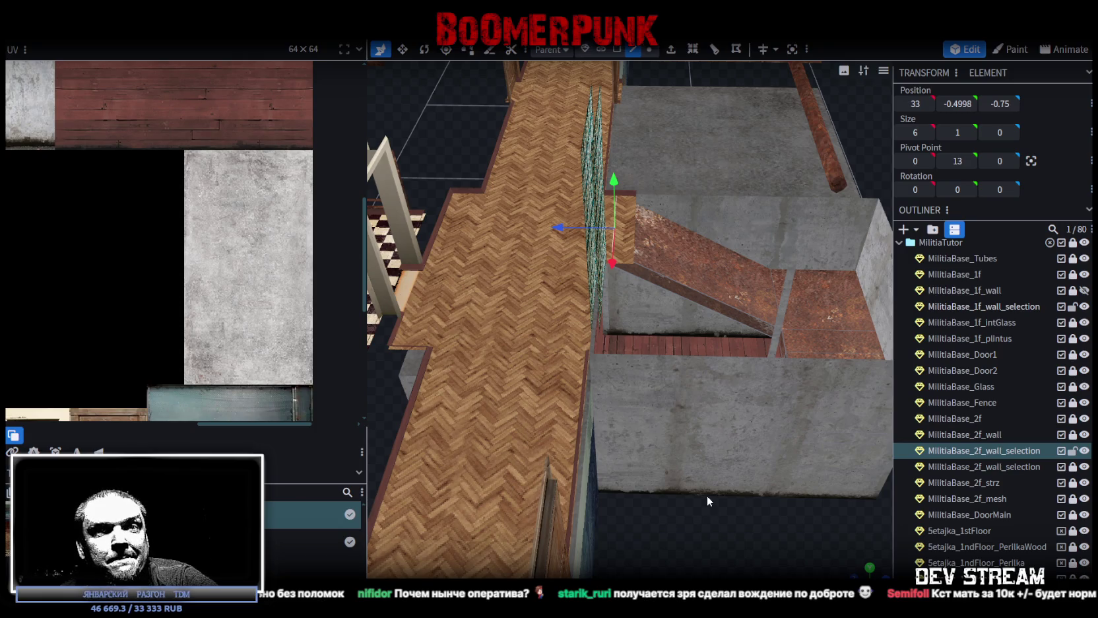
{"action": "mouse_move", "coordinate": [752, 540]}
{"action": "left_mouse_down"}
{"action": "mouse_move", "coordinate": [729, 508]}
{"action": "mouse_move", "coordinate": [719, 561]}
{"action": "mouse_move", "coordinate": [747, 575]}
{"action": "left_mouse_up"}
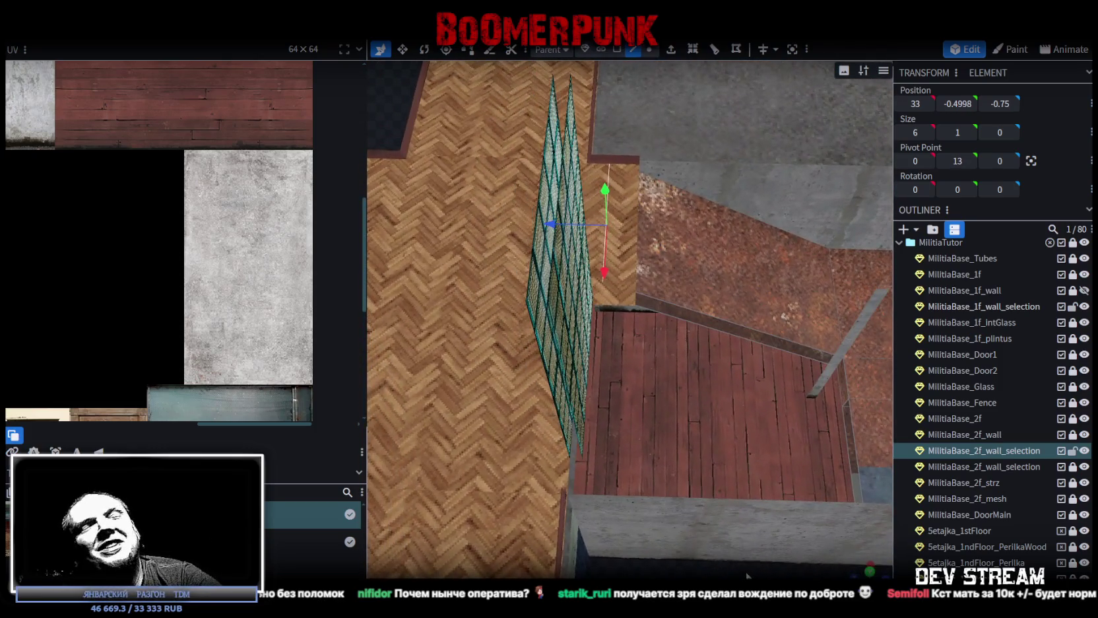
- Push the ramp's upper edge along Z to position -2
{"action": "left_click_drag", "start_coordinate": [555, 226], "coordinate": [591, 224]}
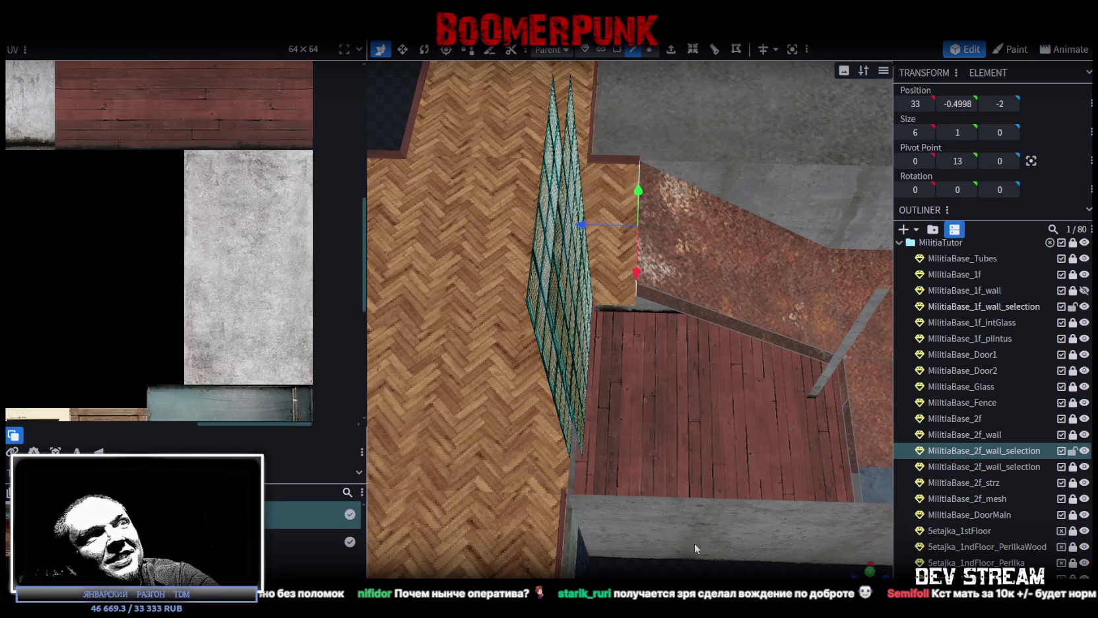
{"action": "mouse_move", "coordinate": [675, 532]}
{"action": "left_mouse_down"}
{"action": "mouse_move", "coordinate": [720, 494]}
{"action": "mouse_move", "coordinate": [699, 515]}
{"action": "mouse_move", "coordinate": [528, 536]}
{"action": "mouse_move", "coordinate": [650, 564]}
{"action": "left_mouse_up"}
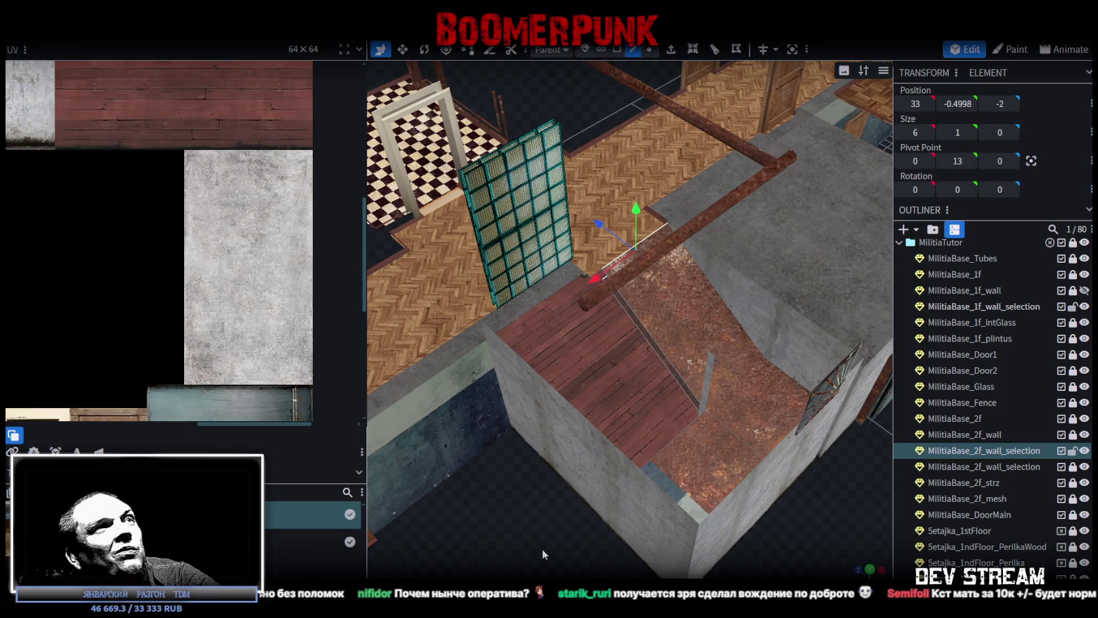
{"action": "scroll", "coordinate": [543, 548], "scroll_direction": "up", "scroll_amount": 3}
{"action": "left_click_drag", "start_coordinate": [536, 553], "coordinate": [610, 545]}
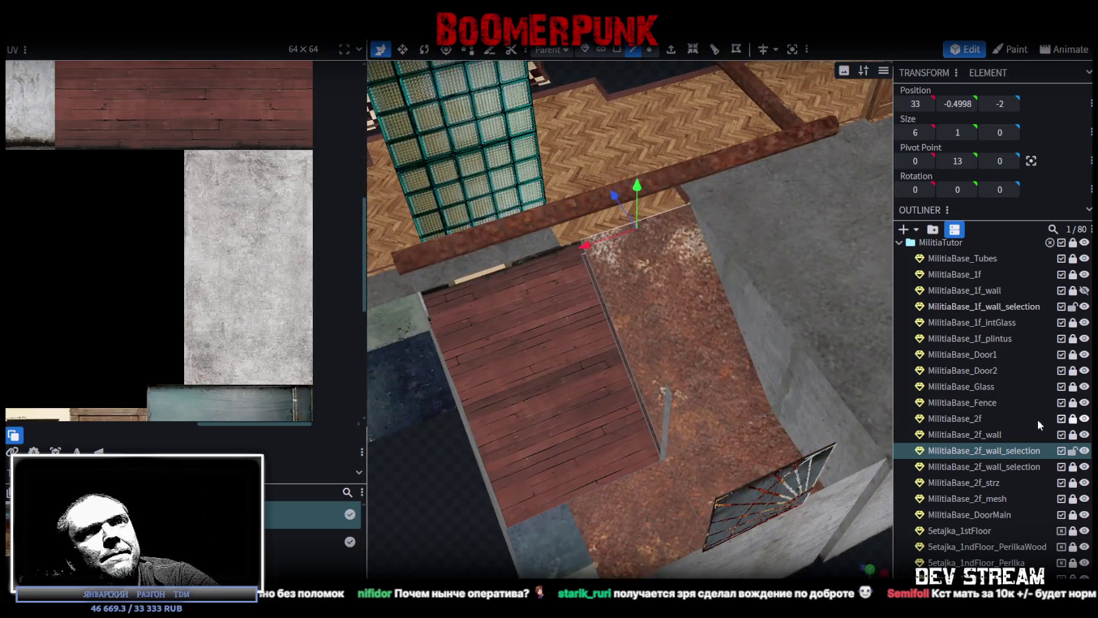
{"action": "scroll", "coordinate": [1037, 419], "scroll_direction": "up", "scroll_amount": 3}
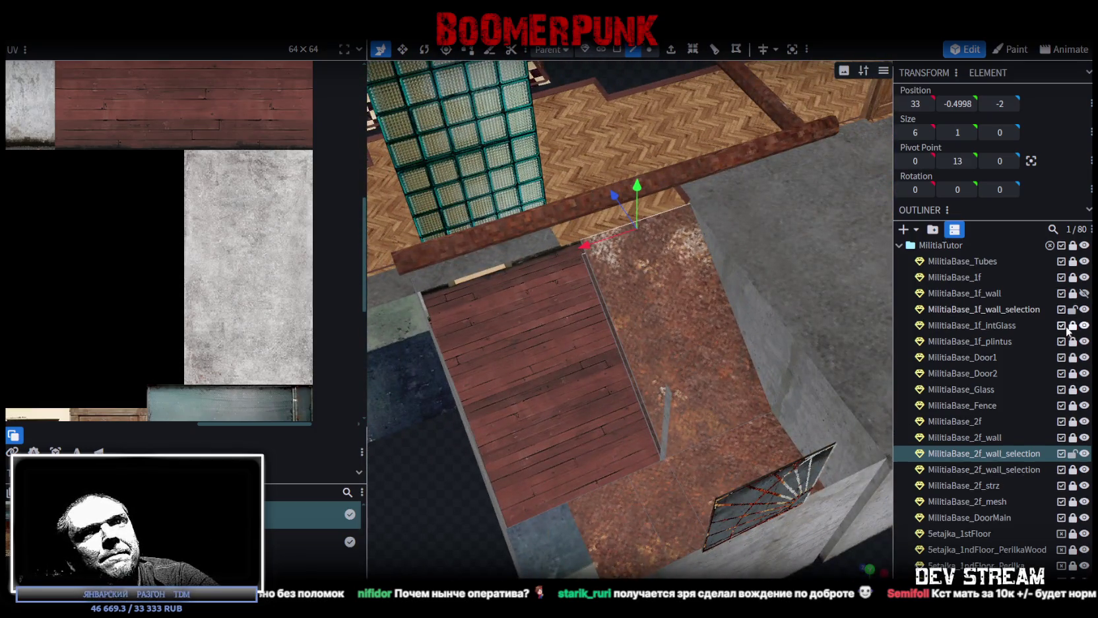
- Make MilitiaBase_1f_wall visible again and look around the building
{"action": "left_click", "coordinate": [1085, 344]}
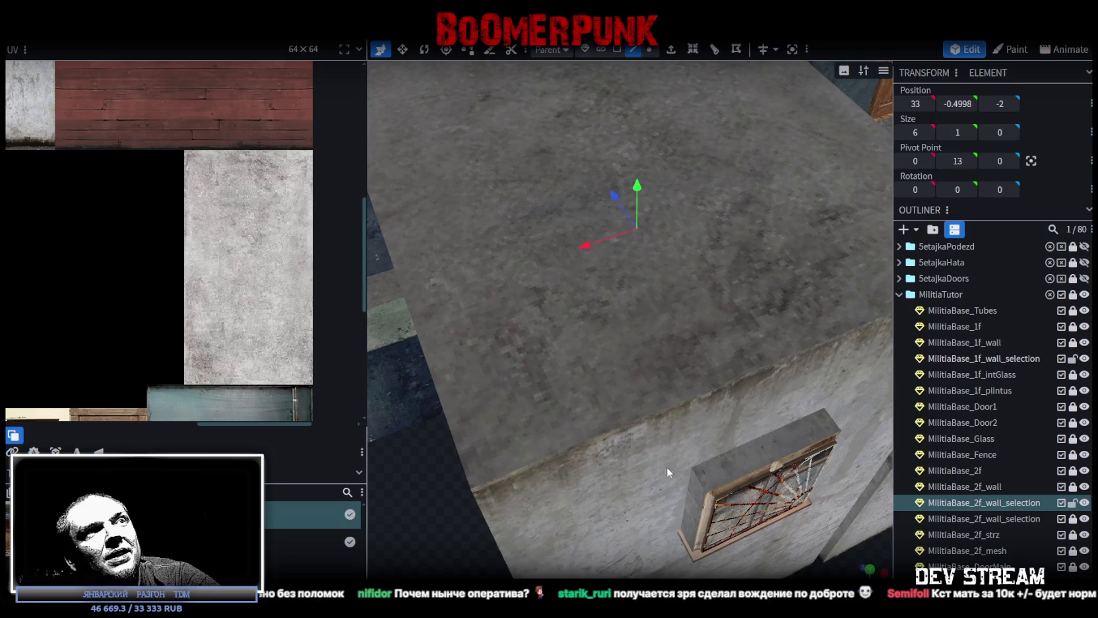
{"action": "scroll", "coordinate": [489, 468], "scroll_direction": "down", "scroll_amount": 3}
{"action": "scroll", "coordinate": [502, 471], "scroll_direction": "up", "scroll_amount": 3}
{"action": "scroll", "coordinate": [465, 474], "scroll_direction": "up", "scroll_amount": 3}
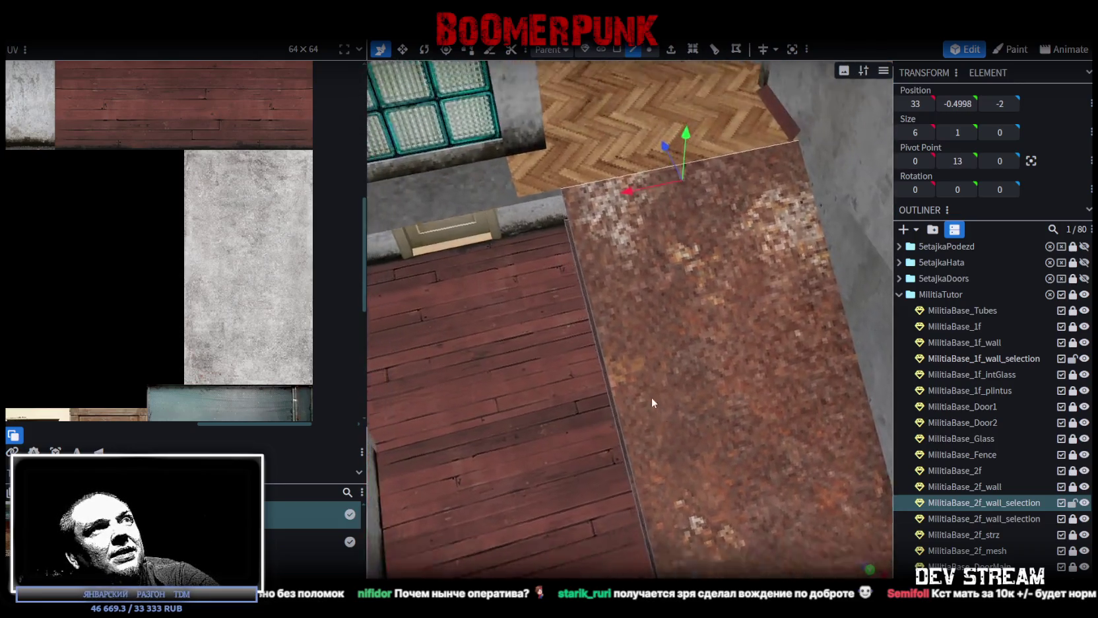
{"action": "right_click_drag", "start_coordinate": [652, 396], "coordinate": [662, 401]}
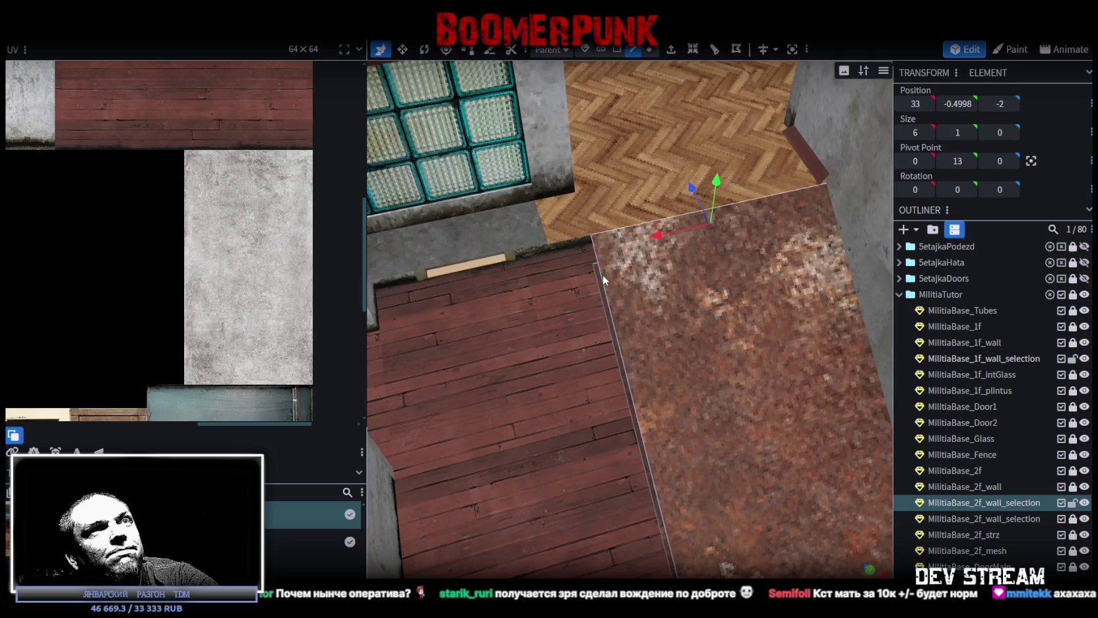
{"action": "scroll", "coordinate": [603, 275], "scroll_direction": "down", "scroll_amount": 3}
{"action": "scroll", "coordinate": [637, 298], "scroll_direction": "down", "scroll_amount": 3}
{"action": "mouse_move", "coordinate": [784, 535]}
{"action": "left_mouse_down"}
{"action": "mouse_move", "coordinate": [691, 470]}
{"action": "mouse_move", "coordinate": [798, 415]}
{"action": "left_mouse_up"}
{"action": "scroll", "coordinate": [793, 411], "scroll_direction": "up", "scroll_amount": 3}
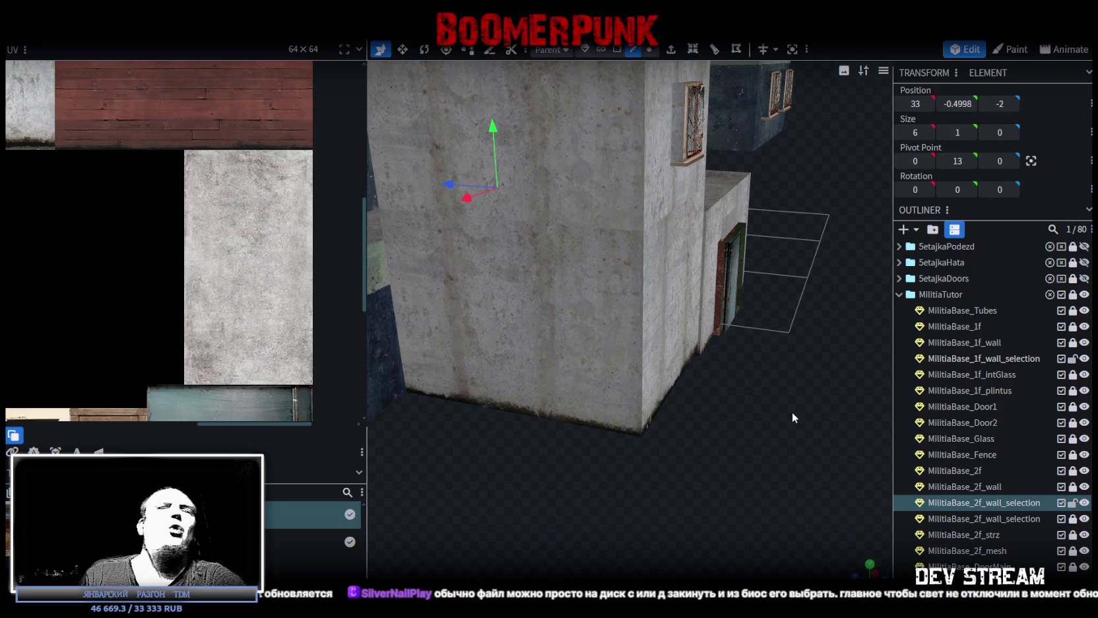
{"action": "mouse_move", "coordinate": [564, 547]}
{"action": "left_mouse_down"}
{"action": "mouse_move", "coordinate": [659, 460]}
{"action": "mouse_move", "coordinate": [664, 500]}
{"action": "mouse_move", "coordinate": [772, 483]}
{"action": "mouse_move", "coordinate": [673, 454]}
{"action": "mouse_move", "coordinate": [708, 469]}
{"action": "mouse_move", "coordinate": [604, 493]}
{"action": "mouse_move", "coordinate": [797, 472]}
{"action": "mouse_move", "coordinate": [782, 478]}
{"action": "mouse_move", "coordinate": [603, 431]}
{"action": "mouse_move", "coordinate": [478, 383]}
{"action": "mouse_move", "coordinate": [669, 369]}
{"action": "mouse_move", "coordinate": [729, 402]}
{"action": "mouse_move", "coordinate": [704, 404]}
{"action": "mouse_move", "coordinate": [721, 419]}
{"action": "mouse_move", "coordinate": [655, 232]}
{"action": "mouse_move", "coordinate": [718, 250]}
{"action": "mouse_move", "coordinate": [752, 237]}
{"action": "mouse_move", "coordinate": [680, 204]}
{"action": "mouse_move", "coordinate": [718, 227]}
{"action": "mouse_move", "coordinate": [761, 296]}
{"action": "mouse_move", "coordinate": [743, 340]}
{"action": "mouse_move", "coordinate": [763, 388]}
{"action": "mouse_move", "coordinate": [763, 154]}
{"action": "left_mouse_up"}
{"action": "scroll", "coordinate": [659, 459], "scroll_direction": "up", "scroll_amount": 3}
{"action": "scroll", "coordinate": [639, 452], "scroll_direction": "up", "scroll_amount": 3}
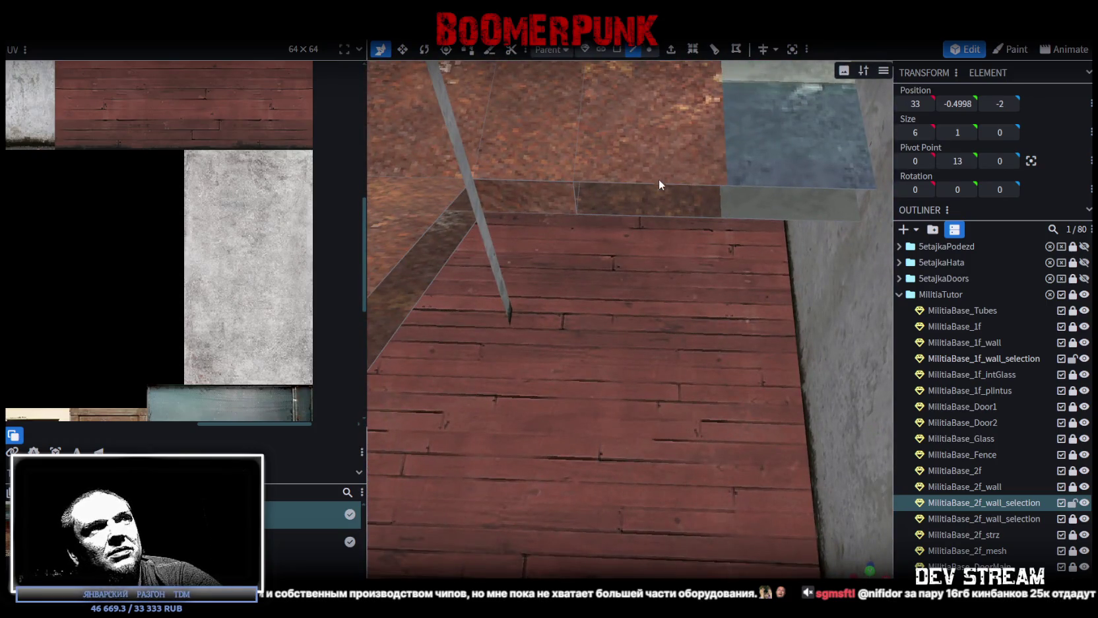
- Extrude the slab face beside the ramp outwards by 9.5 units
{"action": "left_click", "coordinate": [659, 180]}
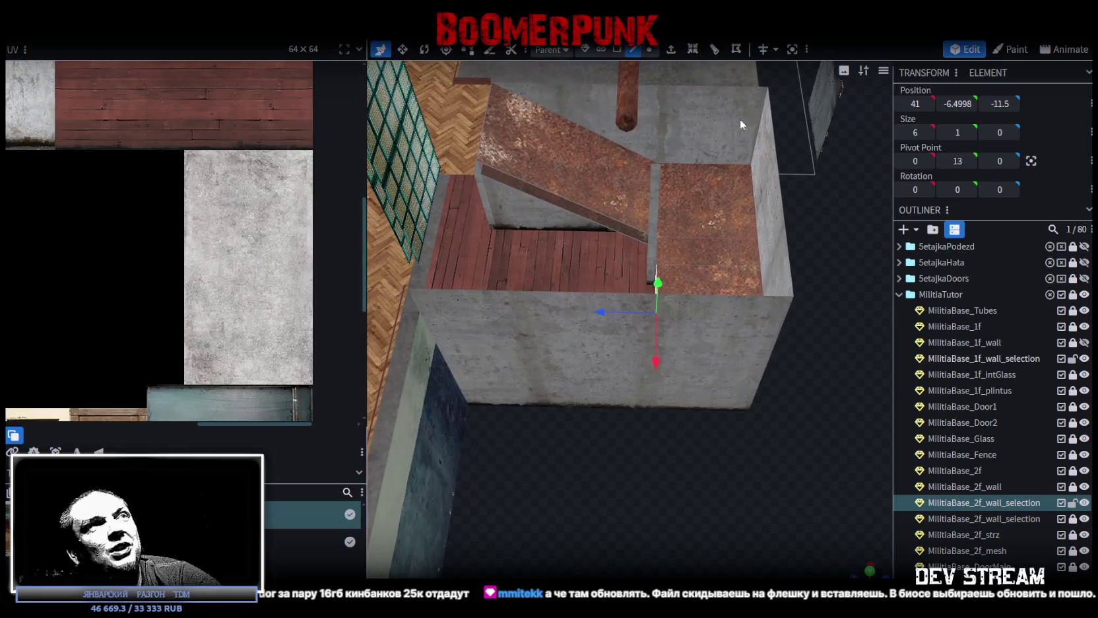
{"action": "left_click", "coordinate": [671, 49]}
{"action": "left_click_drag", "start_coordinate": [690, 473], "coordinate": [684, 505]}
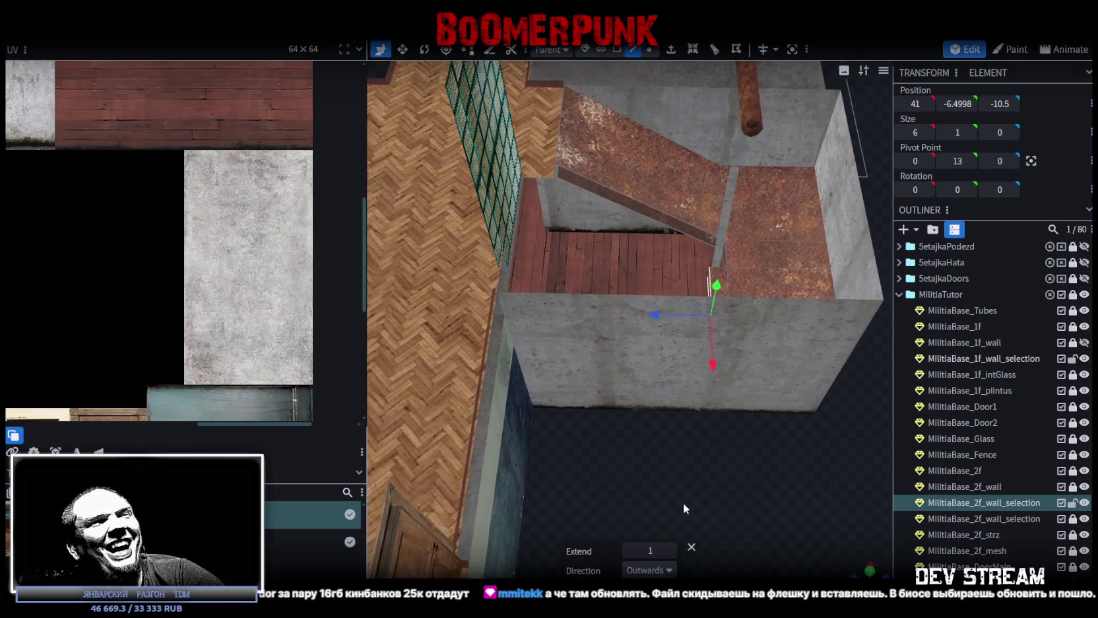
{"action": "left_click", "coordinate": [671, 551]}
{"action": "left_click", "coordinate": [671, 551]}
{"action": "left_click", "coordinate": [671, 550]}
{"action": "left_click", "coordinate": [670, 550]}
{"action": "left_click", "coordinate": [671, 550]}
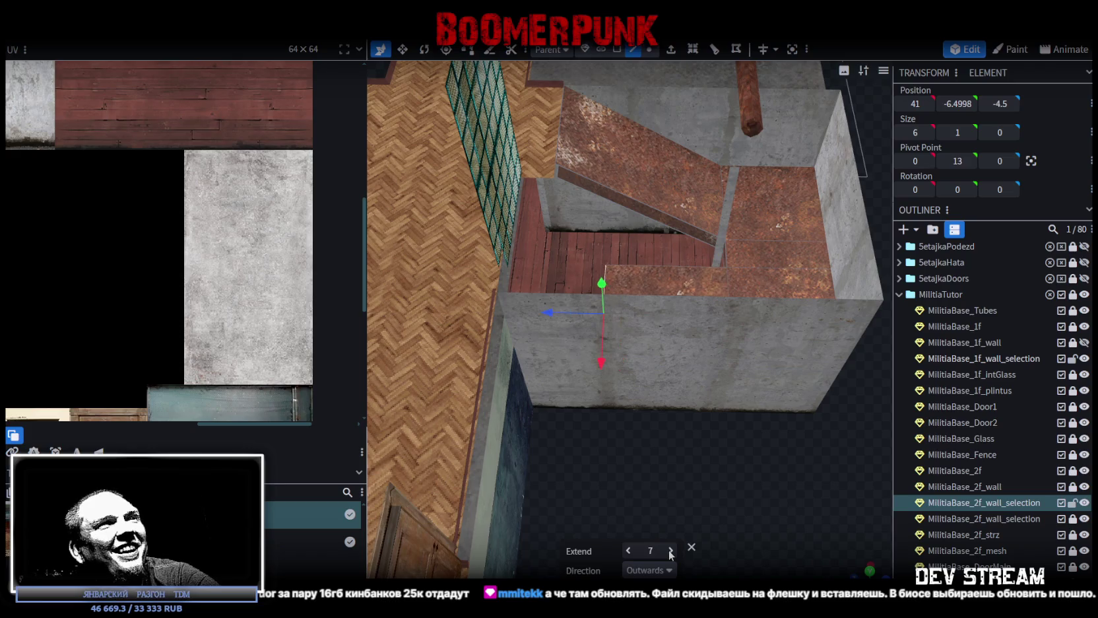
{"action": "mouse_move", "coordinate": [718, 487]}
{"action": "left_mouse_down"}
{"action": "mouse_move", "coordinate": [772, 548]}
{"action": "mouse_move", "coordinate": [673, 423]}
{"action": "mouse_move", "coordinate": [500, 316]}
{"action": "mouse_move", "coordinate": [594, 329]}
{"action": "left_mouse_up"}
{"action": "scroll", "coordinate": [594, 329], "scroll_direction": "up", "scroll_amount": 3}
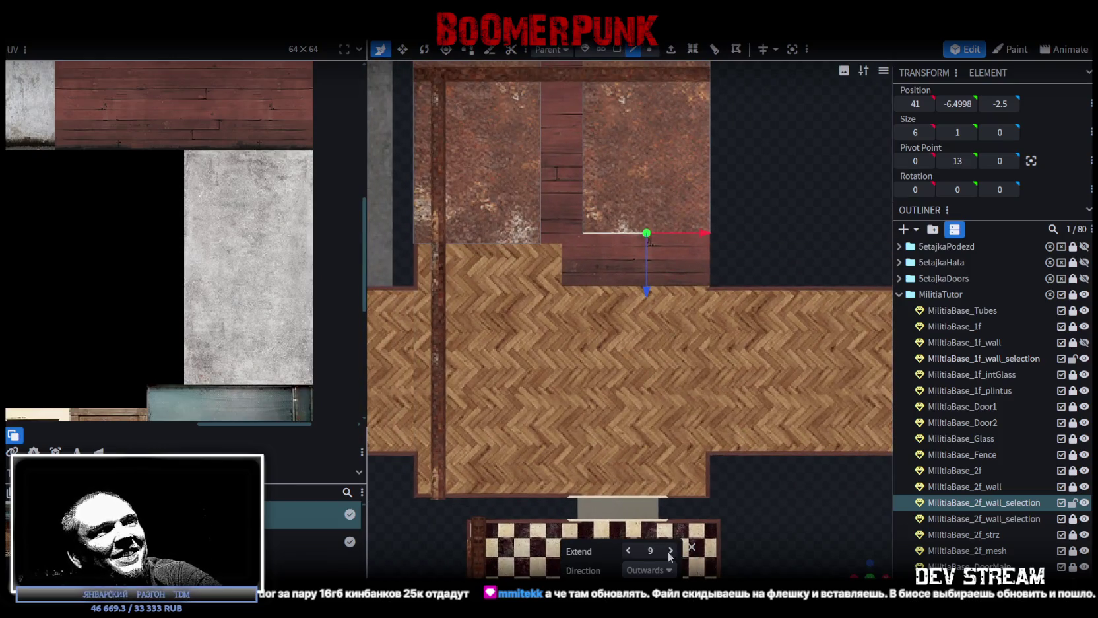
{"action": "left_click", "coordinate": [670, 550]}
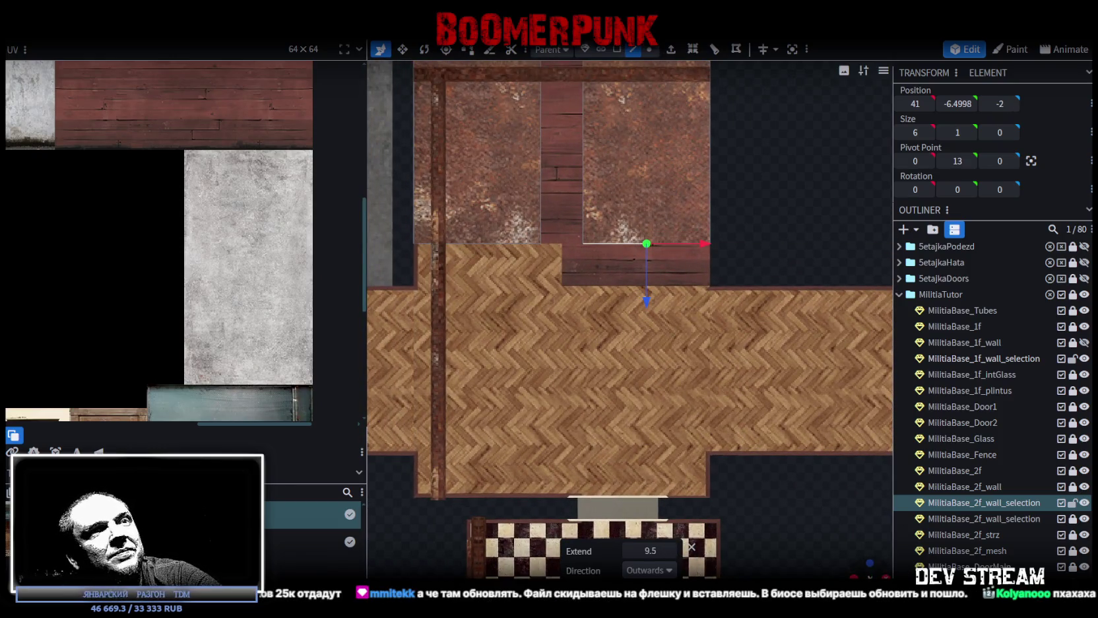
- Drop the new face about 8 units down to form the concrete side wall
{"action": "mouse_move", "coordinate": [840, 531]}
{"action": "left_mouse_down"}
{"action": "mouse_move", "coordinate": [742, 456]}
{"action": "mouse_move", "coordinate": [790, 478]}
{"action": "mouse_move", "coordinate": [682, 470]}
{"action": "mouse_move", "coordinate": [480, 522]}
{"action": "mouse_move", "coordinate": [560, 395]}
{"action": "mouse_move", "coordinate": [595, 475]}
{"action": "left_mouse_up"}
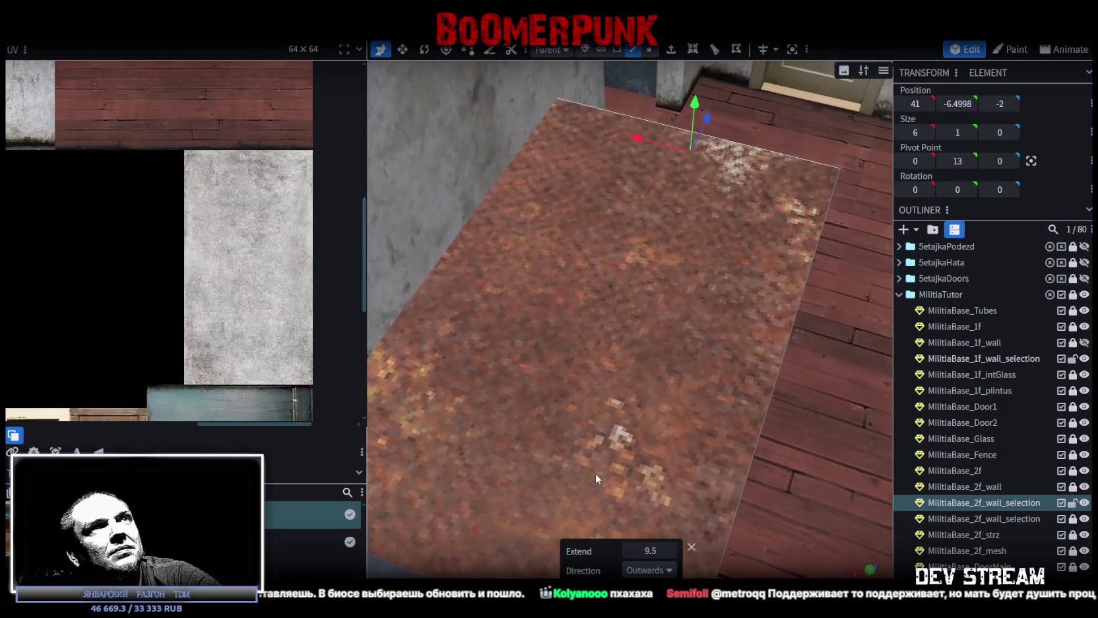
{"action": "mouse_move", "coordinate": [693, 102]}
{"action": "left_mouse_down"}
{"action": "mouse_move", "coordinate": [699, 226]}
{"action": "mouse_move", "coordinate": [685, 336]}
{"action": "mouse_move", "coordinate": [684, 322]}
{"action": "mouse_move", "coordinate": [562, 358]}
{"action": "mouse_move", "coordinate": [550, 375]}
{"action": "left_mouse_up"}
{"action": "mouse_move", "coordinate": [425, 372]}
{"action": "left_mouse_down"}
{"action": "mouse_move", "coordinate": [631, 239]}
{"action": "mouse_move", "coordinate": [644, 255]}
{"action": "mouse_move", "coordinate": [602, 395]}
{"action": "mouse_move", "coordinate": [717, 412]}
{"action": "mouse_move", "coordinate": [634, 440]}
{"action": "mouse_move", "coordinate": [745, 319]}
{"action": "mouse_move", "coordinate": [503, 418]}
{"action": "mouse_move", "coordinate": [803, 399]}
{"action": "mouse_move", "coordinate": [817, 382]}
{"action": "mouse_move", "coordinate": [714, 481]}
{"action": "mouse_move", "coordinate": [690, 487]}
{"action": "mouse_move", "coordinate": [716, 507]}
{"action": "mouse_move", "coordinate": [567, 468]}
{"action": "mouse_move", "coordinate": [597, 518]}
{"action": "mouse_move", "coordinate": [599, 480]}
{"action": "mouse_move", "coordinate": [579, 472]}
{"action": "mouse_move", "coordinate": [593, 466]}
{"action": "left_mouse_up"}
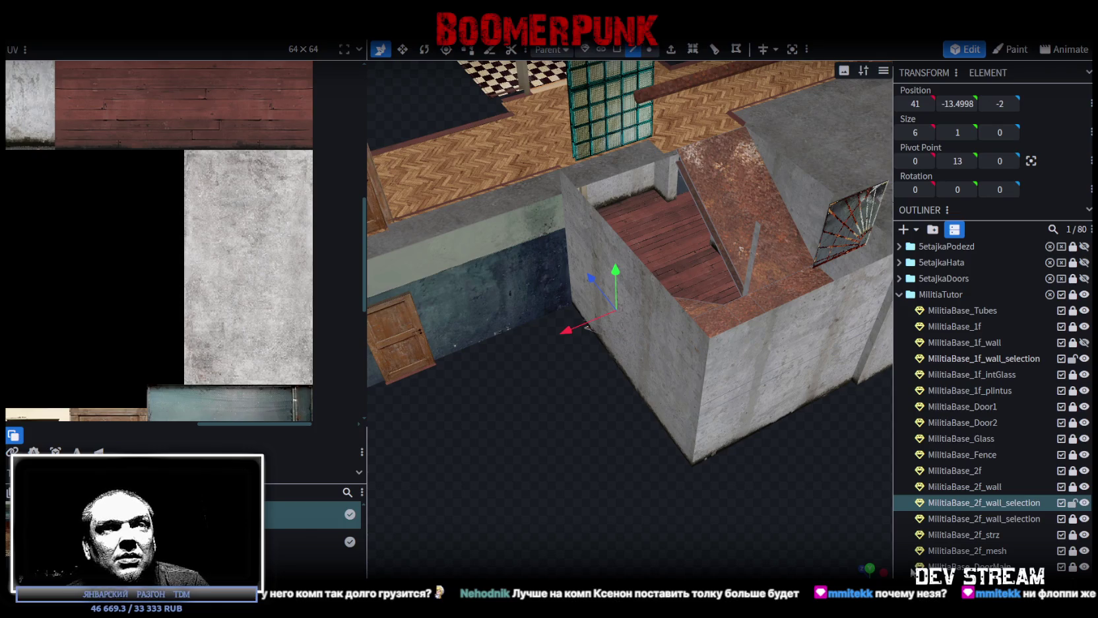
{"action": "left_click_drag", "start_coordinate": [701, 521], "coordinate": [678, 492]}
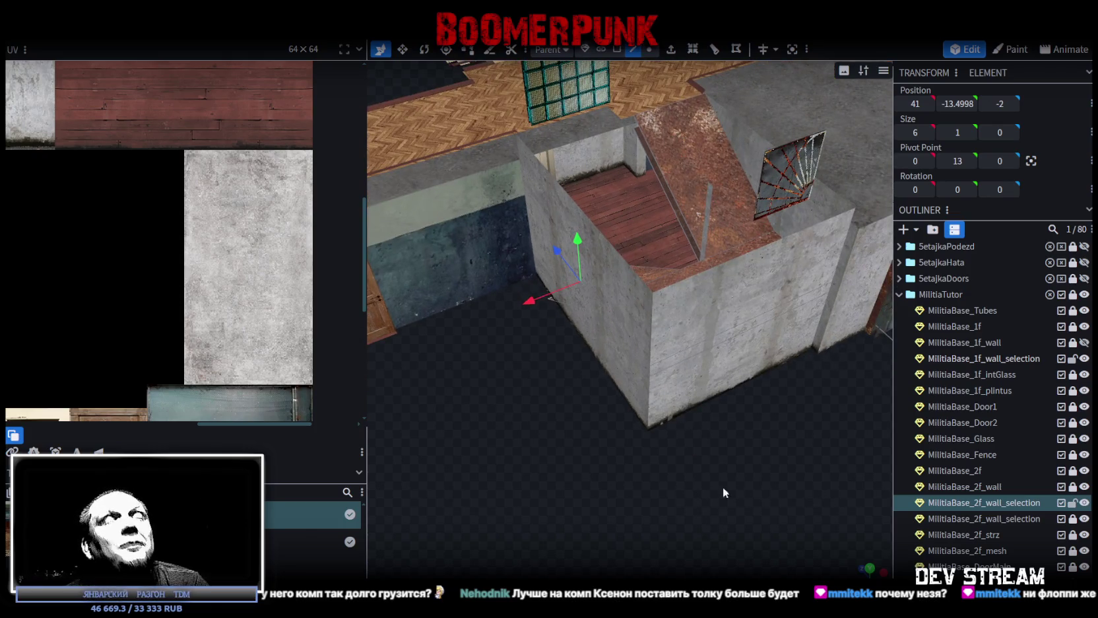
{"action": "left_click_drag", "start_coordinate": [755, 501], "coordinate": [759, 534]}
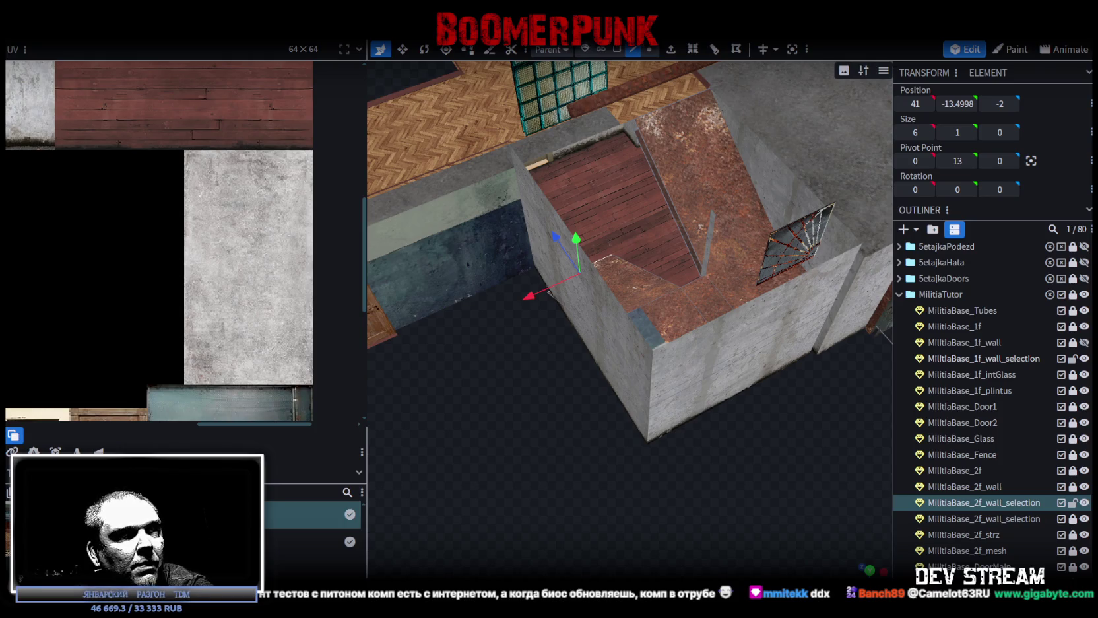
- Bring up the B450M DS3H BIOS support page and scroll through its download list
{"action": "key", "text": "alt+Tab"}
{"action": "scroll", "coordinate": [686, 311], "scroll_direction": "down", "scroll_amount": 1}
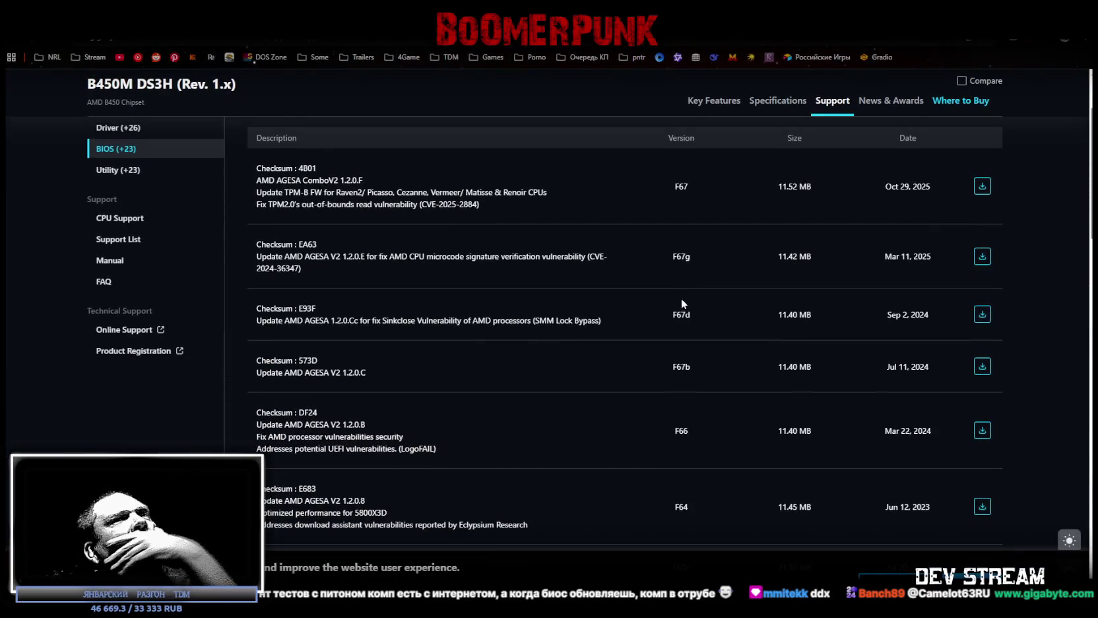
{"action": "scroll", "coordinate": [679, 298], "scroll_direction": "down", "scroll_amount": 1}
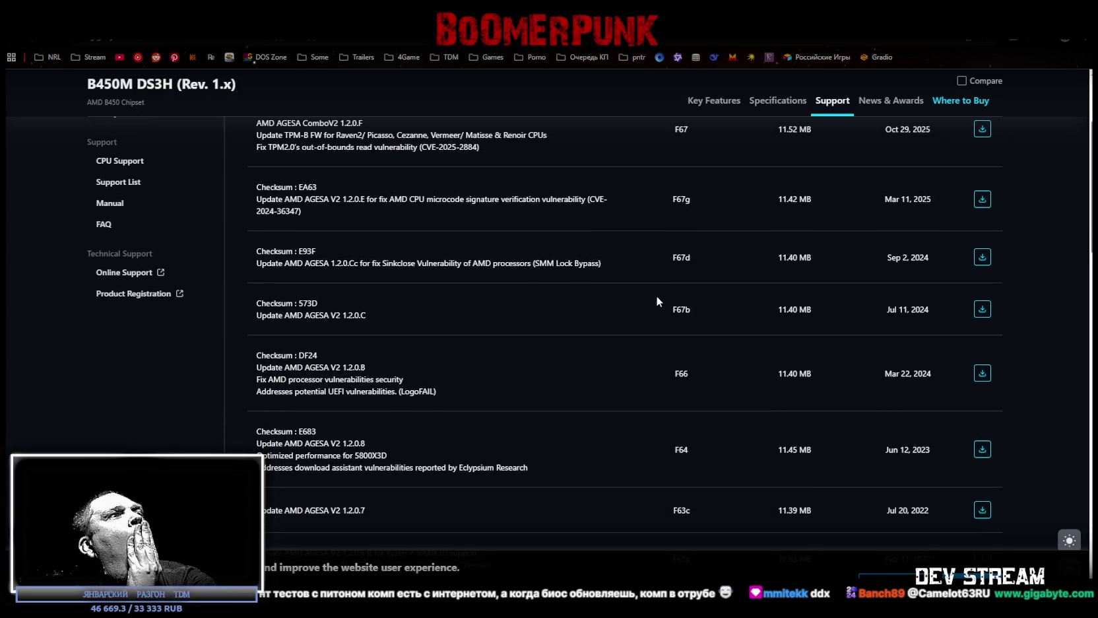
{"action": "scroll", "coordinate": [656, 301], "scroll_direction": "down", "scroll_amount": 3}
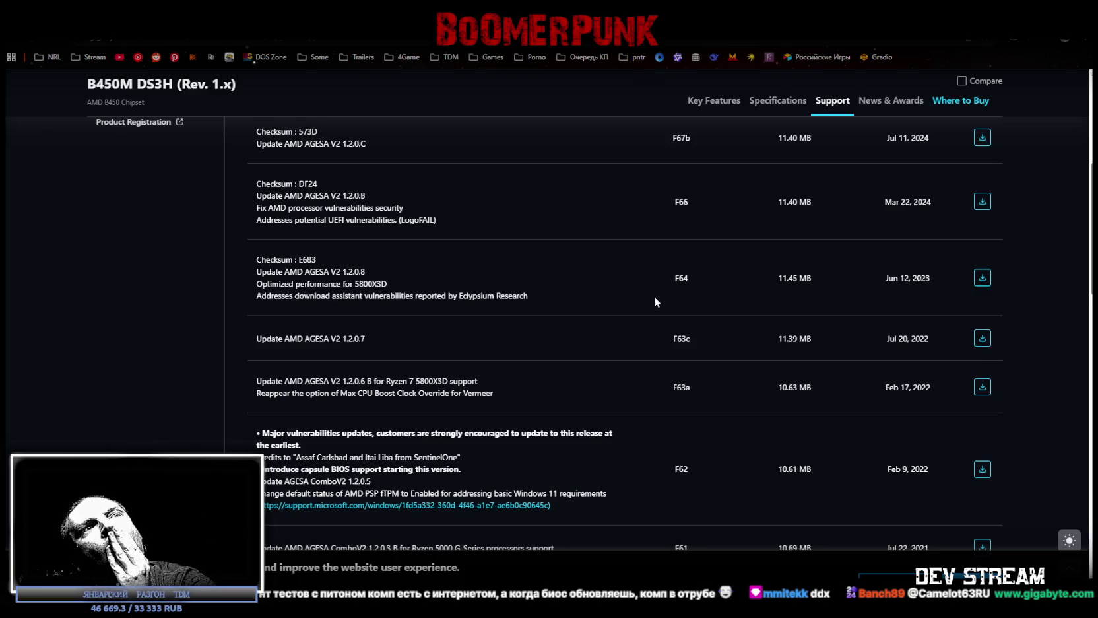
{"action": "scroll", "coordinate": [654, 301], "scroll_direction": "down", "scroll_amount": 3}
{"action": "scroll", "coordinate": [658, 298], "scroll_direction": "down", "scroll_amount": 1}
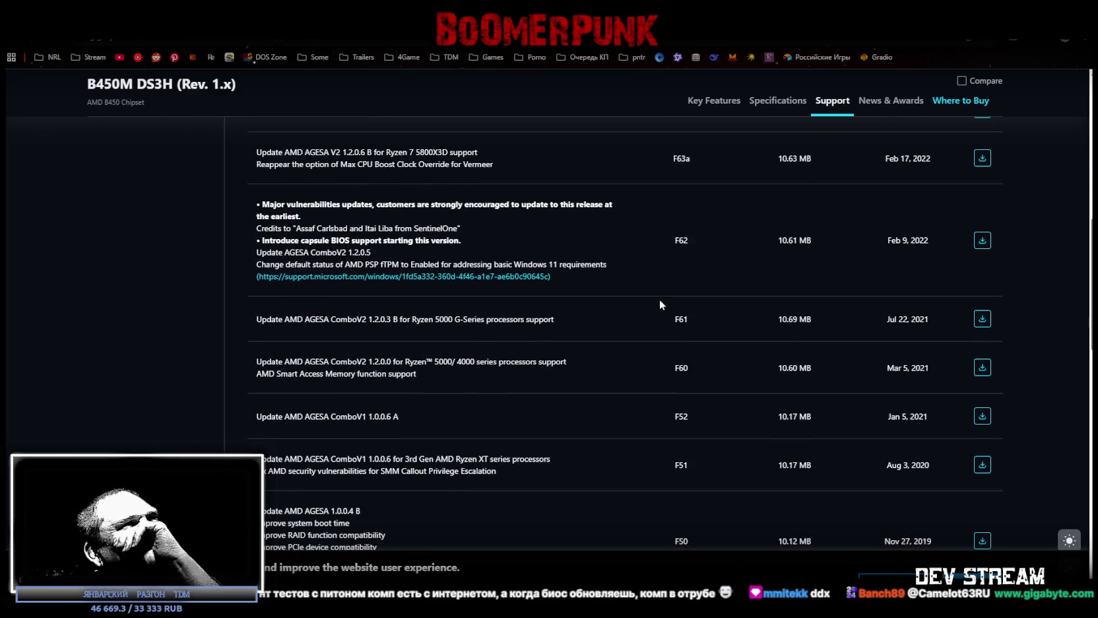
{"action": "scroll", "coordinate": [662, 318], "scroll_direction": "up", "scroll_amount": 15}
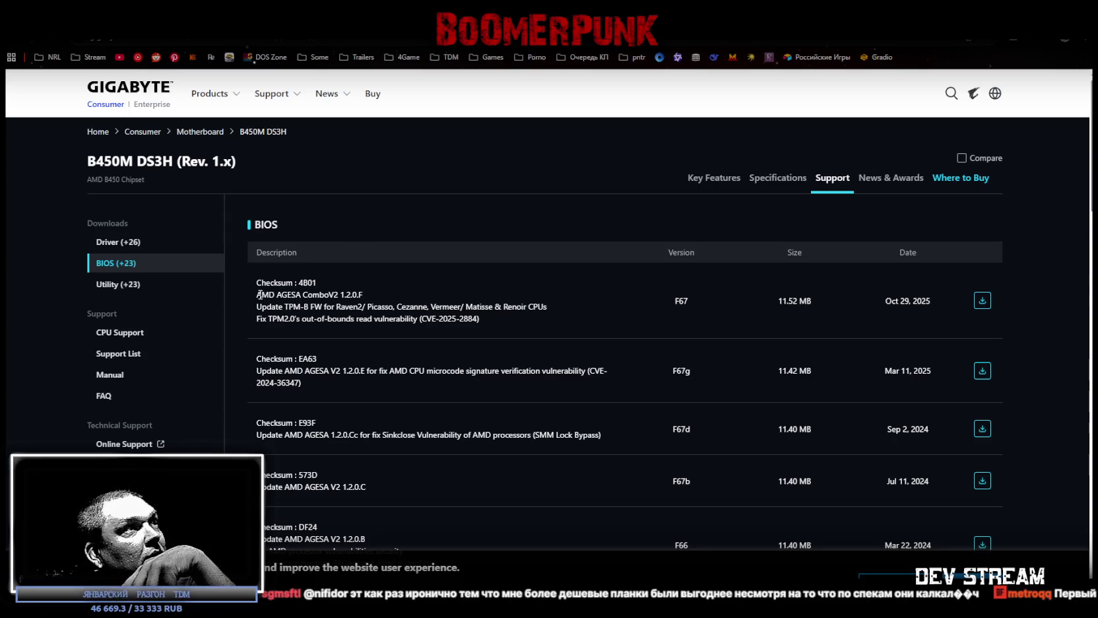
- Highlight the F67 notes (AGESA ComboV2 1.2.0.F, TPM firmware update) and its Oct 29, 2025 date
{"action": "left_click_drag", "start_coordinate": [259, 295], "coordinate": [361, 295]}
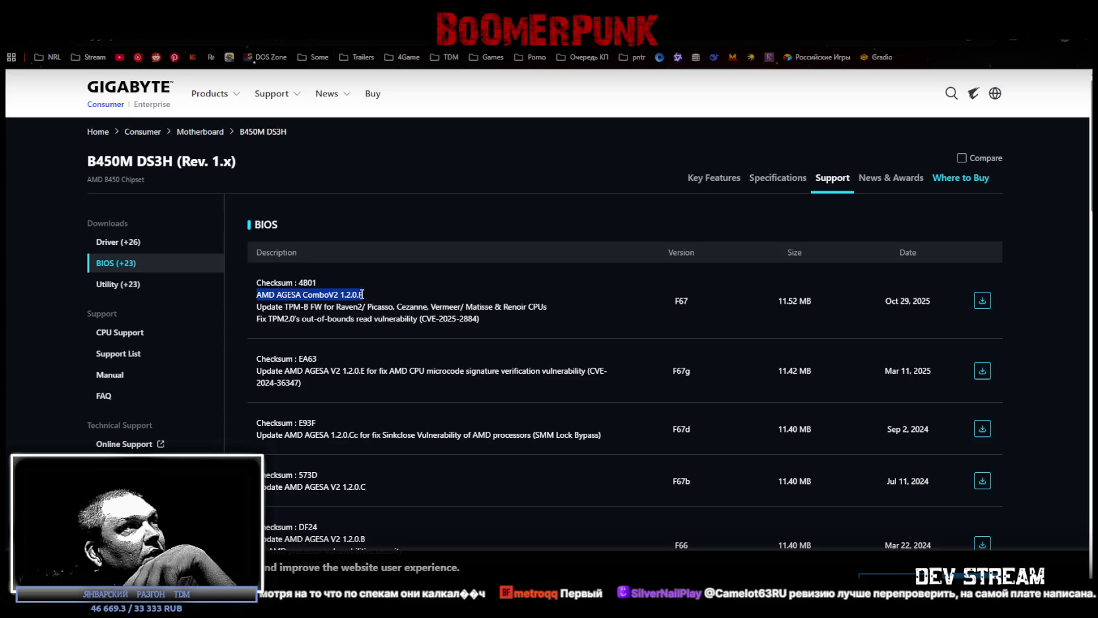
{"action": "left_click", "coordinate": [304, 312]}
{"action": "left_click_drag", "start_coordinate": [258, 304], "coordinate": [541, 308]}
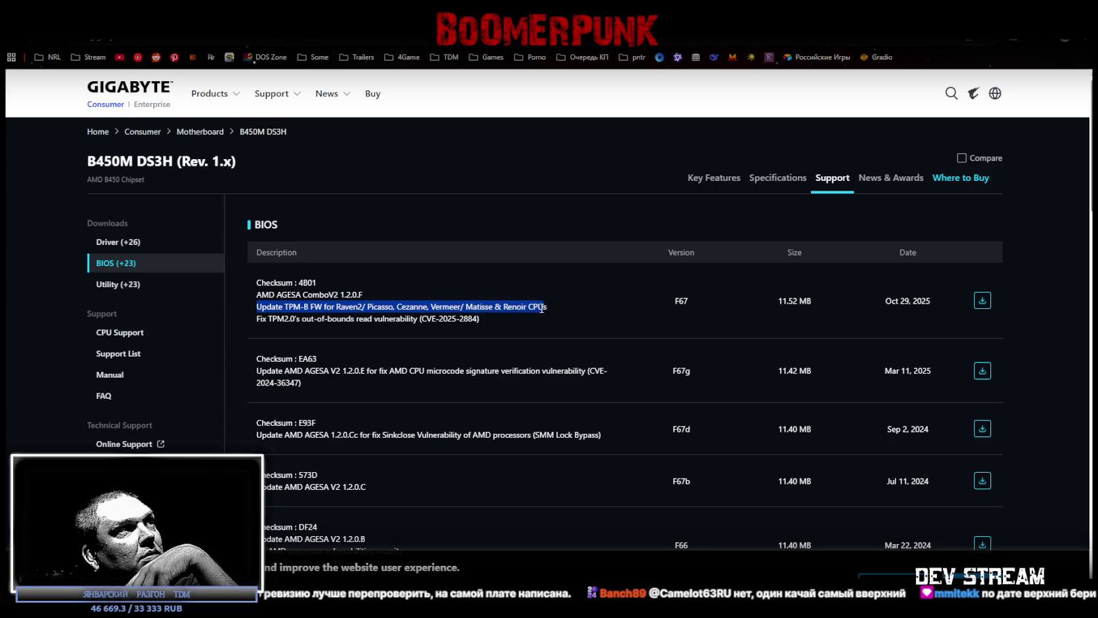
{"action": "left_click", "coordinate": [520, 324]}
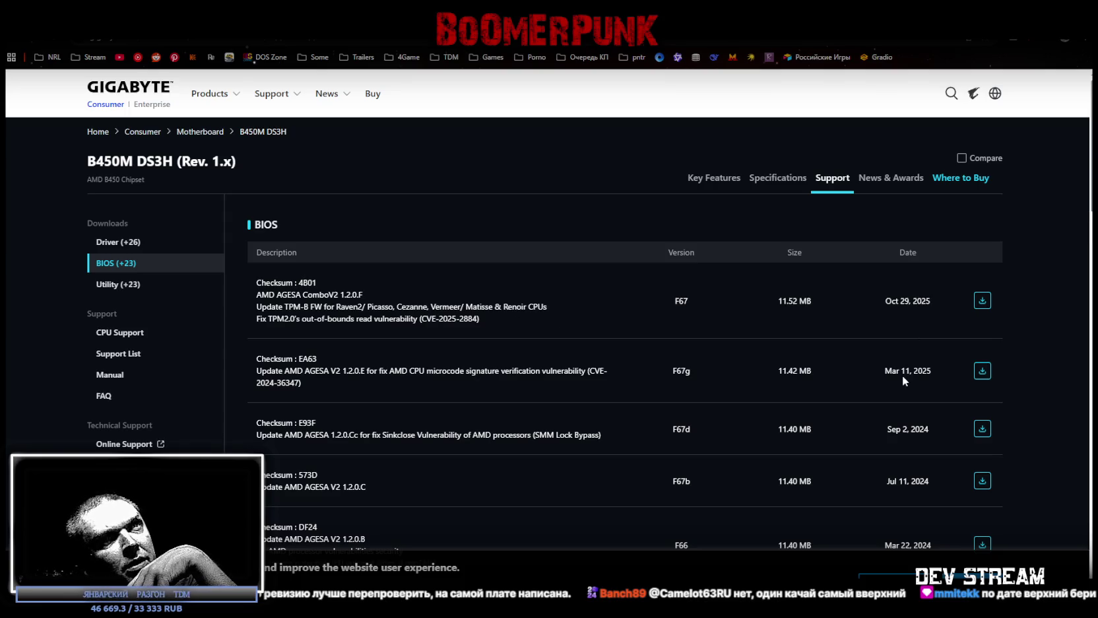
{"action": "left_click_drag", "start_coordinate": [885, 301], "coordinate": [929, 301]}
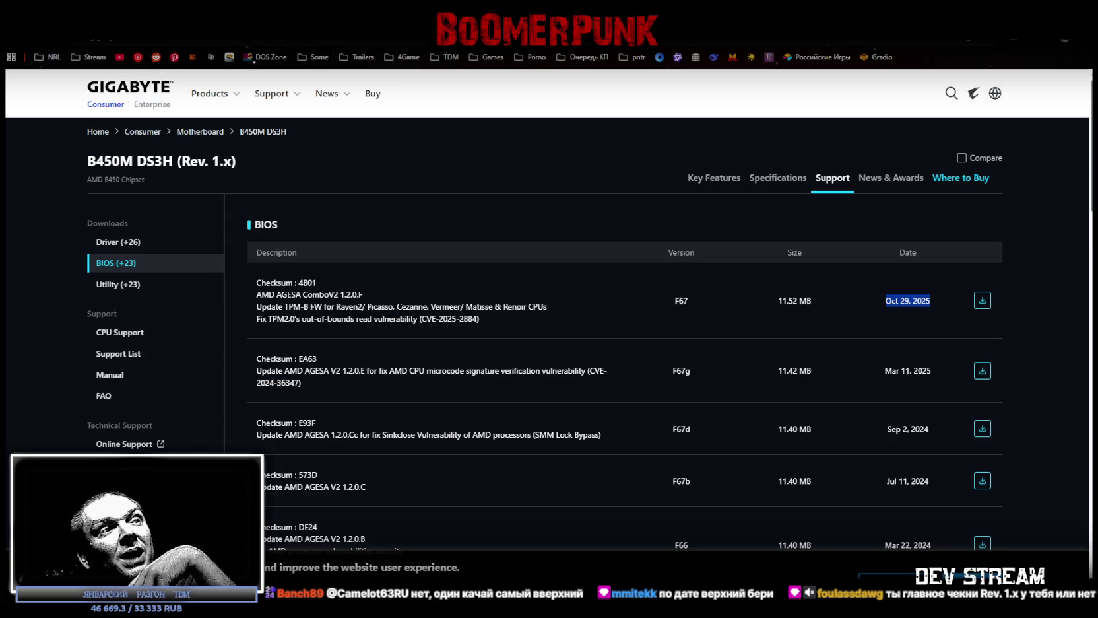
{"action": "key", "text": "alt+Tab"}
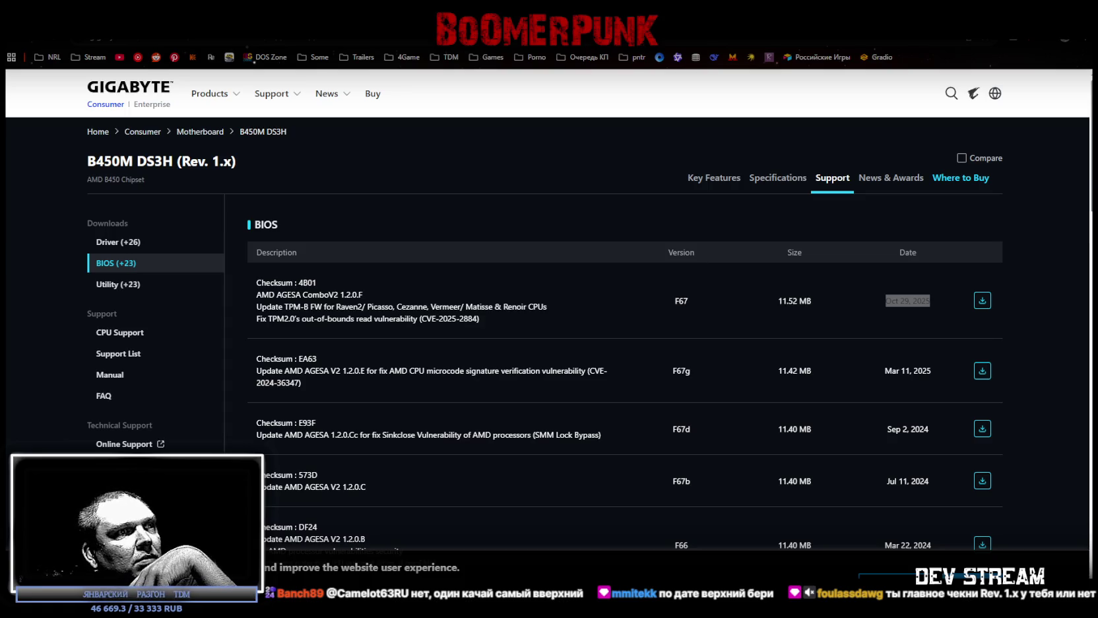
{"action": "key", "text": "alt+Tab"}
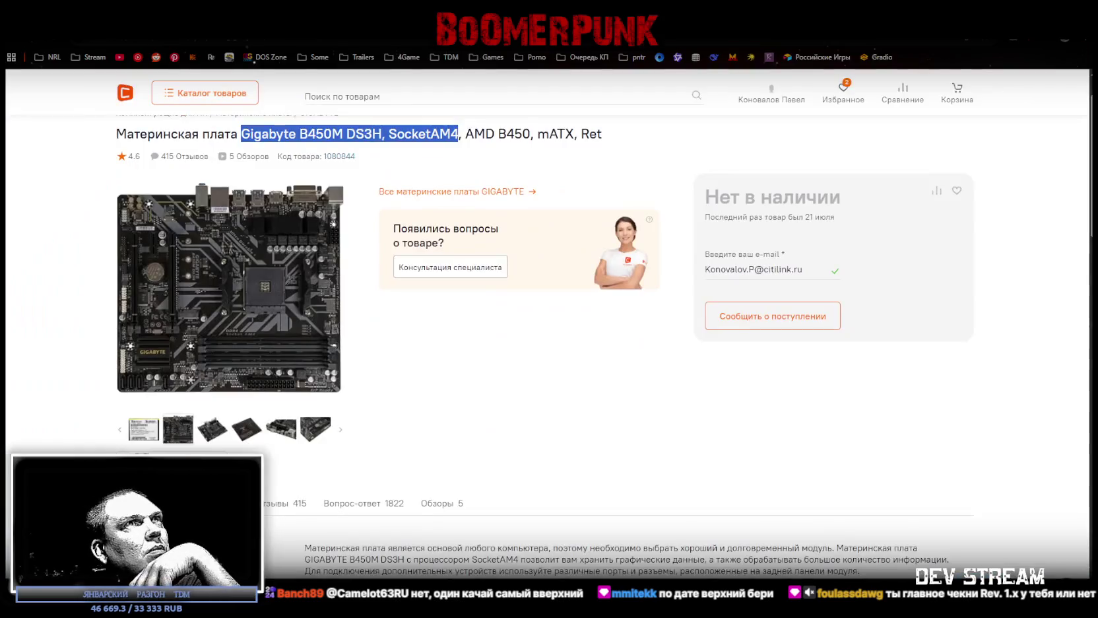
- Open the Gigabyte B450M DS3H product photo in Citilink's full-screen gallery
{"action": "left_click", "coordinate": [237, 303]}
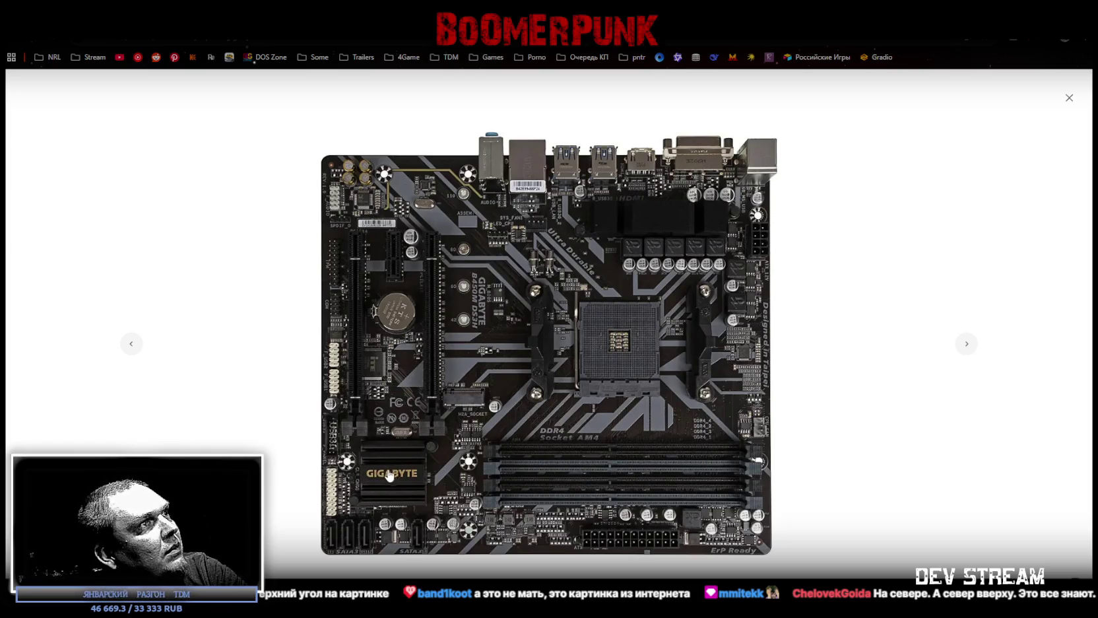
- Step through the B450M DS3H gallery photos, from socket and RAM close-ups to the back view and slot close-up
{"action": "key", "text": "Right"}
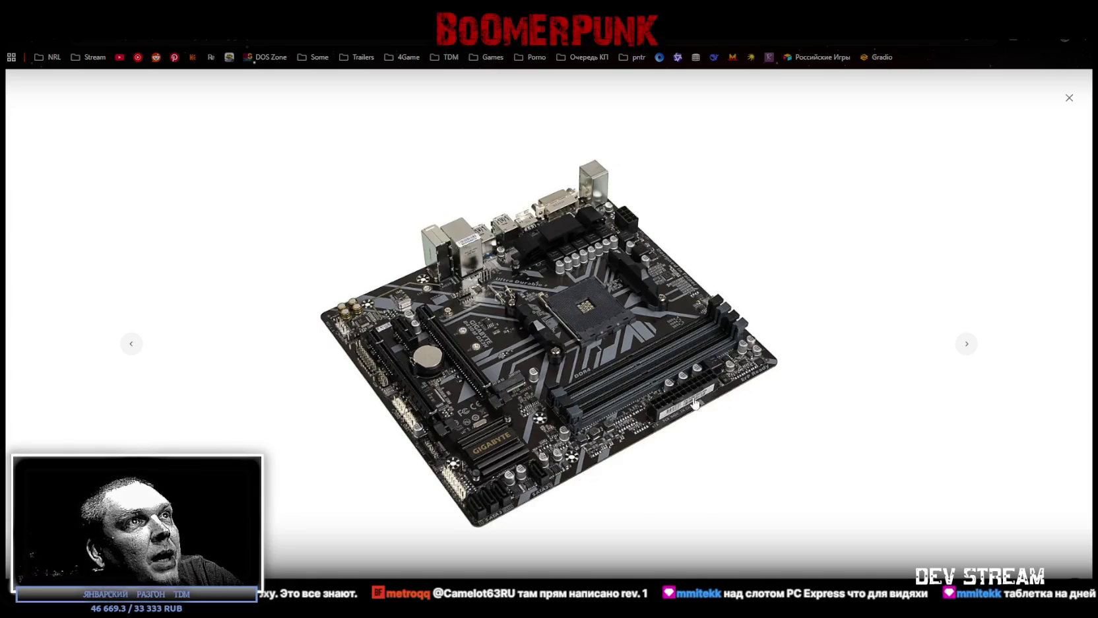
{"action": "key", "text": "Right"}
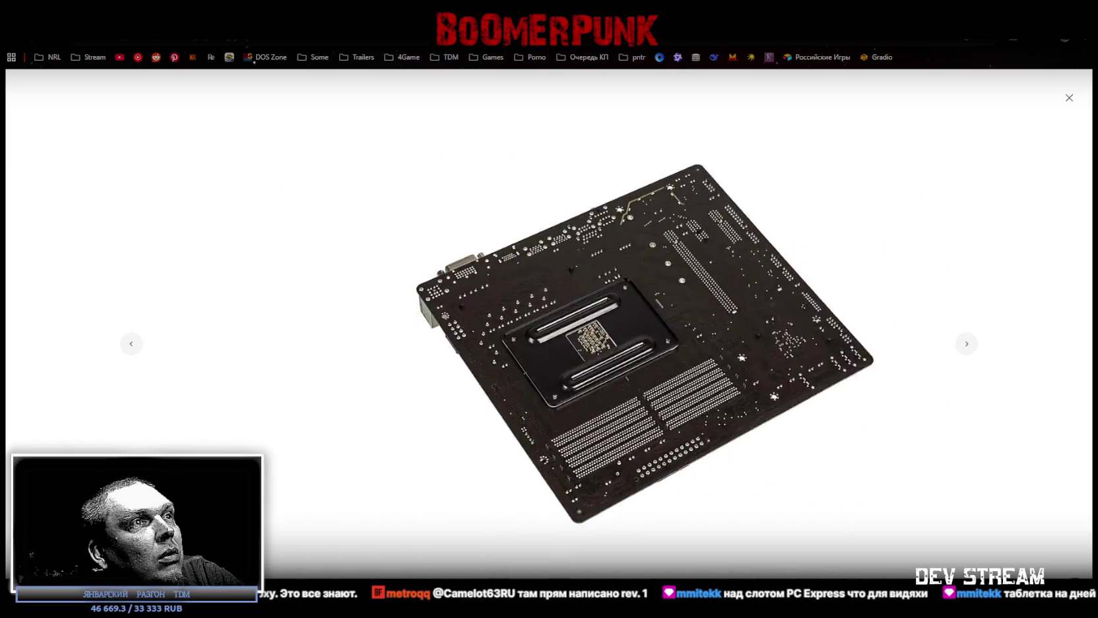
{"action": "key", "text": "Right"}
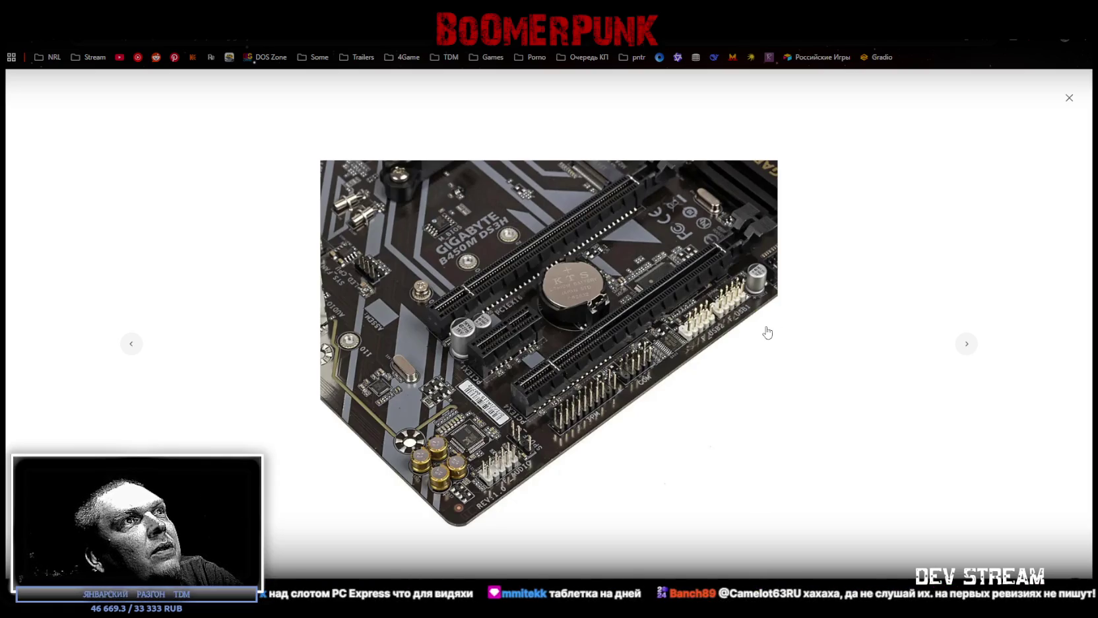
{"action": "key", "text": "Right"}
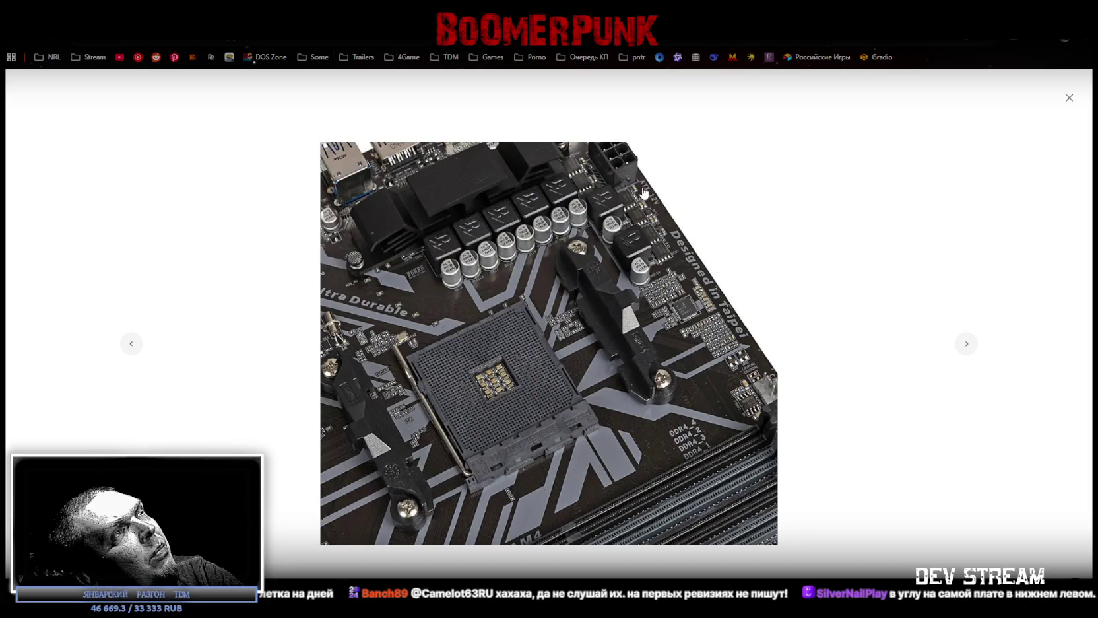
{"action": "key", "text": "Right"}
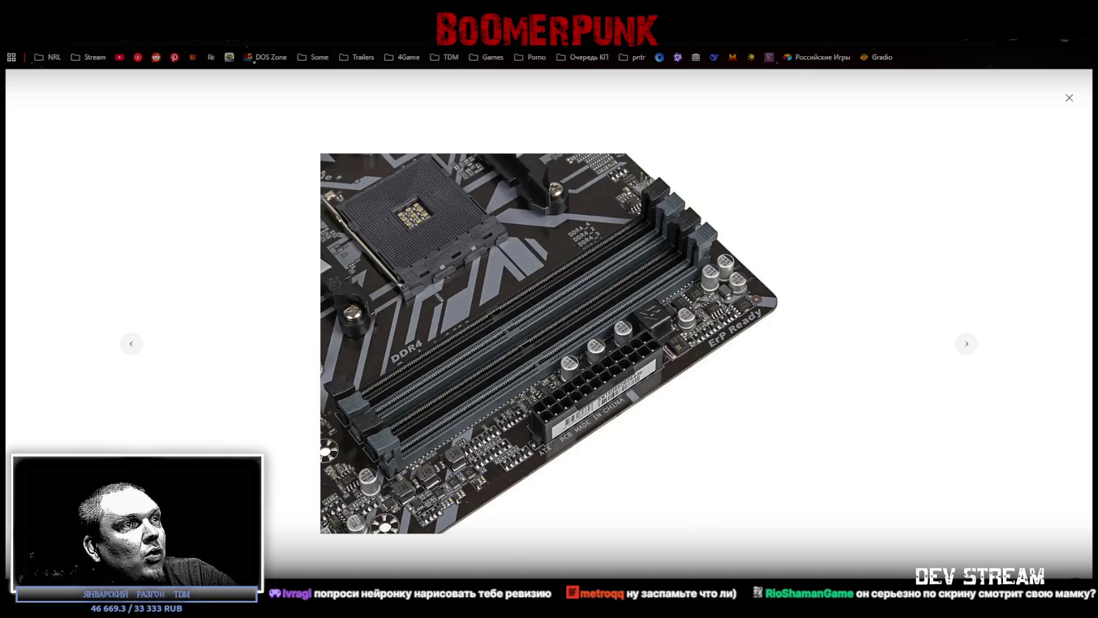
{"action": "key", "text": "Right"}
{"action": "key", "text": "Right"}
{"action": "key", "text": "Right"}
{"action": "key", "text": "Right"}
{"action": "key", "text": "Right"}
{"action": "key", "text": "Left"}
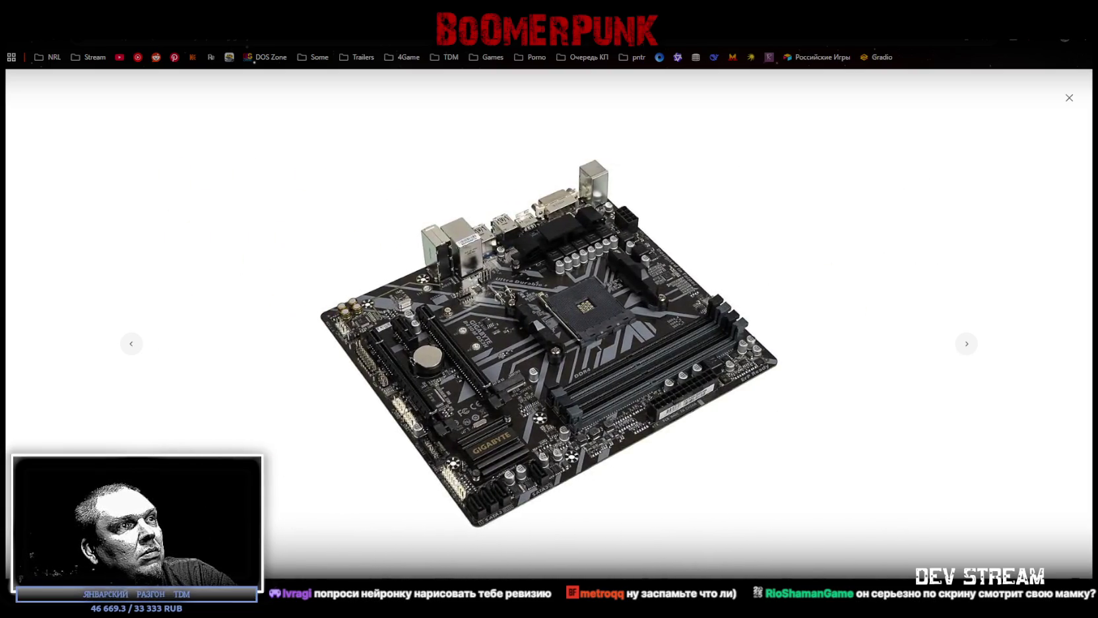
{"action": "key", "text": "Left"}
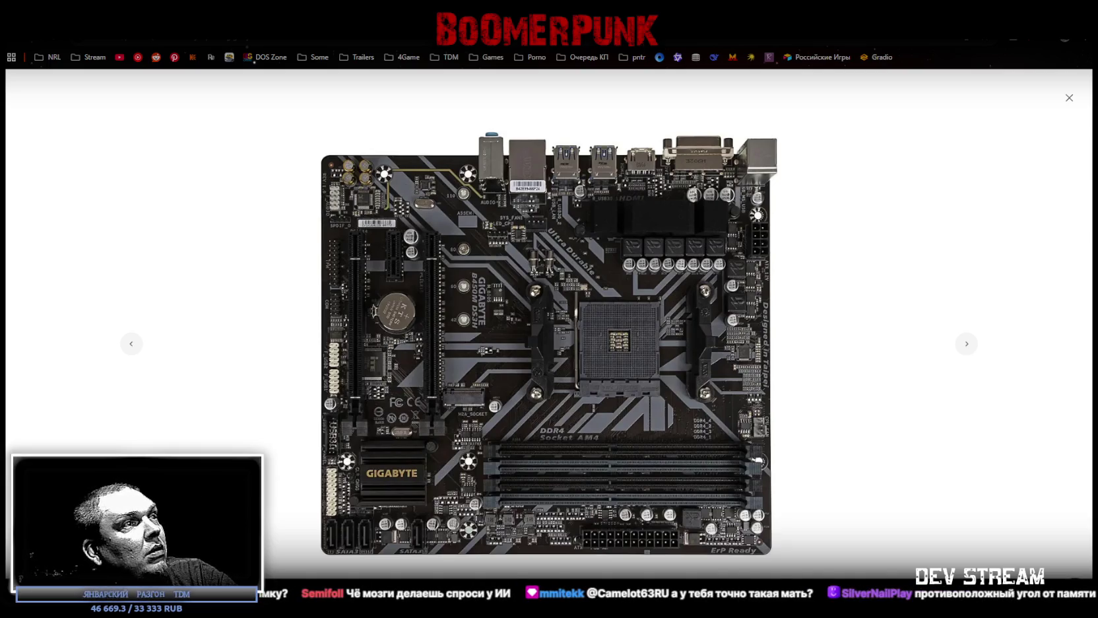
{"action": "key", "text": "Right"}
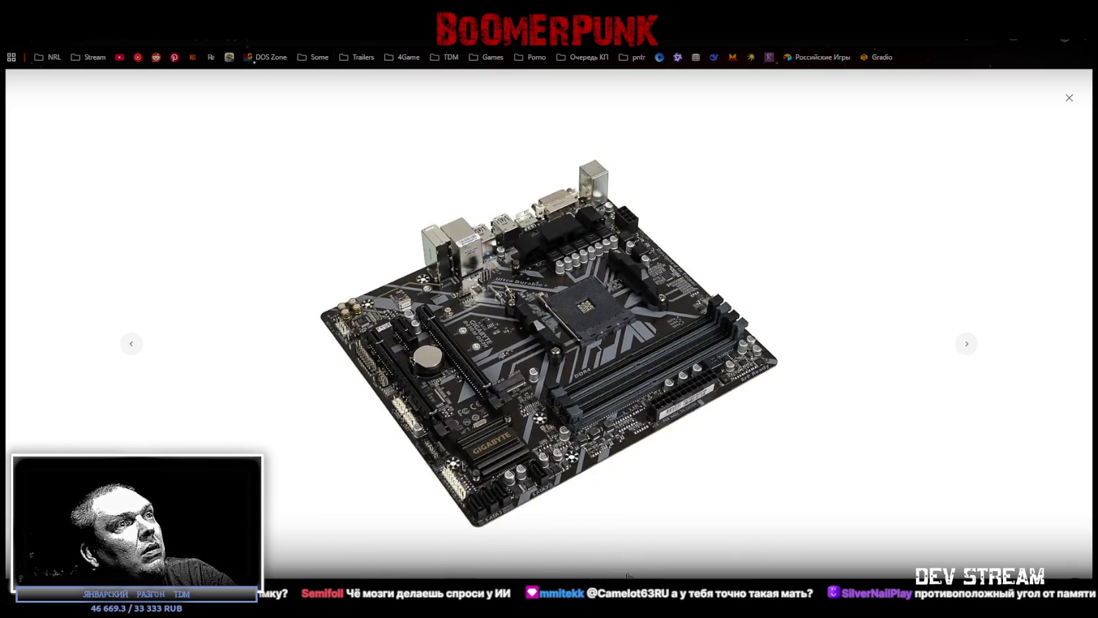
{"action": "key", "text": "Right"}
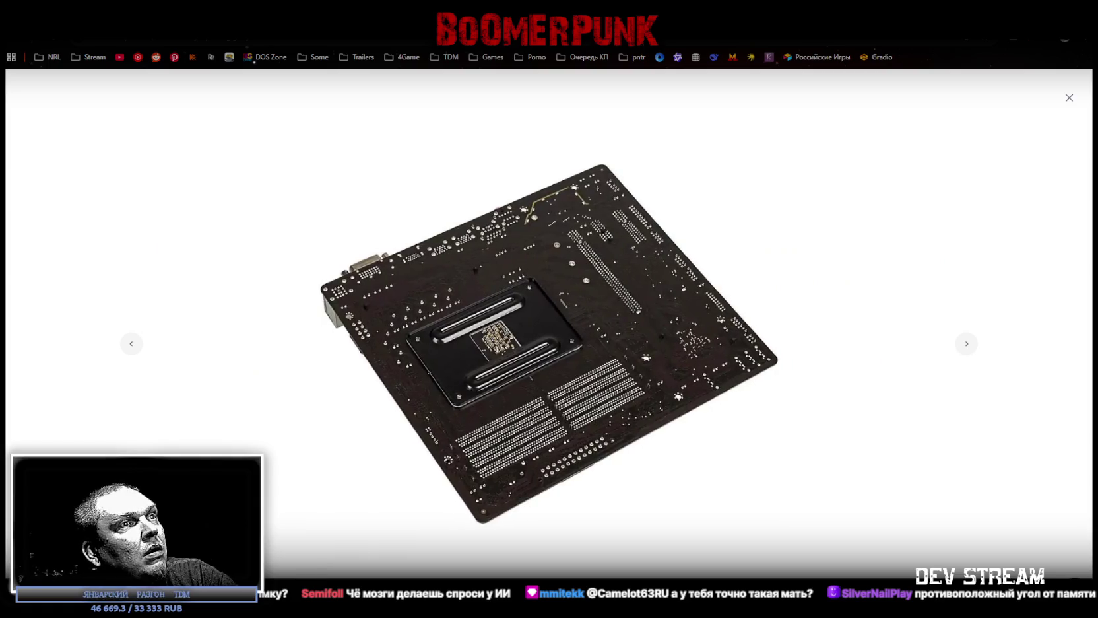
{"action": "key", "text": "Right"}
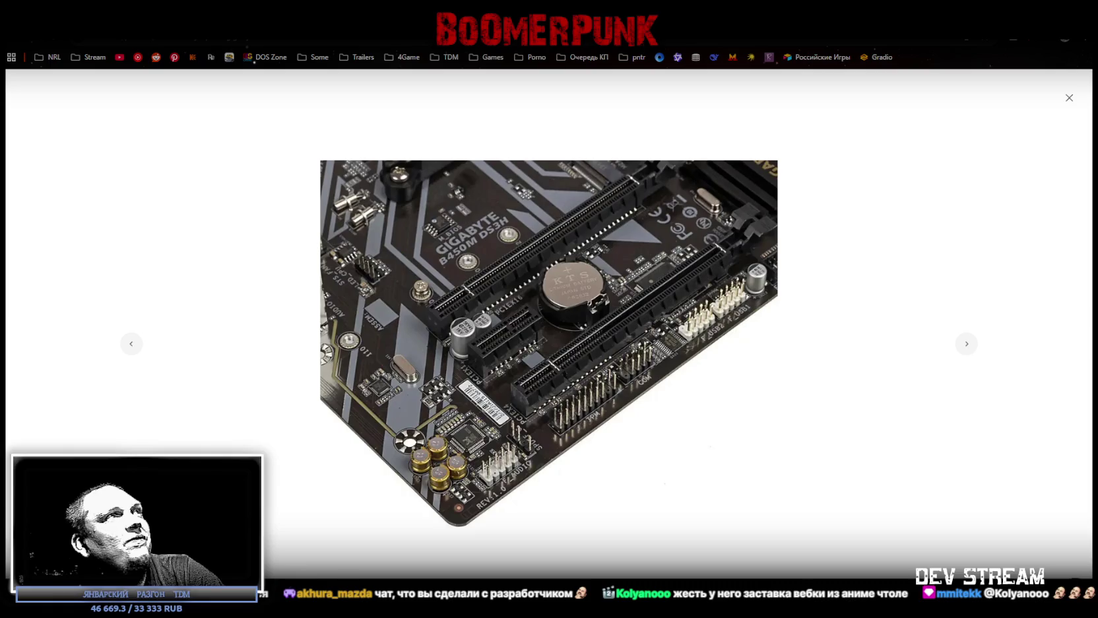
- Close the Citilink photo gallery with Esc
{"action": "key", "text": "Escape"}
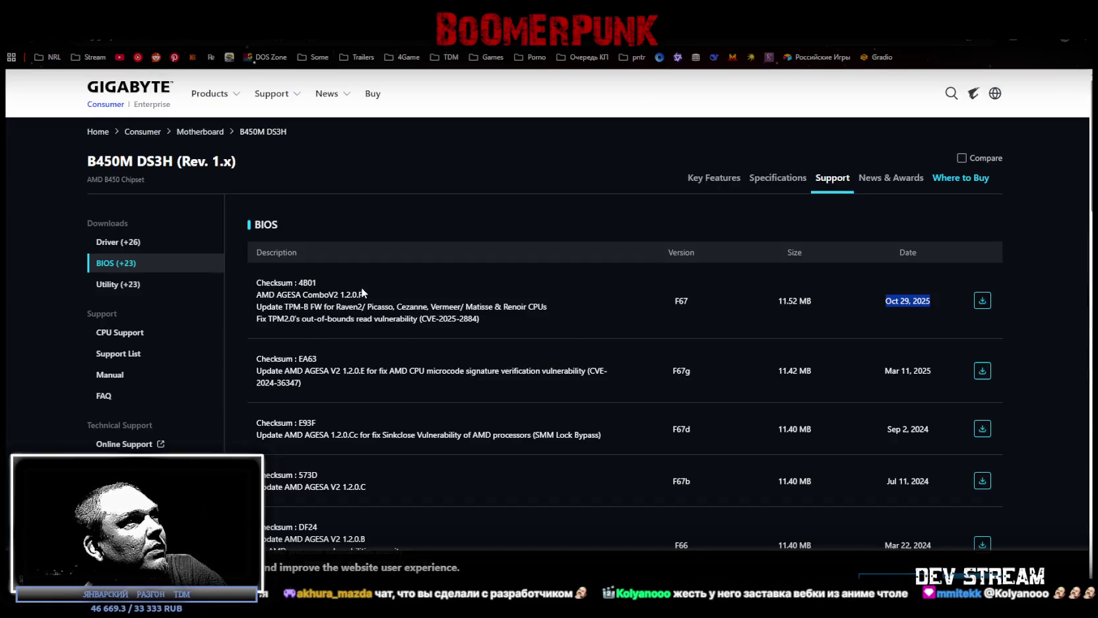
- Highlight AGESA version 1.2.0 in the F67 entry and scroll down to releases F63c through F51
{"action": "left_click_drag", "start_coordinate": [340, 294], "coordinate": [359, 294]}
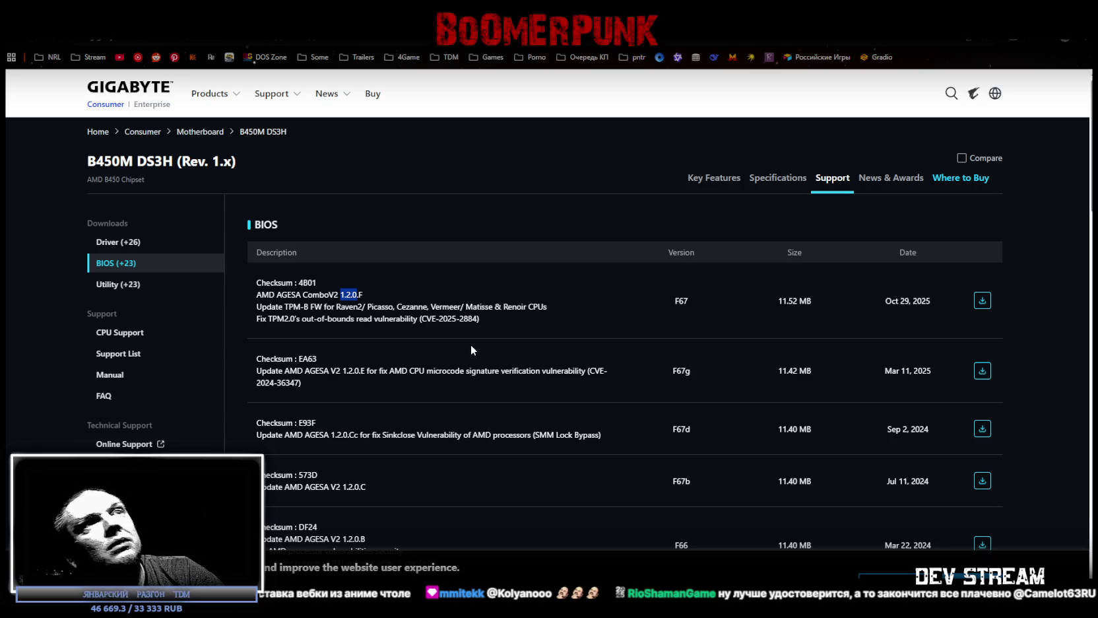
{"action": "scroll", "coordinate": [471, 345], "scroll_direction": "down", "scroll_amount": 1}
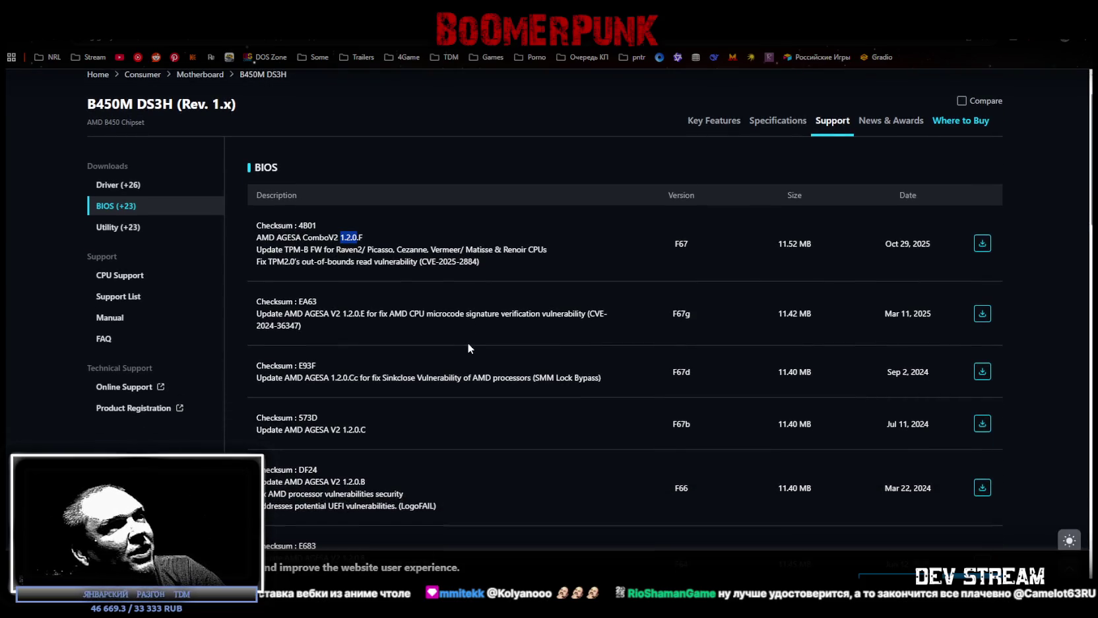
{"action": "scroll", "coordinate": [467, 343], "scroll_direction": "down", "scroll_amount": 3}
{"action": "scroll", "coordinate": [465, 343], "scroll_direction": "down", "scroll_amount": 5}
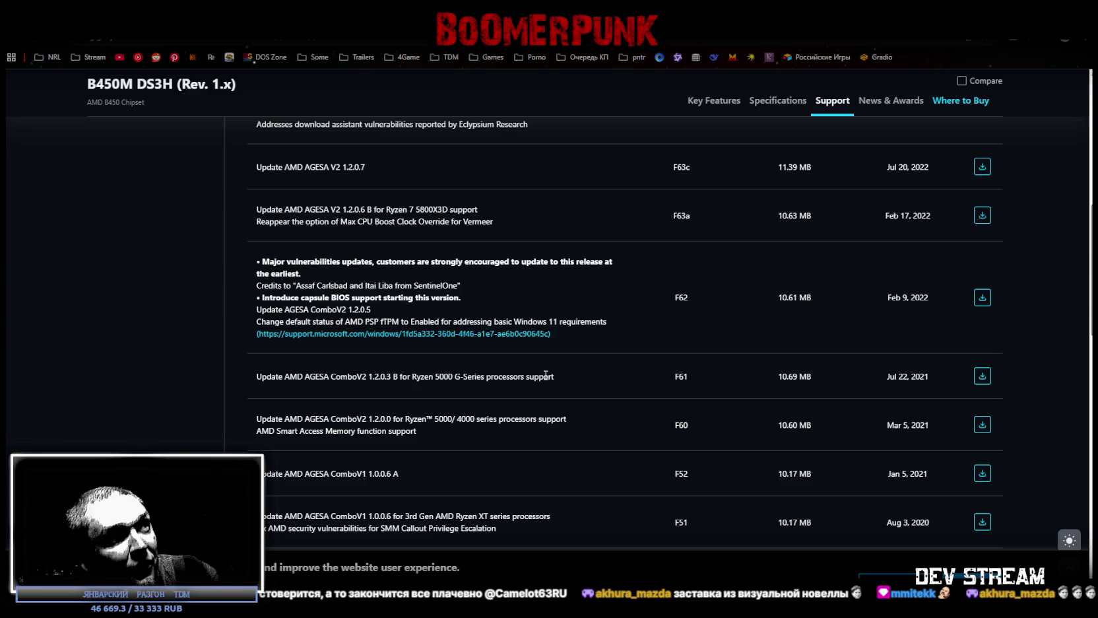
{"action": "scroll", "coordinate": [552, 382], "scroll_direction": "up", "scroll_amount": 2}
{"action": "scroll", "coordinate": [556, 388], "scroll_direction": "up", "scroll_amount": 3}
{"action": "scroll", "coordinate": [557, 388], "scroll_direction": "up", "scroll_amount": 1}
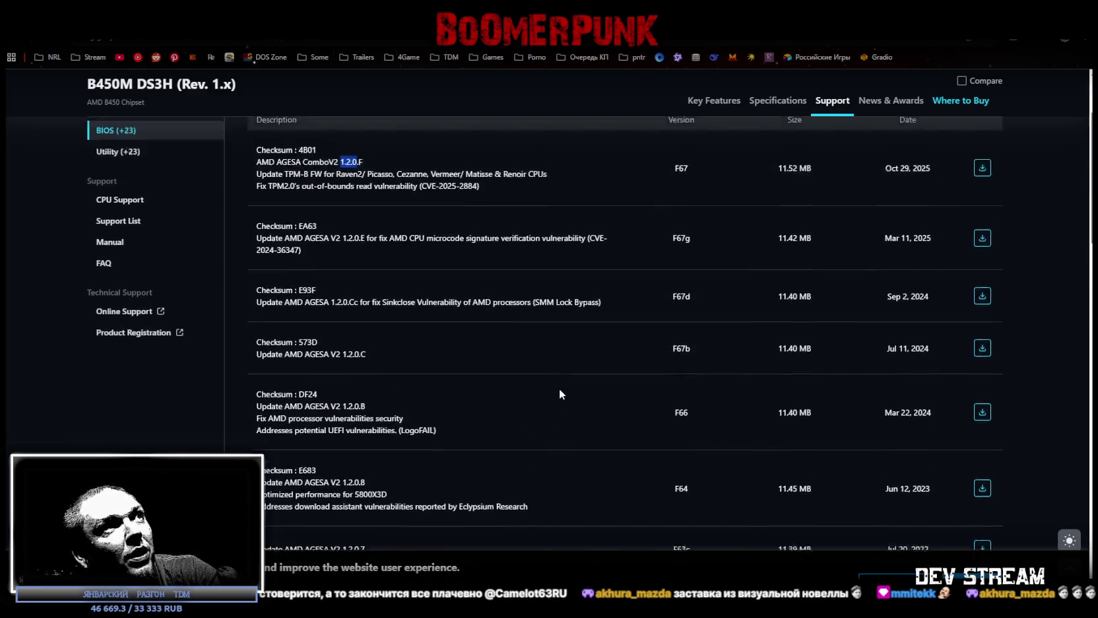
{"action": "scroll", "coordinate": [559, 390], "scroll_direction": "up", "scroll_amount": 2}
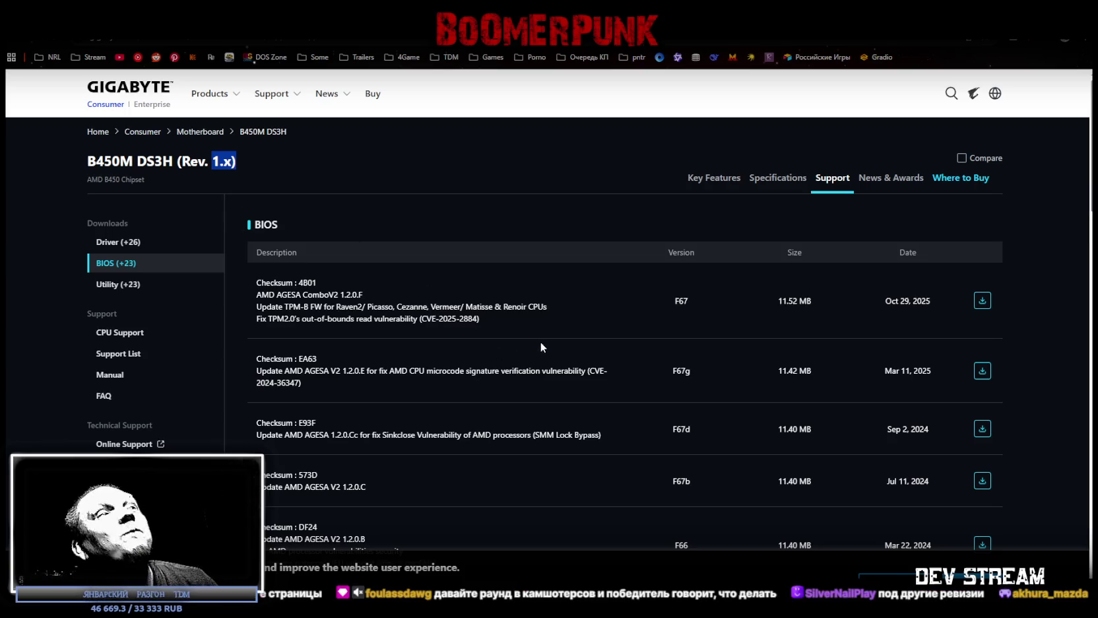
- Scroll to the support page footer and back to the BIOS list top, then return to Blockbench
{"action": "scroll", "coordinate": [540, 342], "scroll_direction": "down", "scroll_amount": 4}
{"action": "scroll", "coordinate": [559, 354], "scroll_direction": "down", "scroll_amount": 10}
{"action": "scroll", "coordinate": [552, 359], "scroll_direction": "down", "scroll_amount": 10}
{"action": "scroll", "coordinate": [551, 375], "scroll_direction": "down", "scroll_amount": 3}
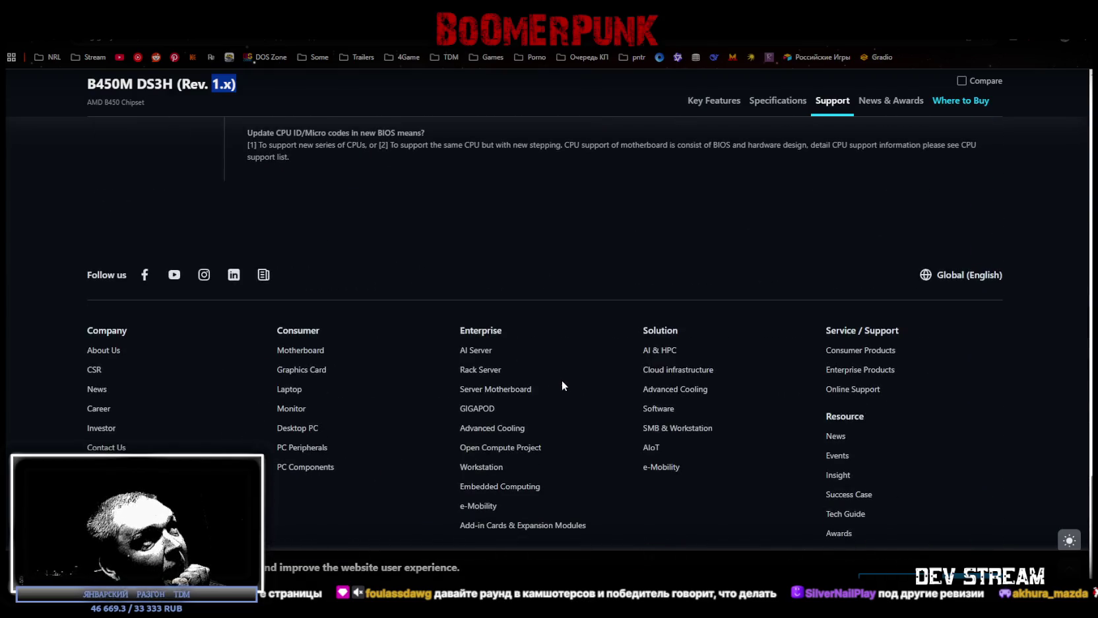
{"action": "scroll", "coordinate": [563, 380], "scroll_direction": "up", "scroll_amount": 3}
{"action": "scroll", "coordinate": [585, 382], "scroll_direction": "up", "scroll_amount": 3}
{"action": "scroll", "coordinate": [600, 372], "scroll_direction": "up", "scroll_amount": 1}
{"action": "scroll", "coordinate": [599, 371], "scroll_direction": "up", "scroll_amount": 5}
{"action": "scroll", "coordinate": [601, 376], "scroll_direction": "up", "scroll_amount": 5}
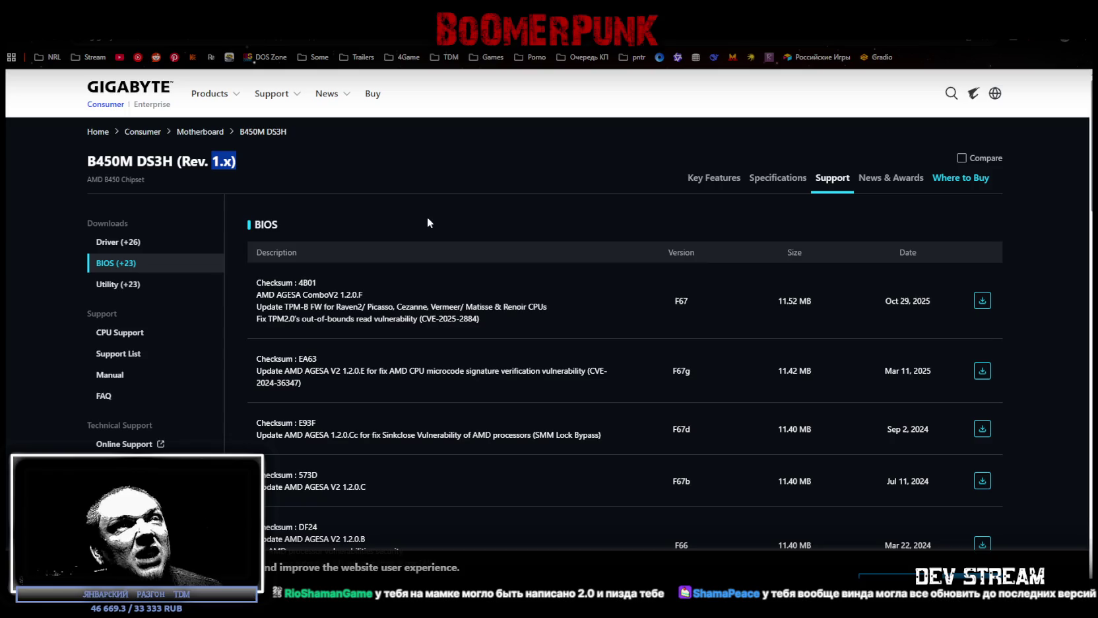
{"action": "key", "text": "alt+Tab"}
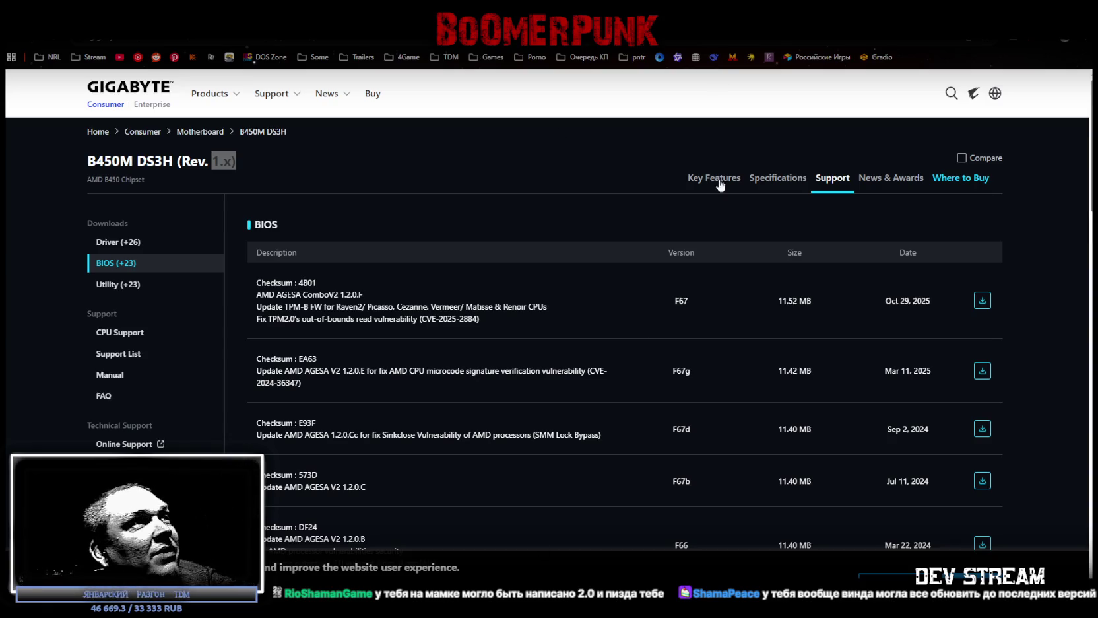
{"action": "key", "text": "alt+Tab"}
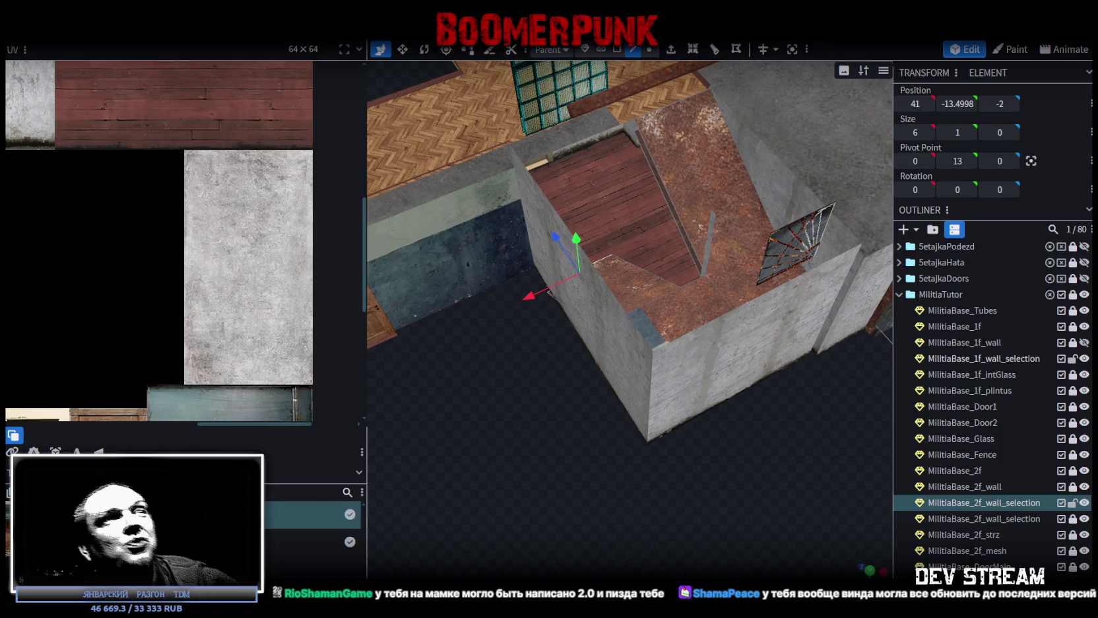
- Select several faces of the second-floor wall piece in face mode
{"action": "mouse_move", "coordinate": [693, 462]}
{"action": "left_mouse_down"}
{"action": "mouse_move", "coordinate": [640, 472]}
{"action": "mouse_move", "coordinate": [615, 464]}
{"action": "mouse_move", "coordinate": [622, 498]}
{"action": "mouse_move", "coordinate": [601, 502]}
{"action": "mouse_move", "coordinate": [702, 256]}
{"action": "left_mouse_up"}
{"action": "left_click", "coordinate": [702, 256]}
{"action": "left_click", "coordinate": [618, 50]}
{"action": "left_click", "coordinate": [748, 303]}
{"action": "left_click", "coordinate": [728, 377]}
{"action": "left_click", "coordinate": [639, 452]}
{"action": "mouse_move", "coordinate": [638, 452]}
{"action": "left_mouse_down"}
{"action": "mouse_move", "coordinate": [640, 414]}
{"action": "mouse_move", "coordinate": [536, 330]}
{"action": "left_mouse_up"}
- Hide MilitiaTutor so only MilitiaBase_2f_wall_selection remains visible
{"action": "left_click", "coordinate": [515, 357]}
{"action": "left_click_drag", "start_coordinate": [523, 383], "coordinate": [618, 500]}
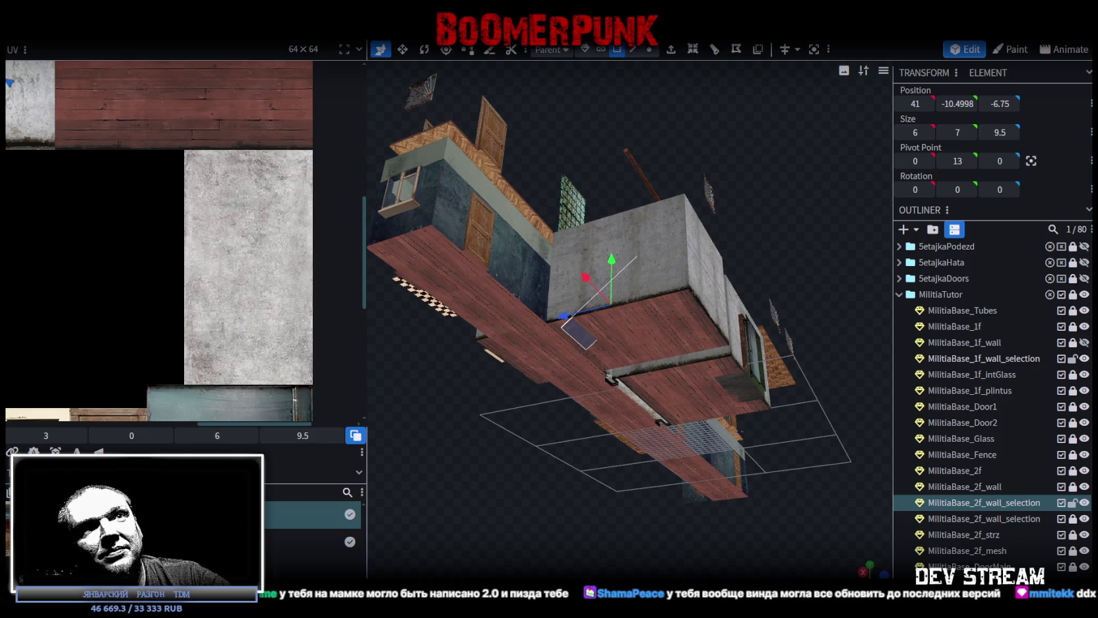
{"action": "left_click", "coordinate": [1085, 294]}
{"action": "left_click", "coordinate": [1084, 502]}
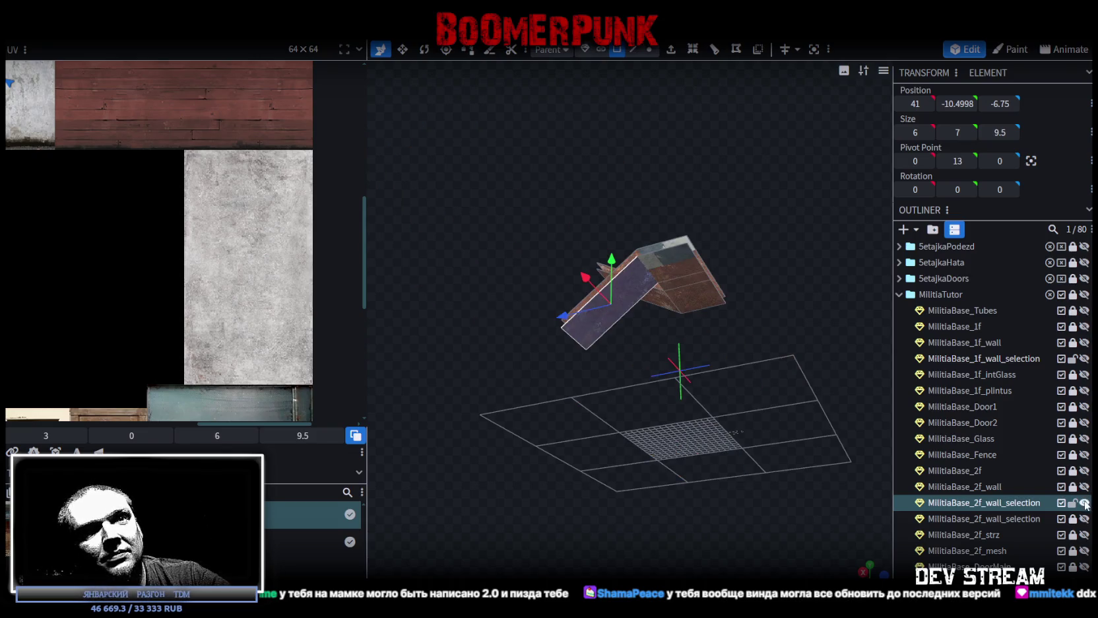
- Select the ramp's top faces and lower them by 0.5 units
{"action": "left_click", "coordinate": [674, 282], "text": "shift"}
{"action": "left_click", "coordinate": [683, 285], "text": "shift"}
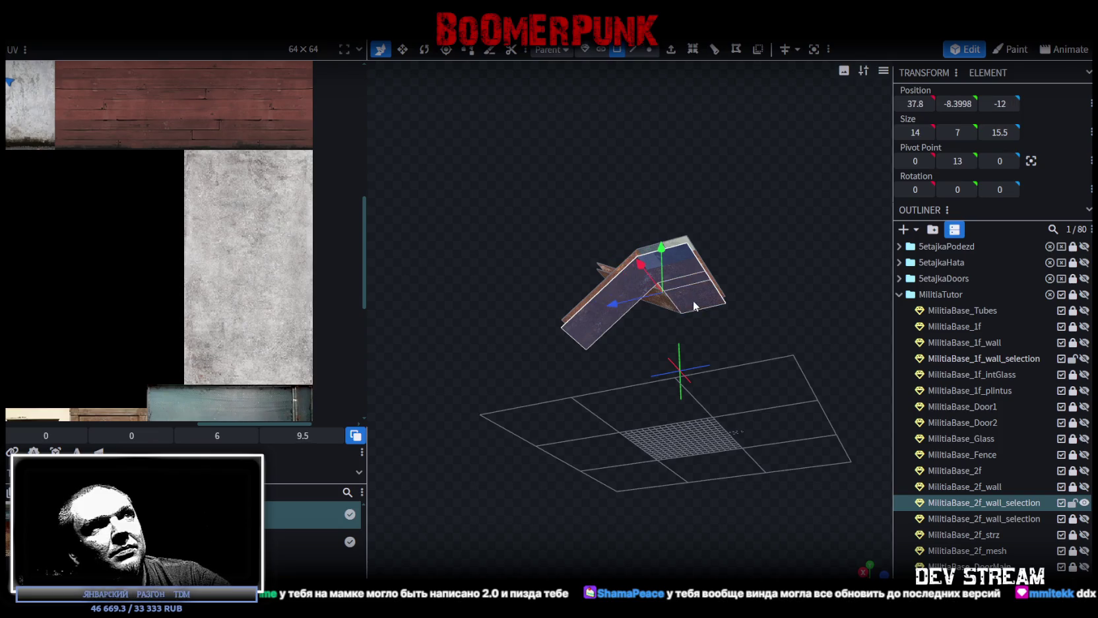
{"action": "mouse_move", "coordinate": [607, 379]}
{"action": "left_mouse_down"}
{"action": "mouse_move", "coordinate": [762, 458]}
{"action": "mouse_move", "coordinate": [816, 415]}
{"action": "mouse_move", "coordinate": [658, 447]}
{"action": "mouse_move", "coordinate": [678, 454]}
{"action": "mouse_move", "coordinate": [679, 396]}
{"action": "left_mouse_up"}
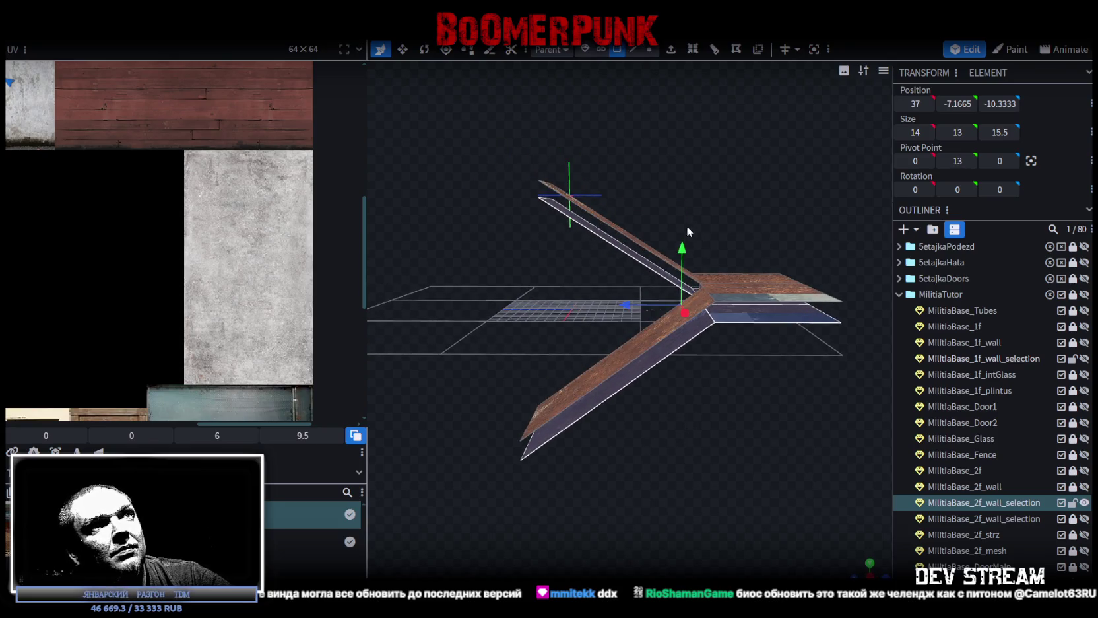
{"action": "mouse_move", "coordinate": [682, 250]}
{"action": "left_mouse_down"}
{"action": "mouse_move", "coordinate": [795, 447]}
{"action": "mouse_move", "coordinate": [778, 426]}
{"action": "left_mouse_up"}
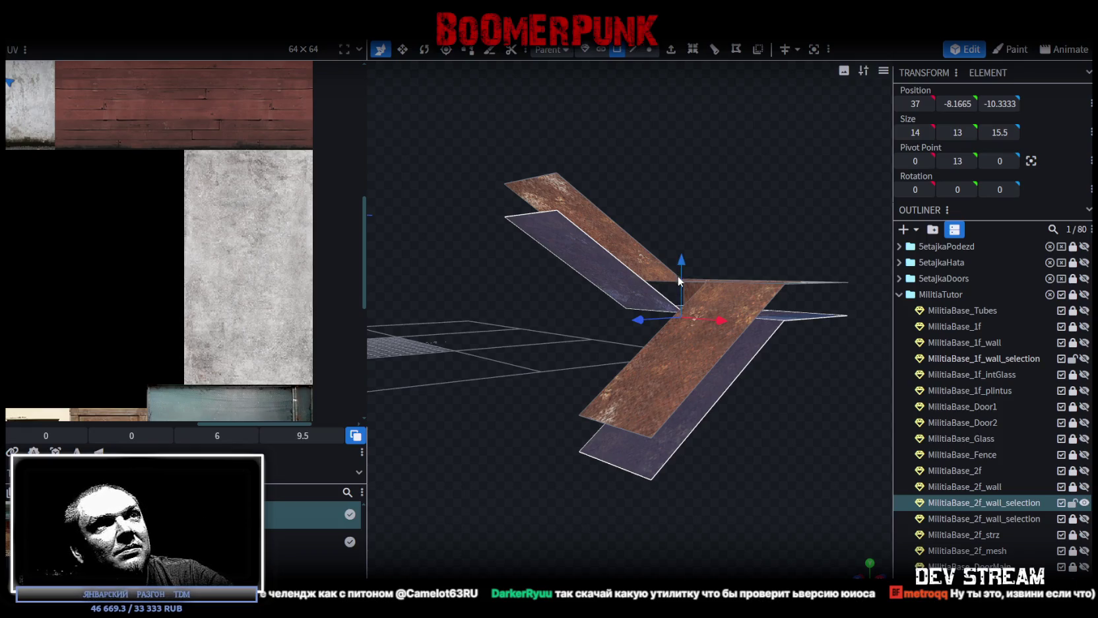
{"action": "left_click_drag", "start_coordinate": [682, 264], "coordinate": [681, 263]}
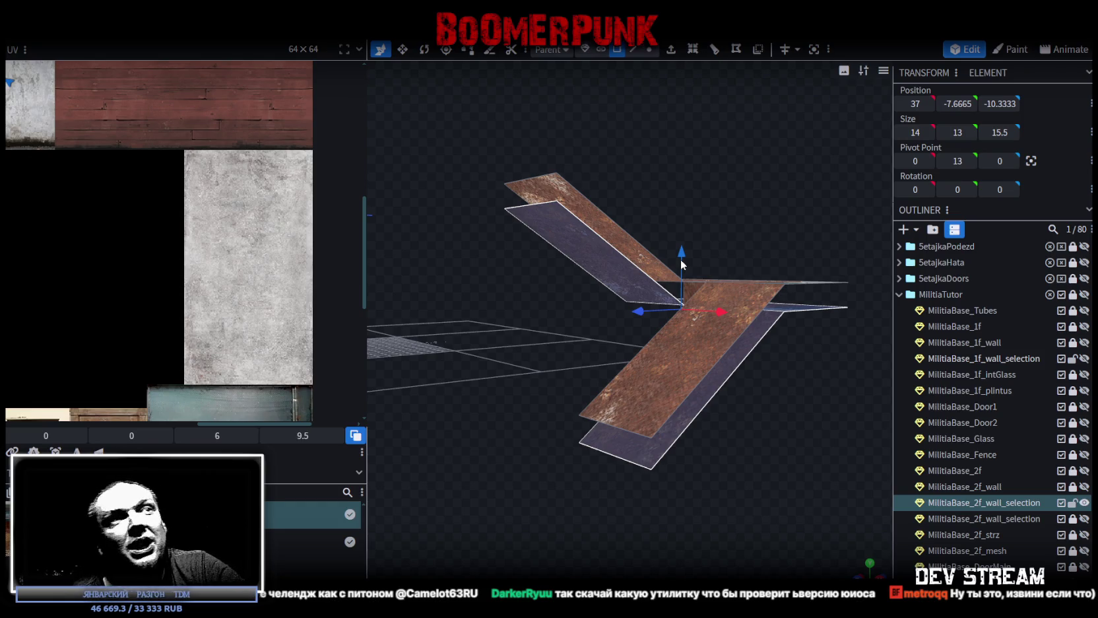
{"action": "scroll", "coordinate": [682, 264], "scroll_direction": "up", "scroll_amount": 3}
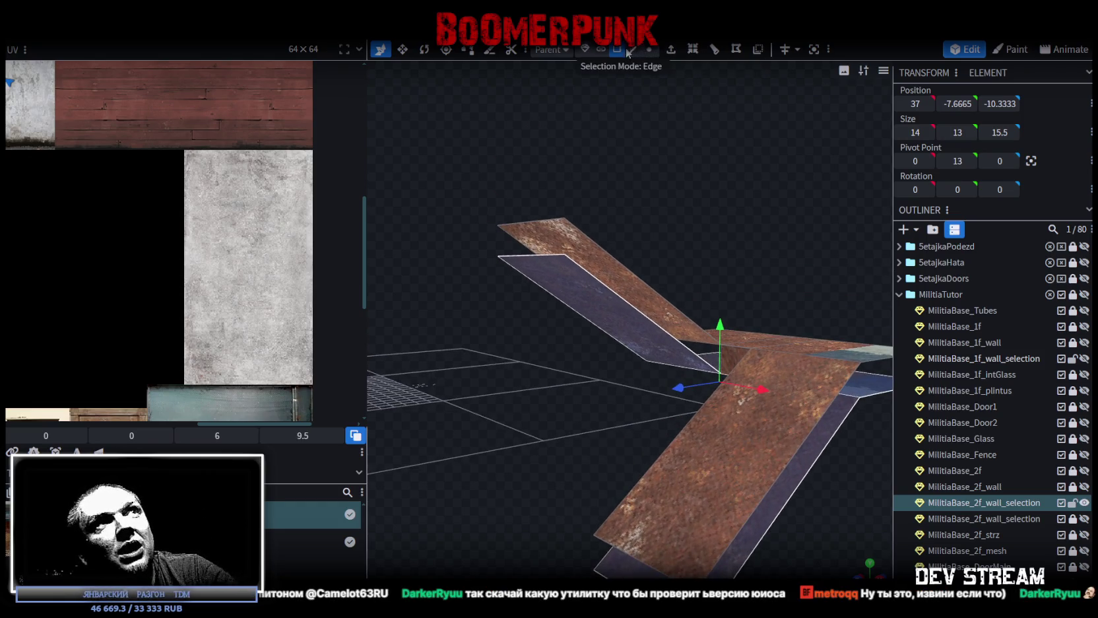
- Inspect the ramp's side and lower faces in edge mode
{"action": "left_click", "coordinate": [633, 49]}
{"action": "scroll", "coordinate": [723, 241], "scroll_direction": "up", "scroll_amount": 2}
{"action": "left_click_drag", "start_coordinate": [723, 241], "coordinate": [652, 312]}
{"action": "left_click", "coordinate": [655, 324]}
{"action": "left_click", "coordinate": [656, 345]}
{"action": "left_click_drag", "start_coordinate": [687, 381], "coordinate": [728, 378]}
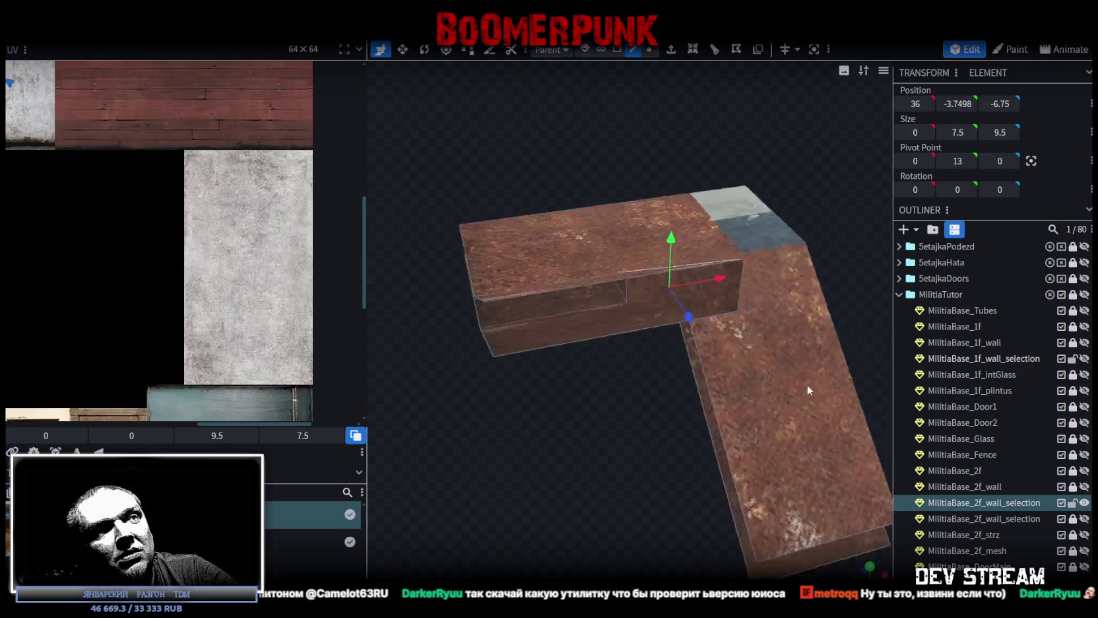
{"action": "left_click", "coordinate": [728, 412]}
{"action": "mouse_move", "coordinate": [727, 413]}
{"action": "left_mouse_down"}
{"action": "mouse_move", "coordinate": [627, 257]}
{"action": "mouse_move", "coordinate": [609, 272]}
{"action": "left_mouse_up"}
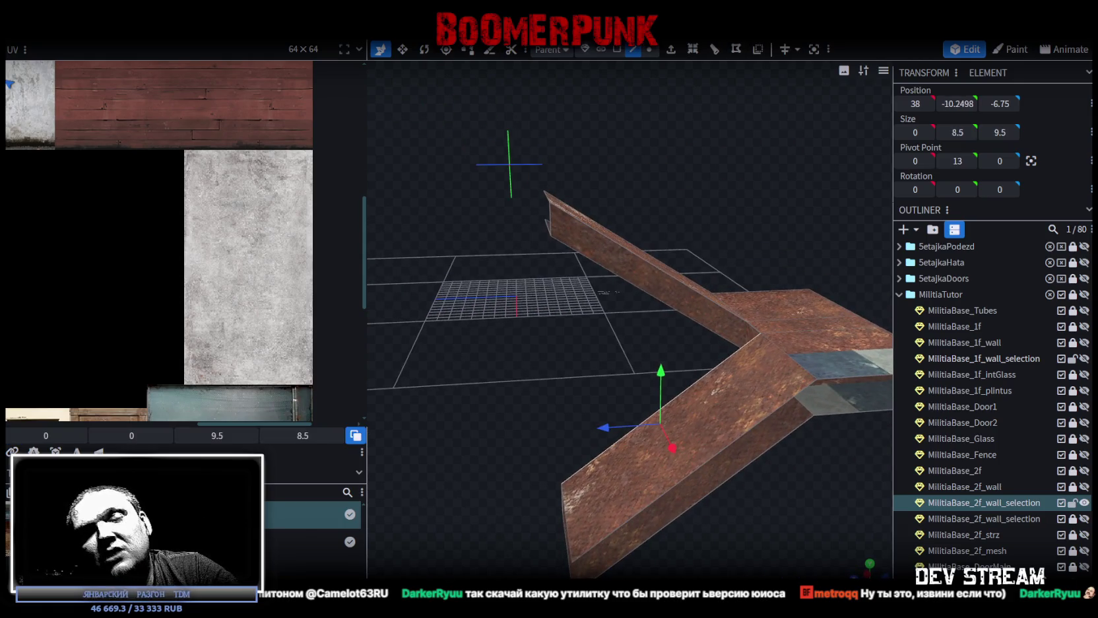
{"action": "mouse_move", "coordinate": [576, 339]}
{"action": "left_mouse_down"}
{"action": "mouse_move", "coordinate": [730, 364]}
{"action": "mouse_move", "coordinate": [681, 423]}
{"action": "mouse_move", "coordinate": [657, 382]}
{"action": "mouse_move", "coordinate": [591, 396]}
{"action": "mouse_move", "coordinate": [610, 459]}
{"action": "mouse_move", "coordinate": [662, 444]}
{"action": "mouse_move", "coordinate": [537, 443]}
{"action": "mouse_move", "coordinate": [728, 483]}
{"action": "left_mouse_up"}
- Save the model as Build0Tutor.bbmodel, check the full base, then isolate the ramp again
{"action": "key", "text": "ctrl+s"}
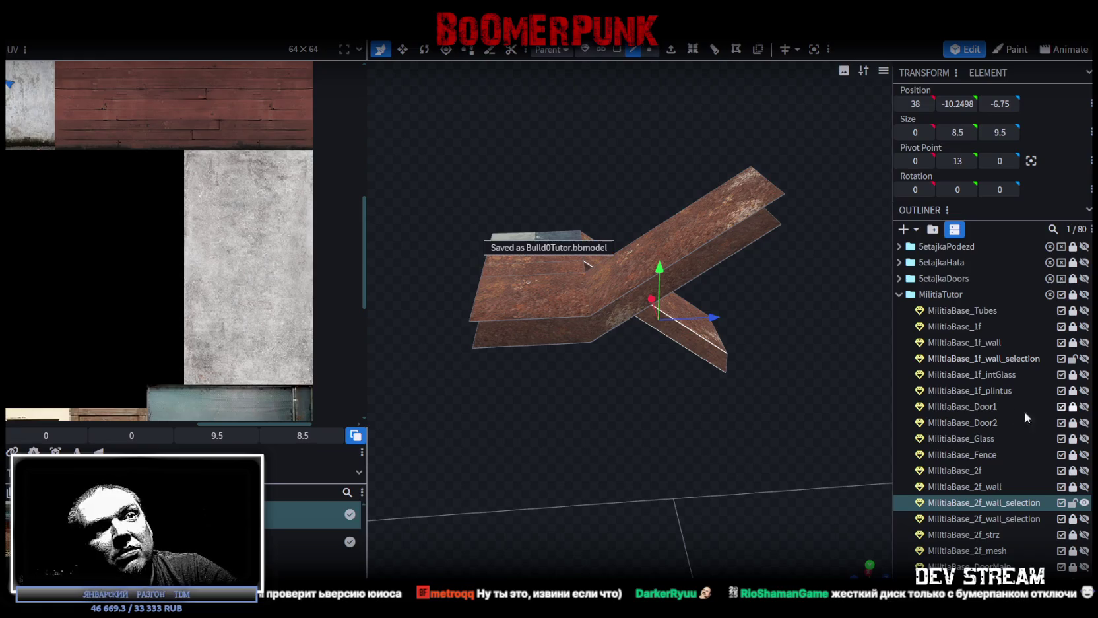
{"action": "left_click", "coordinate": [1085, 295]}
{"action": "mouse_move", "coordinate": [688, 414]}
{"action": "left_mouse_down"}
{"action": "mouse_move", "coordinate": [638, 364]}
{"action": "mouse_move", "coordinate": [472, 413]}
{"action": "mouse_move", "coordinate": [606, 303]}
{"action": "mouse_move", "coordinate": [727, 330]}
{"action": "mouse_move", "coordinate": [975, 455]}
{"action": "left_mouse_up"}
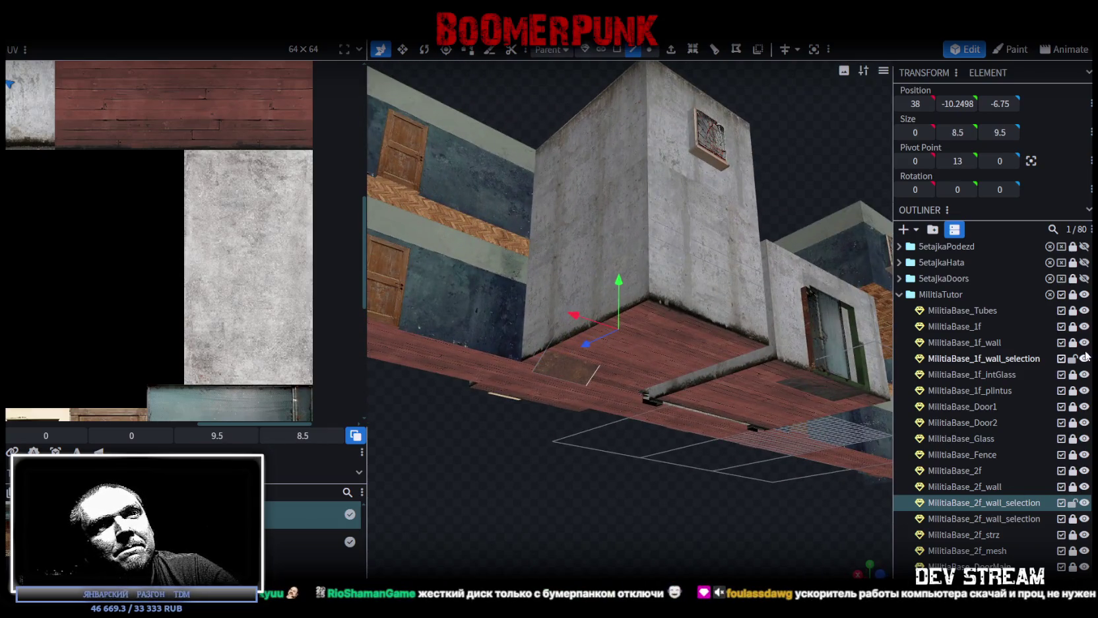
{"action": "left_click", "coordinate": [1085, 294]}
{"action": "left_click", "coordinate": [1084, 503]}
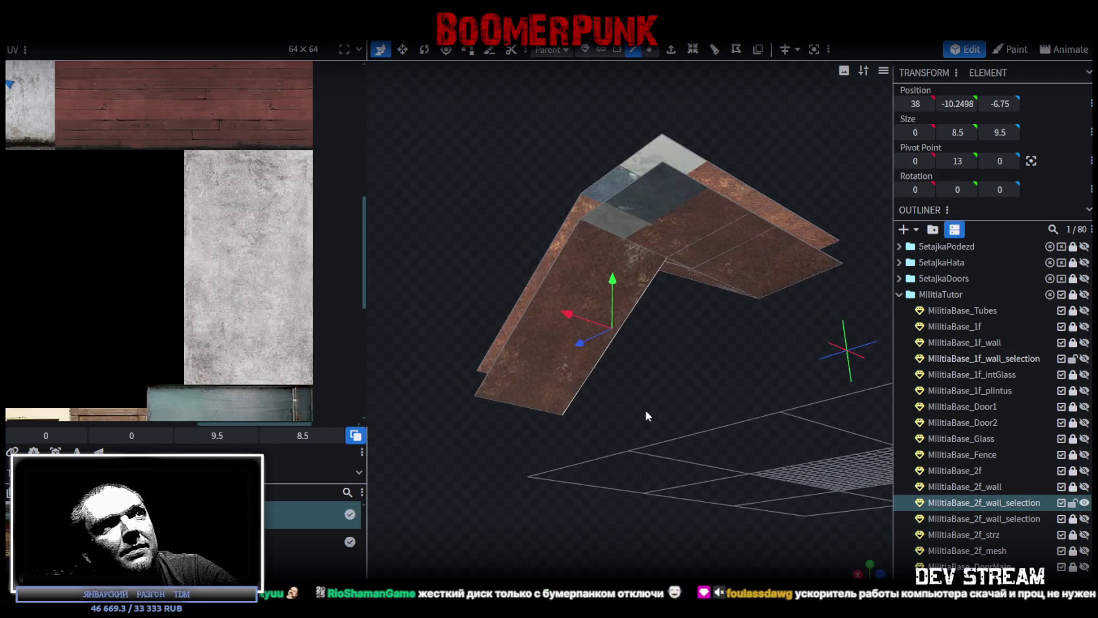
- Reselect the ramp's sloped and upper faces in face mode
{"action": "left_click", "coordinate": [616, 49]}
{"action": "left_click", "coordinate": [638, 253]}
{"action": "left_click", "coordinate": [711, 242], "text": "shift"}
{"action": "left_click", "coordinate": [711, 242], "text": "shift"}
{"action": "left_click", "coordinate": [752, 272], "text": "shift"}
{"action": "left_click", "coordinate": [703, 285], "text": "shift"}
{"action": "scroll", "coordinate": [241, 272], "scroll_direction": "down", "scroll_amount": 3}
{"action": "scroll", "coordinate": [241, 273], "scroll_direction": "down", "scroll_amount": 2}
{"action": "scroll", "coordinate": [234, 268], "scroll_direction": "up", "scroll_amount": 2}
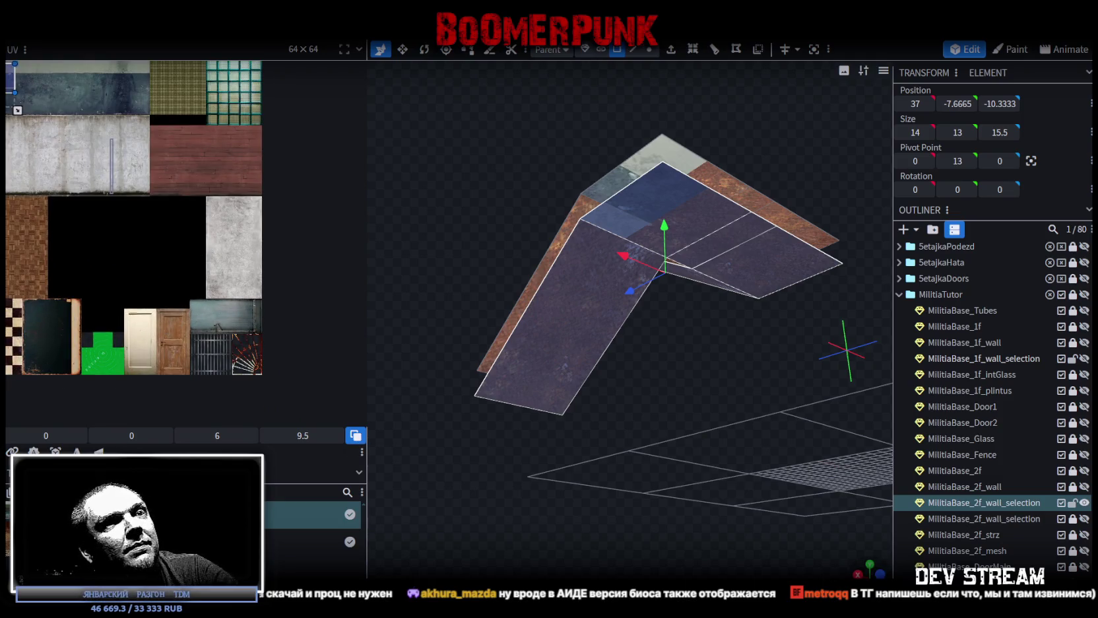
- From the top view, drag the wall's front-face UVs onto the concrete area of the texture
{"action": "left_click", "coordinate": [870, 565]}
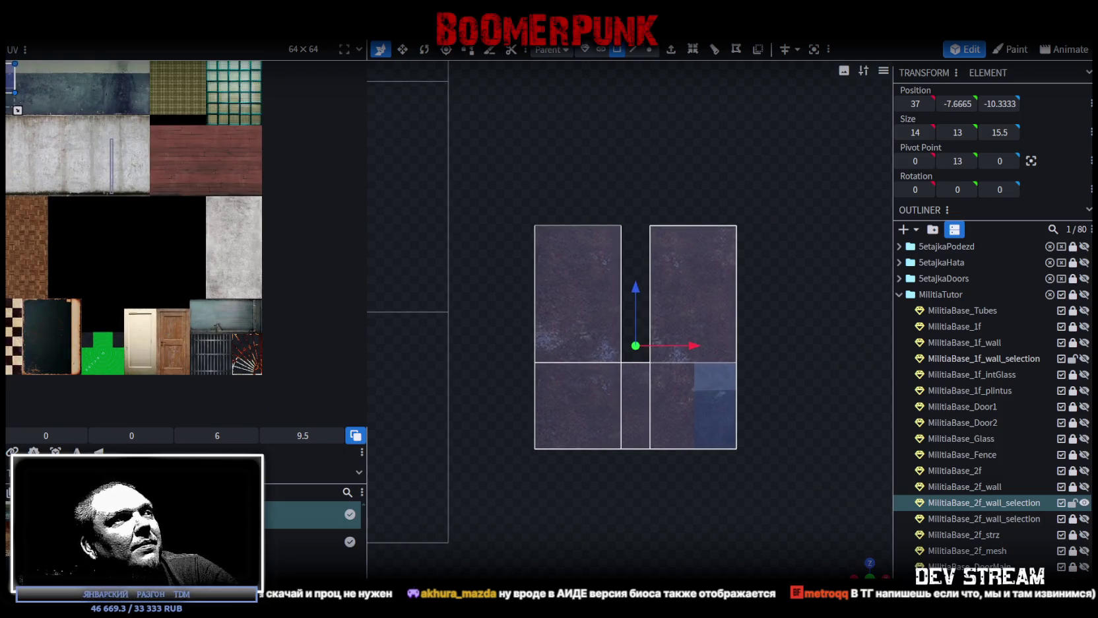
{"action": "left_click", "coordinate": [55, 451]}
{"action": "scroll", "coordinate": [146, 247], "scroll_direction": "down", "scroll_amount": 3}
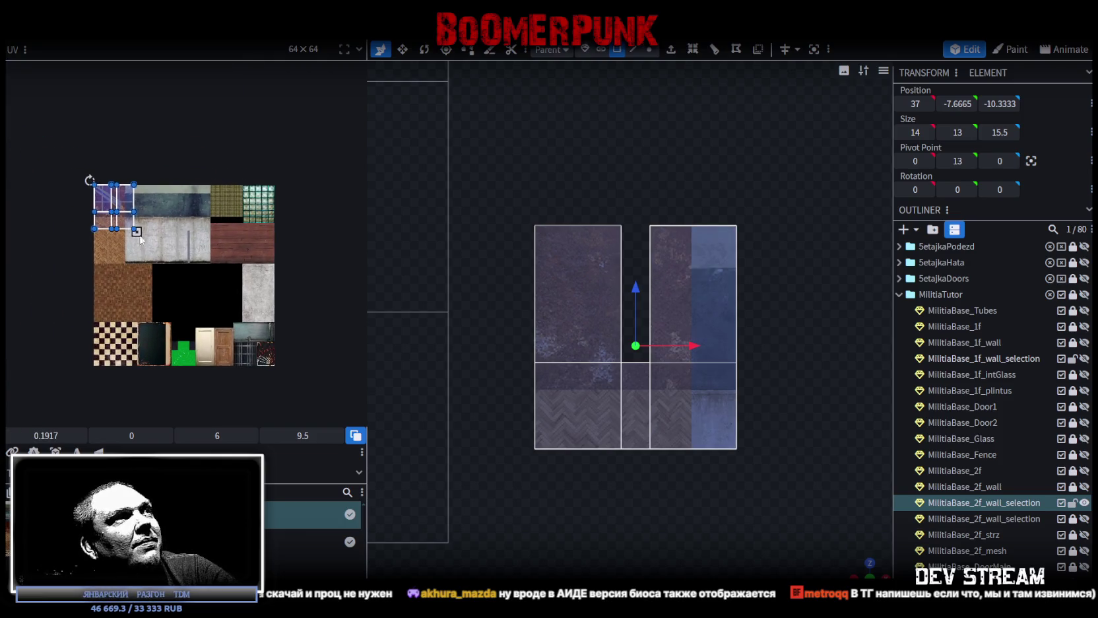
{"action": "scroll", "coordinate": [147, 247], "scroll_direction": "up", "scroll_amount": 3}
{"action": "left_click_drag", "start_coordinate": [128, 223], "coordinate": [361, 363]}
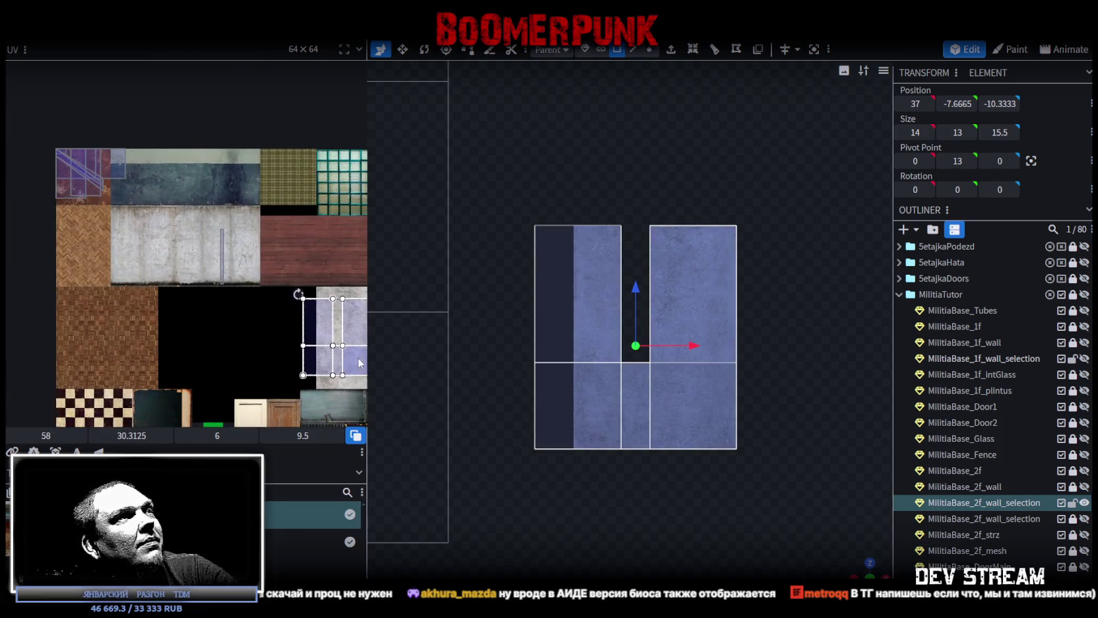
{"action": "scroll", "coordinate": [361, 363], "scroll_direction": "up", "scroll_amount": 2}
{"action": "scroll", "coordinate": [336, 364], "scroll_direction": "up", "scroll_amount": 2}
{"action": "scroll", "coordinate": [310, 366], "scroll_direction": "up", "scroll_amount": 2}
{"action": "scroll", "coordinate": [293, 367], "scroll_direction": "up", "scroll_amount": 1}
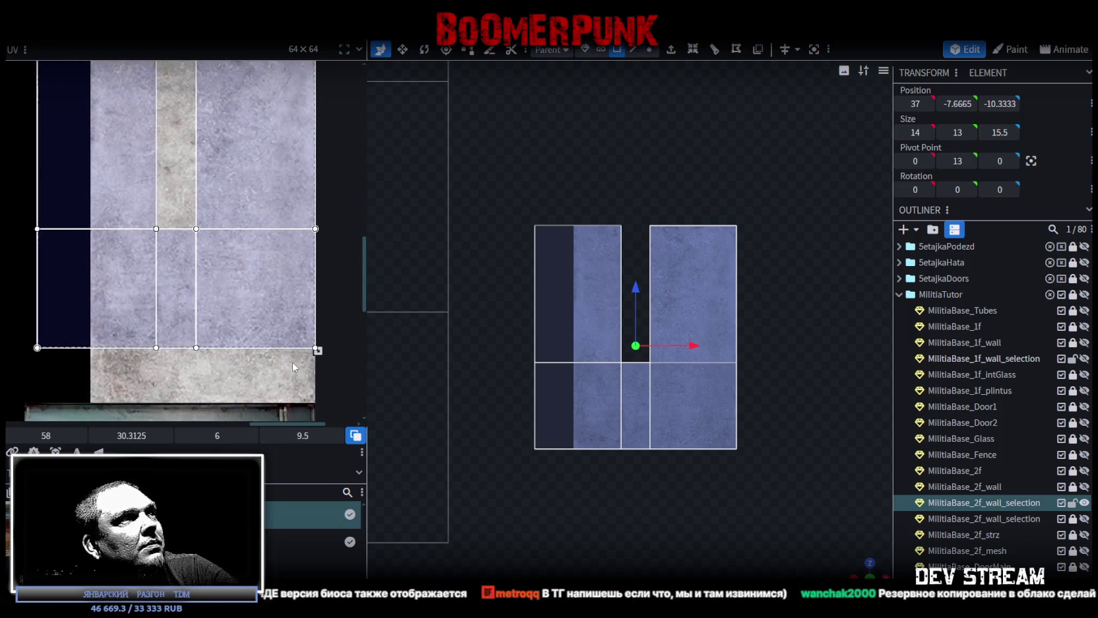
{"action": "scroll", "coordinate": [294, 367], "scroll_direction": "down", "scroll_amount": 3}
{"action": "scroll", "coordinate": [279, 325], "scroll_direction": "down", "scroll_amount": 2}
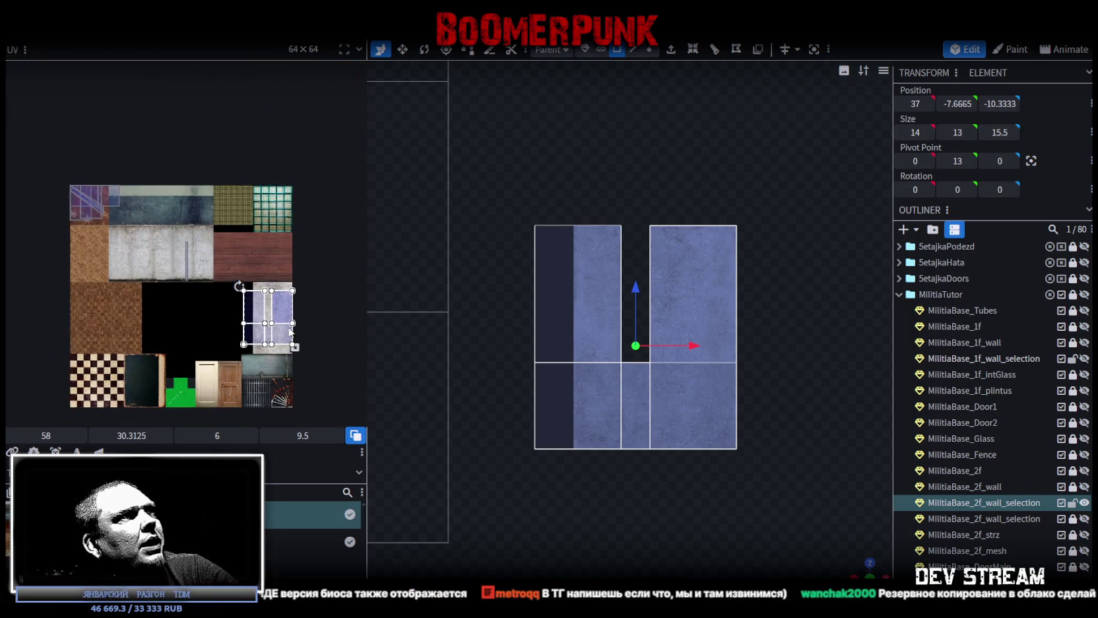
{"action": "scroll", "coordinate": [248, 320], "scroll_direction": "up", "scroll_amount": 2}
{"action": "scroll", "coordinate": [218, 307], "scroll_direction": "up", "scroll_amount": 1}
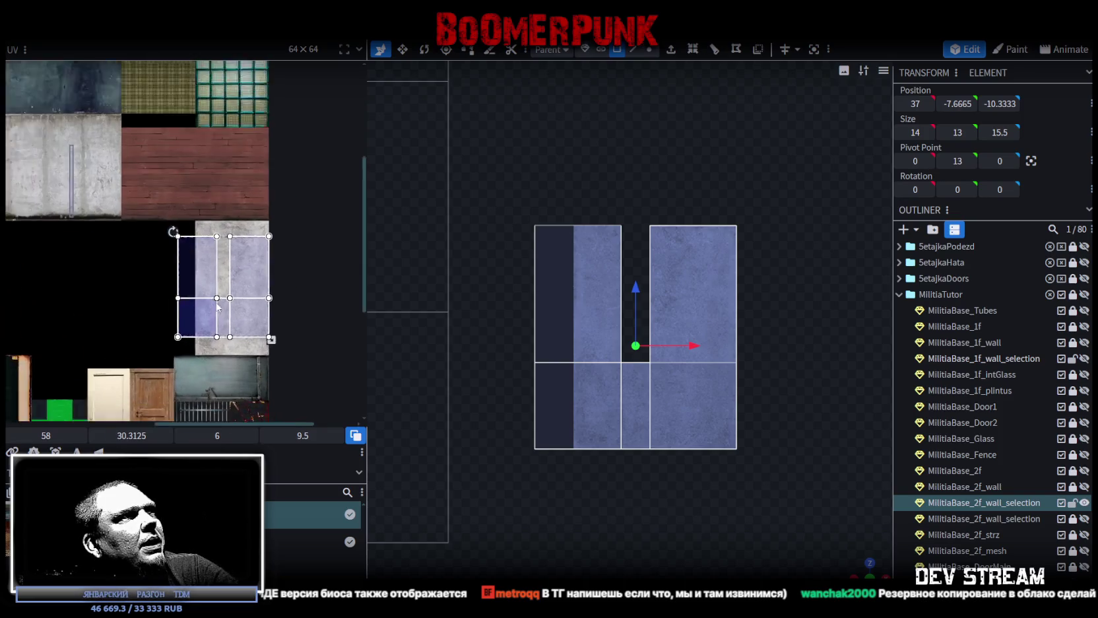
{"action": "scroll", "coordinate": [218, 307], "scroll_direction": "up", "scroll_amount": 1}
{"action": "scroll", "coordinate": [257, 344], "scroll_direction": "up", "scroll_amount": 1}
{"action": "scroll", "coordinate": [278, 366], "scroll_direction": "up", "scroll_amount": 1}
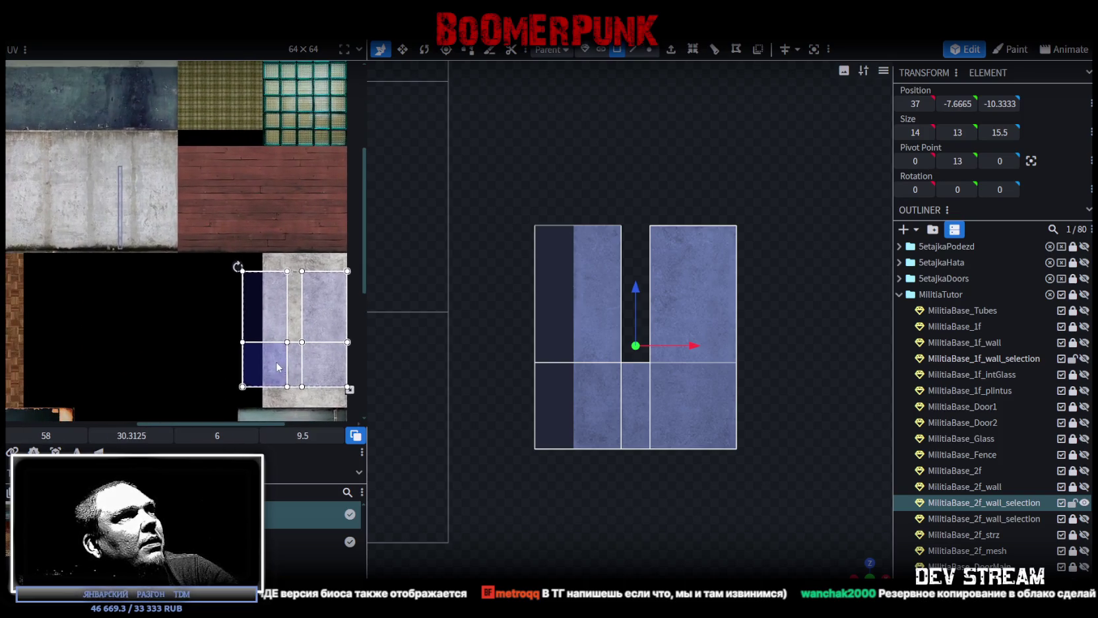
{"action": "left_click_drag", "start_coordinate": [277, 367], "coordinate": [138, 226]}
{"action": "middle_click_drag", "start_coordinate": [196, 265], "coordinate": [279, 338]}
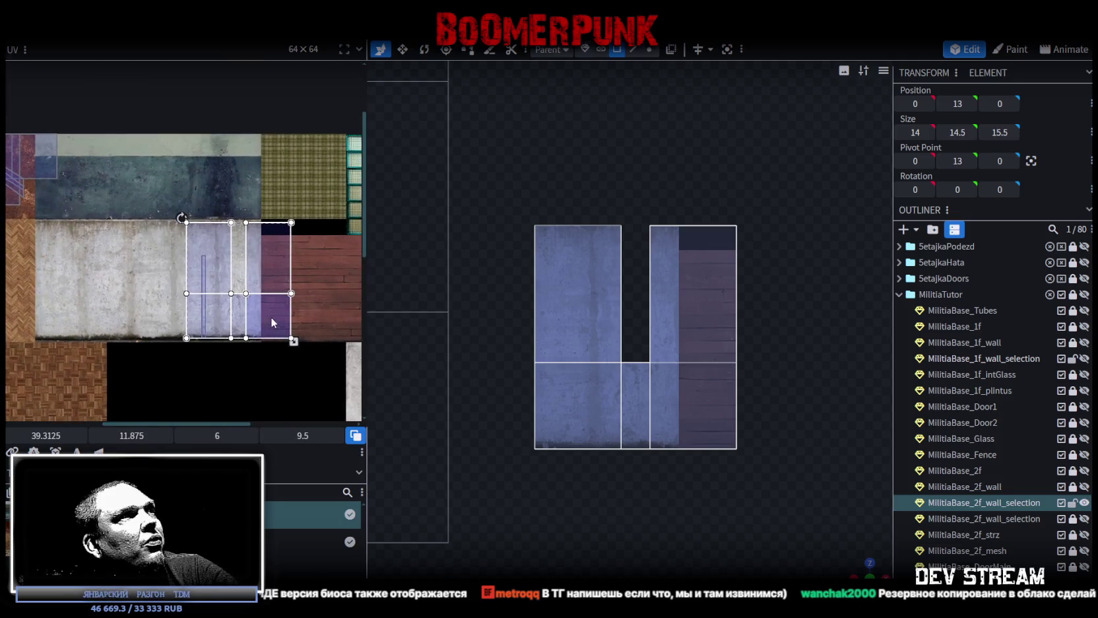
{"action": "left_click_drag", "start_coordinate": [273, 323], "coordinate": [336, 303]}
- Rotate the faces' UV left, then shrink and slide it onto the blue-grey concrete
{"action": "right_click", "coordinate": [335, 304]}
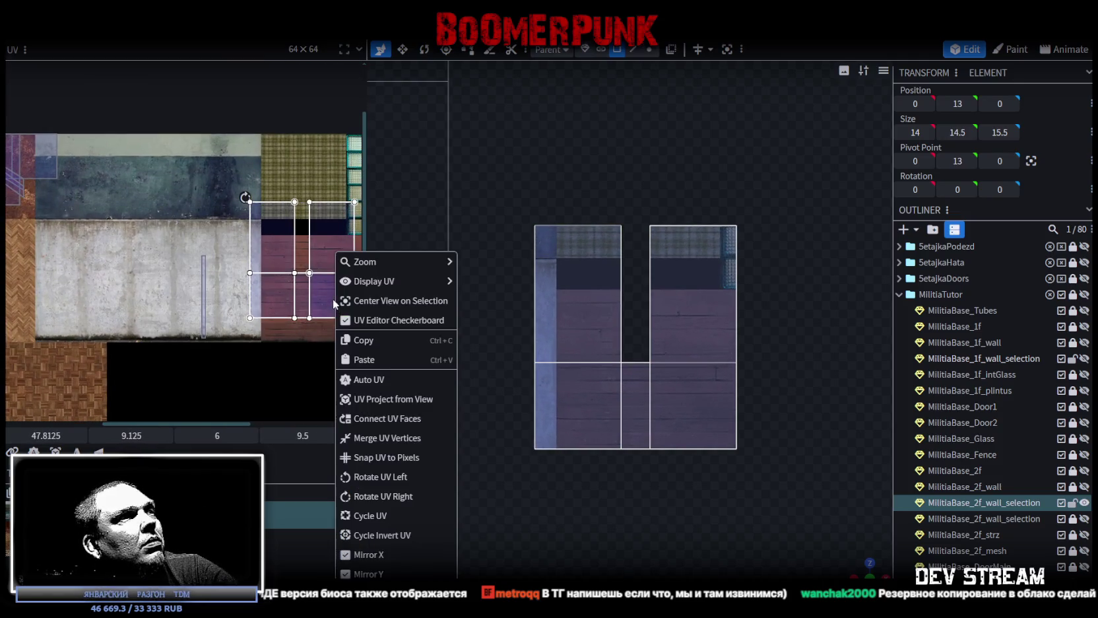
{"action": "left_click", "coordinate": [361, 485]}
{"action": "left_click_drag", "start_coordinate": [291, 281], "coordinate": [119, 205]}
{"action": "scroll", "coordinate": [167, 230], "scroll_direction": "up", "scroll_amount": 1}
{"action": "scroll", "coordinate": [279, 324], "scroll_direction": "up", "scroll_amount": 1}
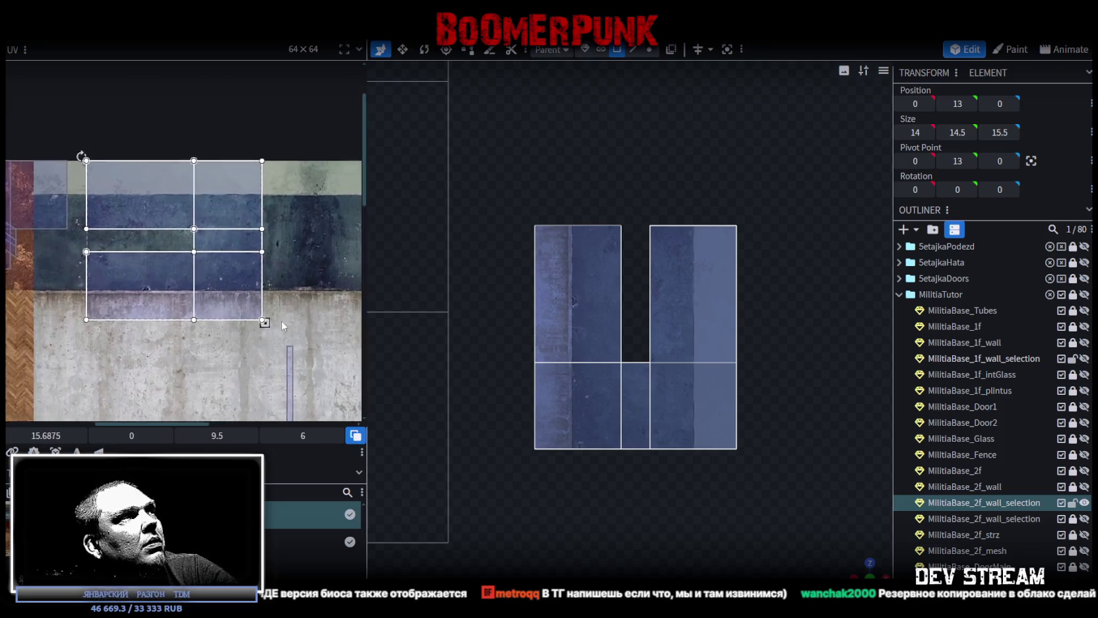
{"action": "left_click_drag", "start_coordinate": [280, 324], "coordinate": [186, 284]}
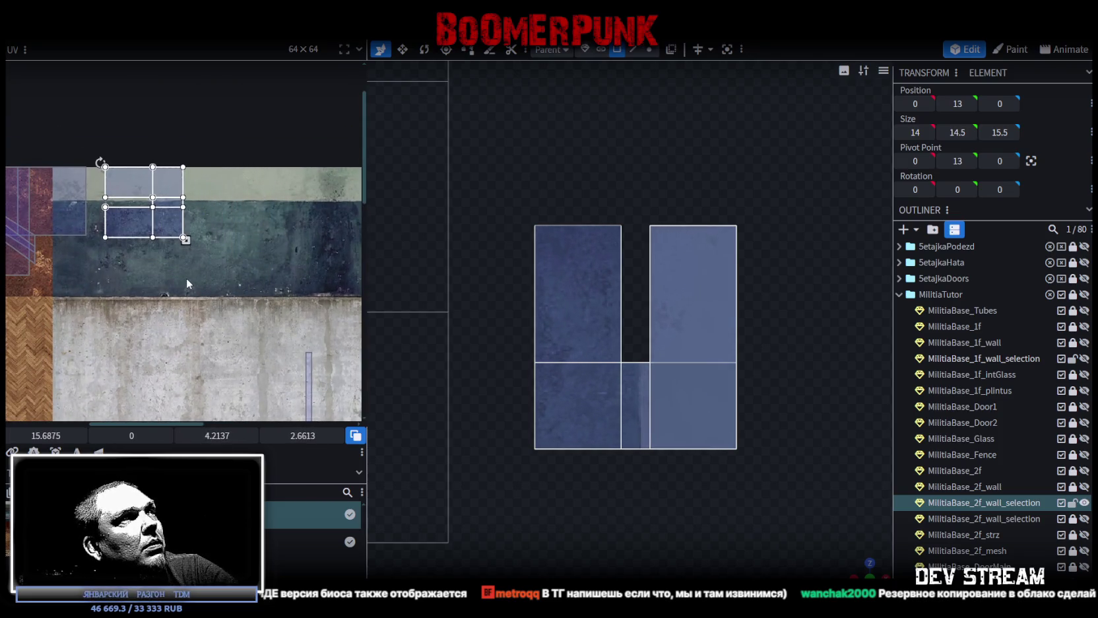
{"action": "middle_click_drag", "start_coordinate": [187, 284], "coordinate": [278, 348]}
{"action": "left_click_drag", "start_coordinate": [215, 238], "coordinate": [162, 238]}
{"action": "scroll", "coordinate": [244, 314], "scroll_direction": "up", "scroll_amount": 2}
{"action": "left_click_drag", "start_coordinate": [241, 324], "coordinate": [141, 256]}
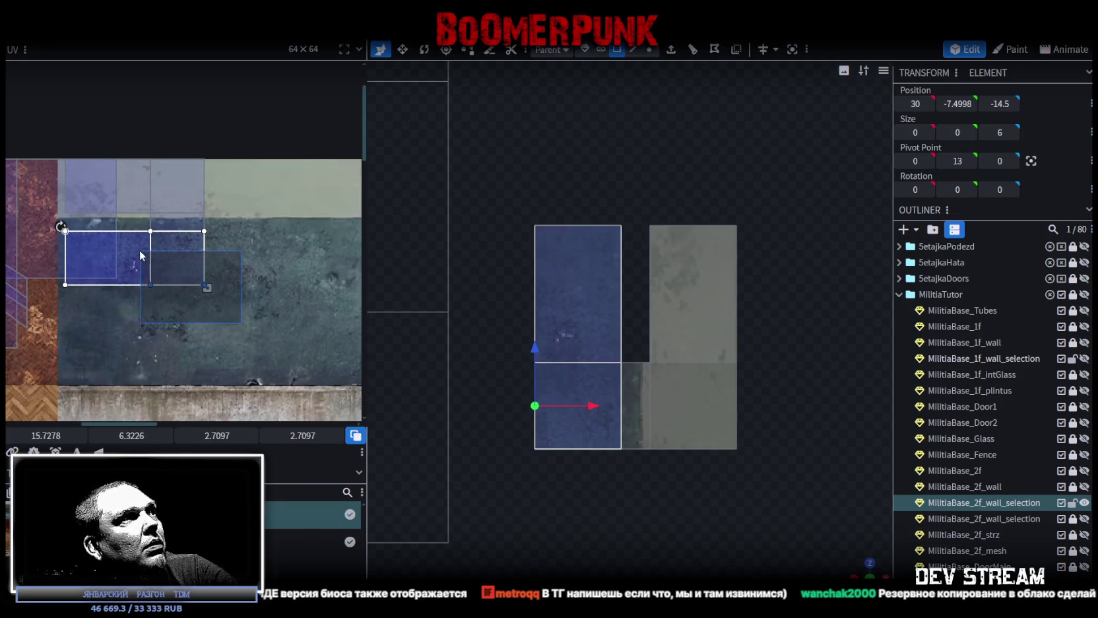
- Move the narrow middle face's UV onto the pale concrete band at 26.9778, 1.0625
{"action": "left_click", "coordinate": [185, 231]}
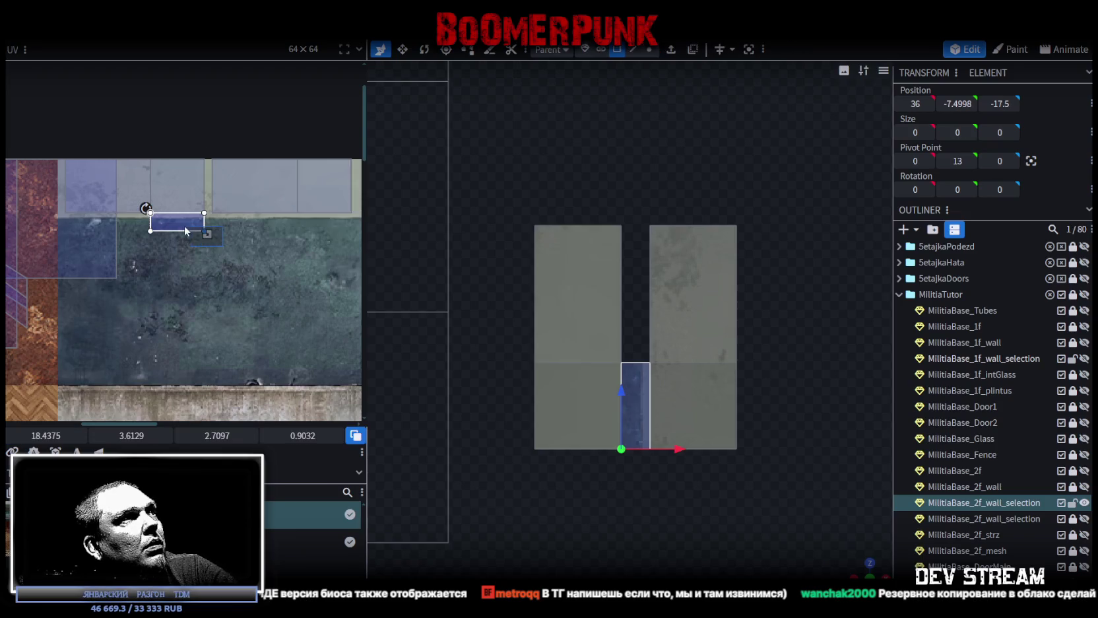
{"action": "middle_click_drag", "start_coordinate": [185, 231], "coordinate": [105, 263]}
{"action": "left_click_drag", "start_coordinate": [105, 263], "coordinate": [332, 207]}
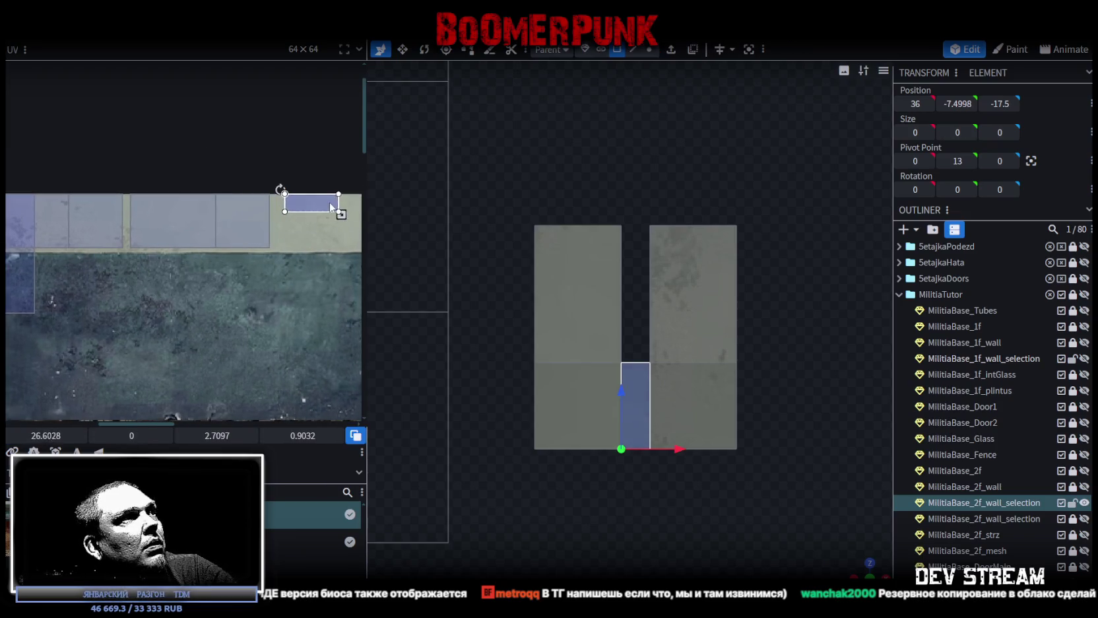
{"action": "middle_click_drag", "start_coordinate": [332, 207], "coordinate": [142, 237]}
{"action": "left_click_drag", "start_coordinate": [142, 238], "coordinate": [289, 234]}
{"action": "left_click_drag", "start_coordinate": [286, 232], "coordinate": [141, 259]}
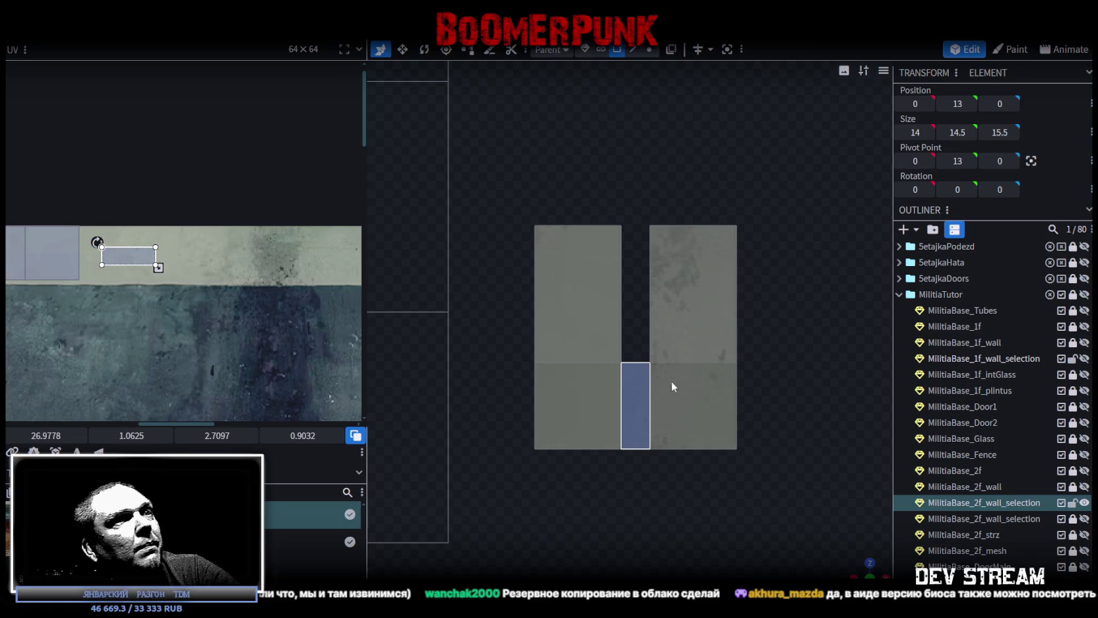
{"action": "left_click", "coordinate": [859, 565]}
- Select the ramp's inner side wall and map its UV onto the grey-green concrete tile at 12.1875, 2.375
{"action": "mouse_move", "coordinate": [859, 565]}
{"action": "left_mouse_down"}
{"action": "mouse_move", "coordinate": [725, 450]}
{"action": "mouse_move", "coordinate": [648, 484]}
{"action": "mouse_move", "coordinate": [665, 414]}
{"action": "mouse_move", "coordinate": [557, 381]}
{"action": "left_mouse_up"}
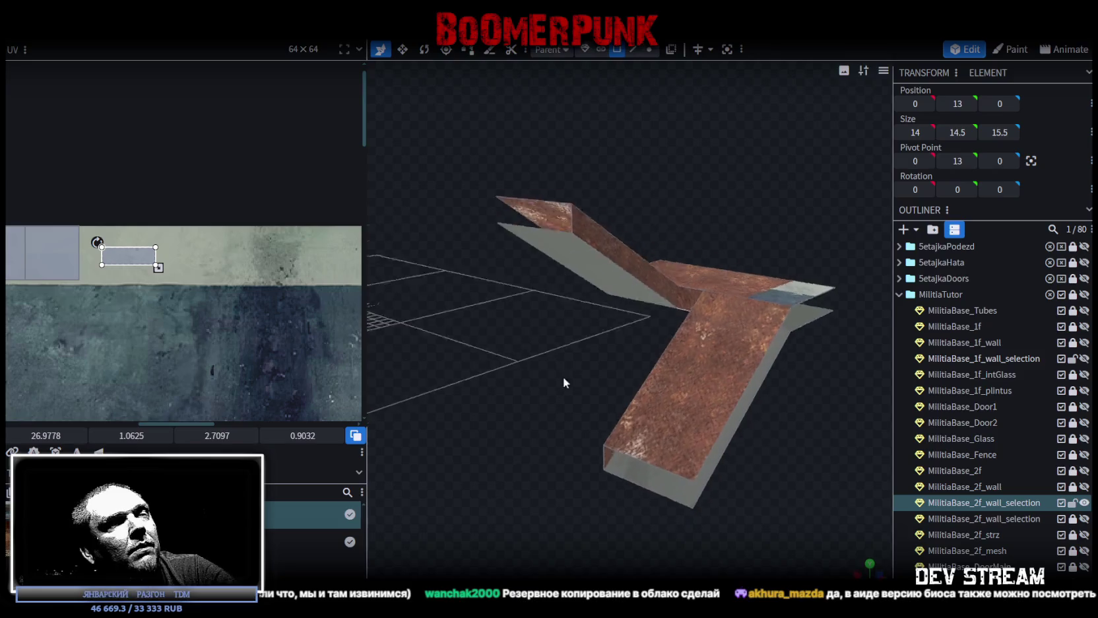
{"action": "scroll", "coordinate": [555, 382], "scroll_direction": "up", "scroll_amount": 3}
{"action": "left_click", "coordinate": [614, 212]}
{"action": "mouse_move", "coordinate": [613, 212]}
{"action": "left_mouse_down"}
{"action": "mouse_move", "coordinate": [652, 336]}
{"action": "mouse_move", "coordinate": [695, 315]}
{"action": "left_mouse_up"}
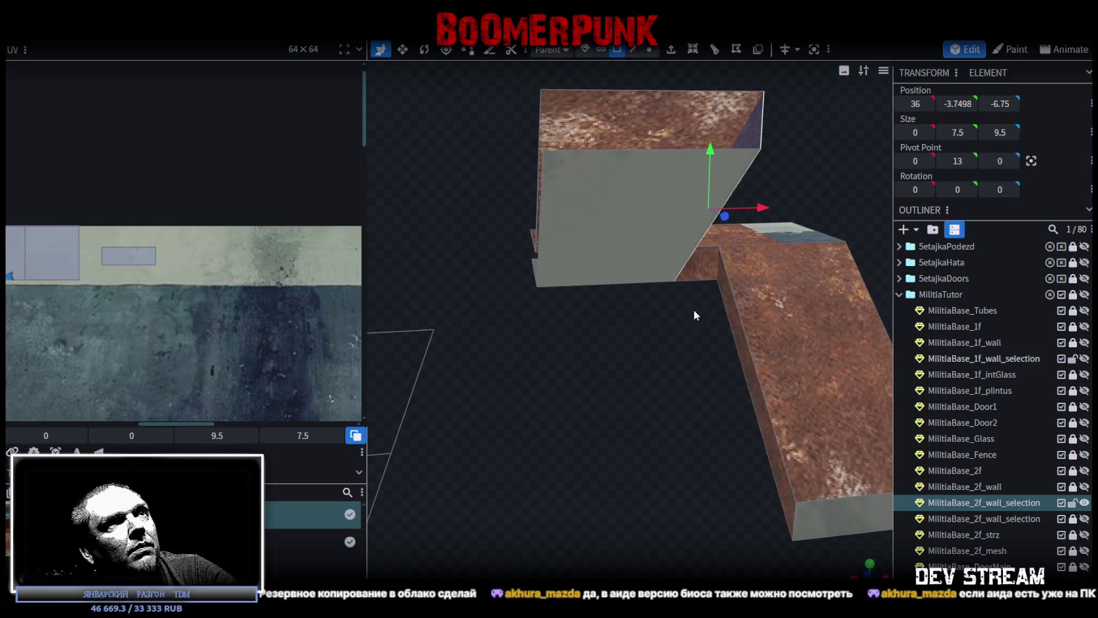
{"action": "left_click", "coordinate": [715, 295]}
{"action": "scroll", "coordinate": [191, 320], "scroll_direction": "down", "scroll_amount": 3}
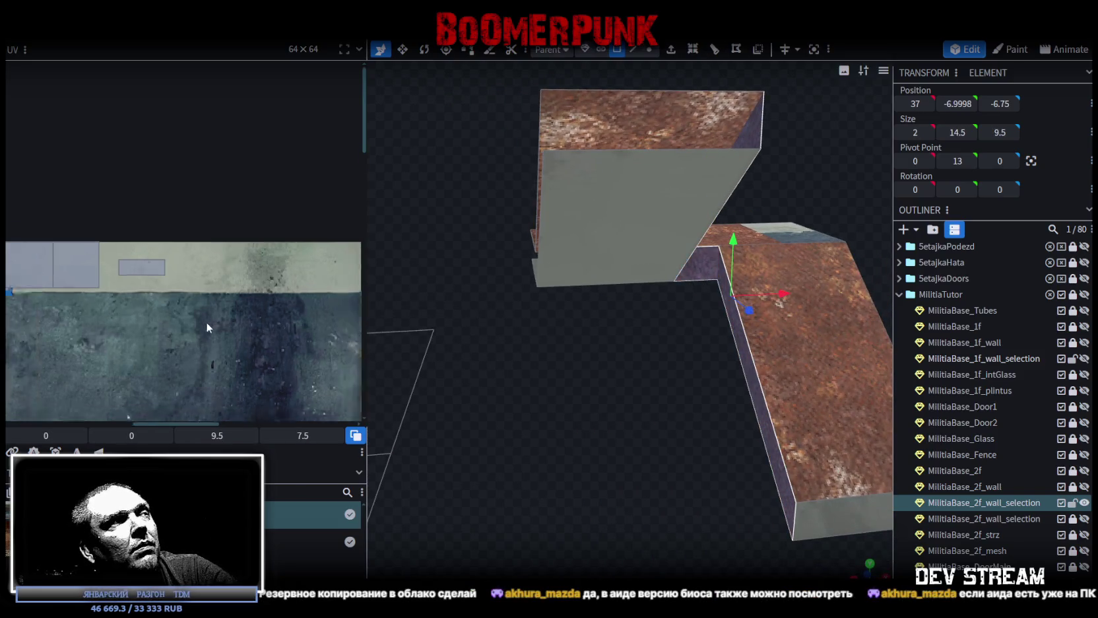
{"action": "scroll", "coordinate": [93, 272], "scroll_direction": "up", "scroll_amount": 3}
{"action": "scroll", "coordinate": [131, 283], "scroll_direction": "up", "scroll_amount": 3}
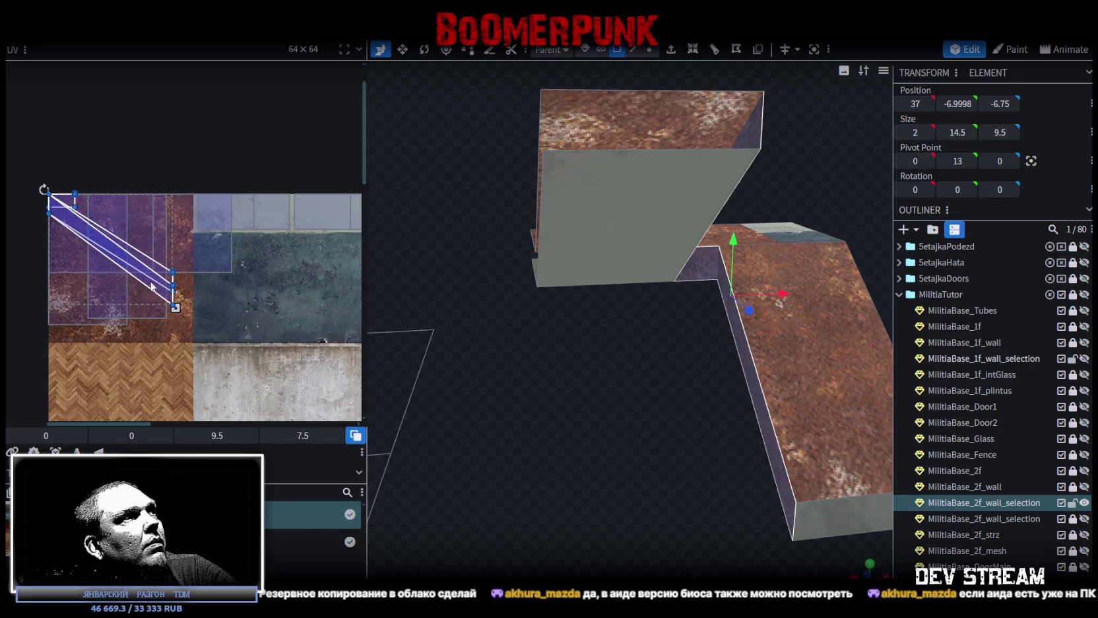
{"action": "left_click_drag", "start_coordinate": [162, 296], "coordinate": [321, 326]}
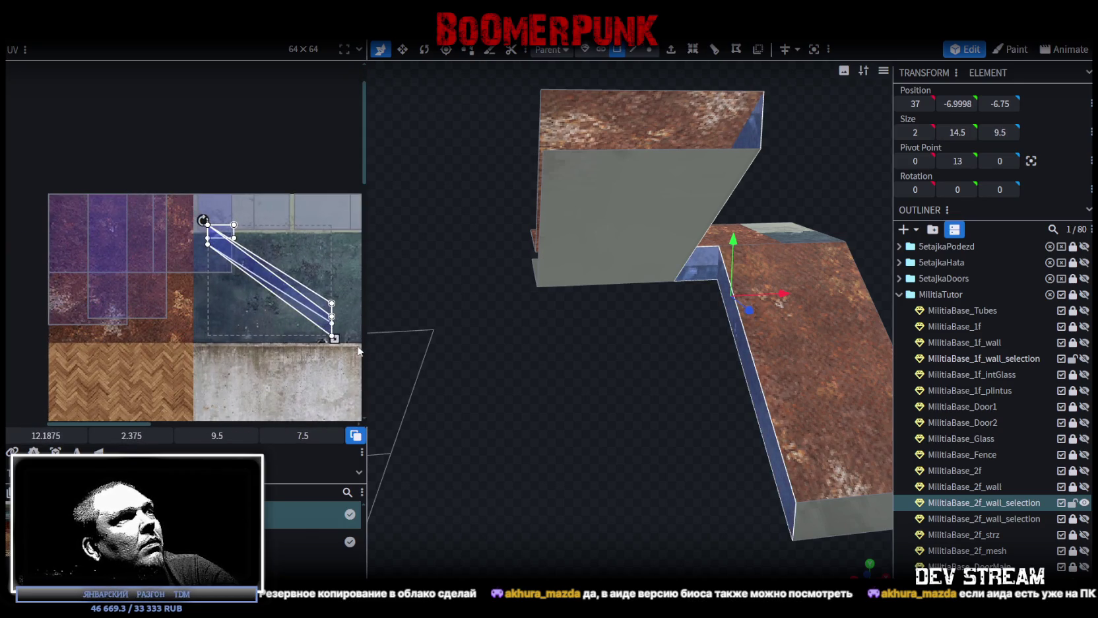
{"action": "mouse_move", "coordinate": [572, 456]}
{"action": "left_mouse_down"}
{"action": "mouse_move", "coordinate": [665, 418]}
{"action": "mouse_move", "coordinate": [649, 423]}
{"action": "mouse_move", "coordinate": [745, 446]}
{"action": "mouse_move", "coordinate": [607, 440]}
{"action": "mouse_move", "coordinate": [609, 427]}
{"action": "left_mouse_up"}
{"action": "left_click", "coordinate": [649, 49]}
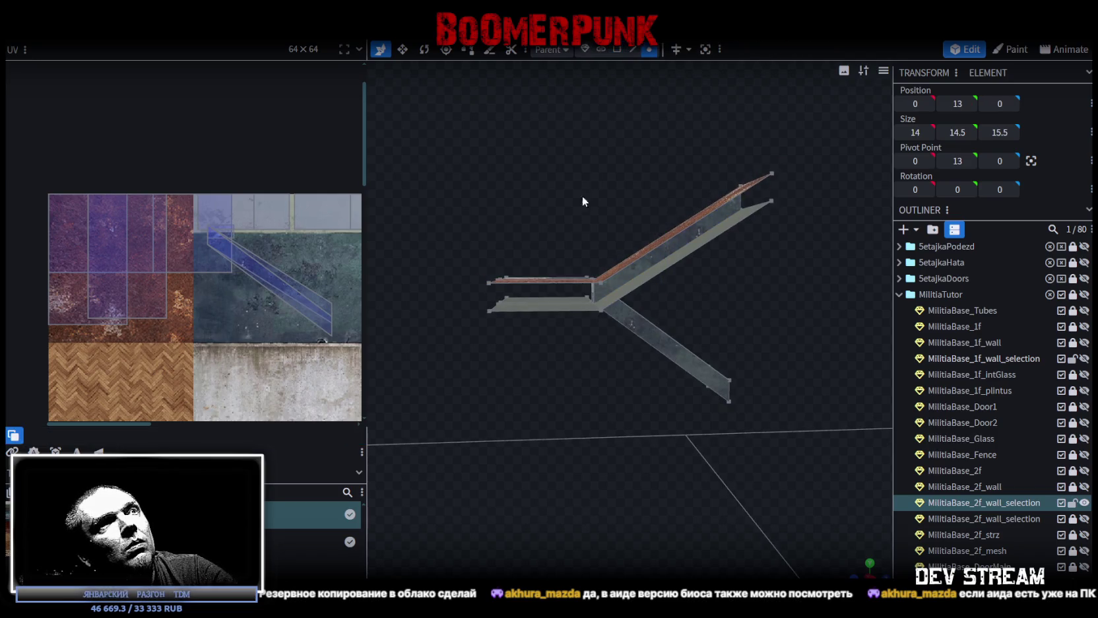
- Box-select the landing's vertices and move them down by a net 0.5 units
{"action": "left_click_drag", "start_coordinate": [460, 206], "coordinate": [621, 339]}
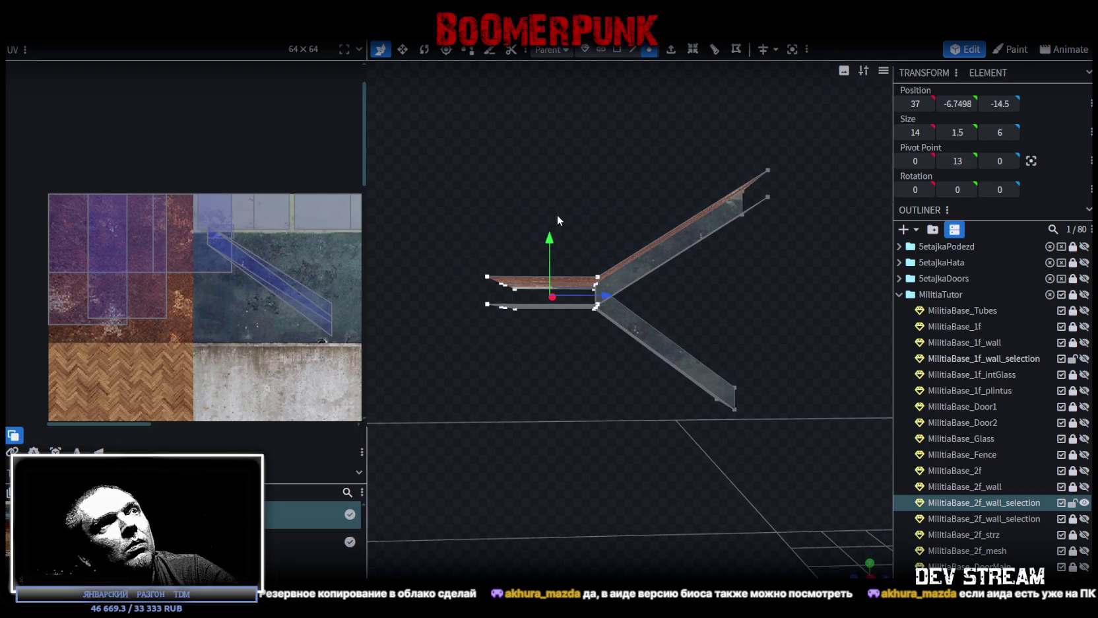
{"action": "mouse_move", "coordinate": [551, 235]}
{"action": "left_mouse_down"}
{"action": "mouse_move", "coordinate": [551, 249]}
{"action": "mouse_move", "coordinate": [561, 215]}
{"action": "left_mouse_up"}
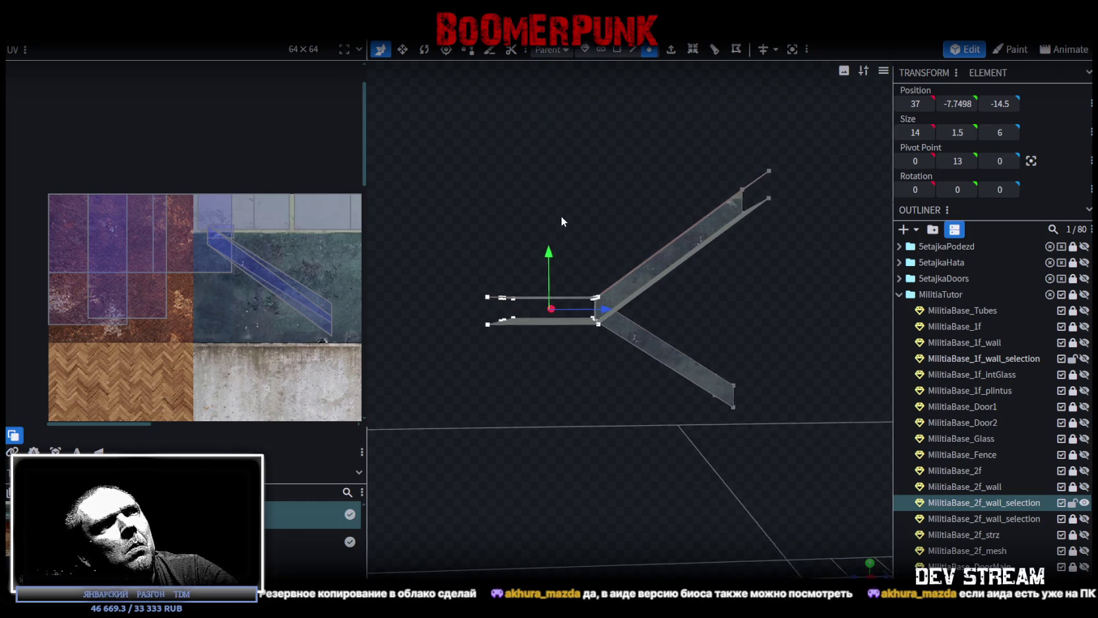
{"action": "left_click_drag", "start_coordinate": [553, 257], "coordinate": [548, 243]}
{"action": "mouse_move", "coordinate": [740, 293]}
{"action": "left_mouse_down"}
{"action": "mouse_move", "coordinate": [762, 267]}
{"action": "mouse_move", "coordinate": [611, 98]}
{"action": "left_mouse_up"}
- Return to face selection and select the ramp's sloped side face
{"action": "left_click", "coordinate": [617, 49]}
{"action": "mouse_move", "coordinate": [548, 284]}
{"action": "left_mouse_down"}
{"action": "mouse_move", "coordinate": [574, 318]}
{"action": "mouse_move", "coordinate": [638, 256]}
{"action": "left_mouse_up"}
{"action": "left_click", "coordinate": [639, 256]}
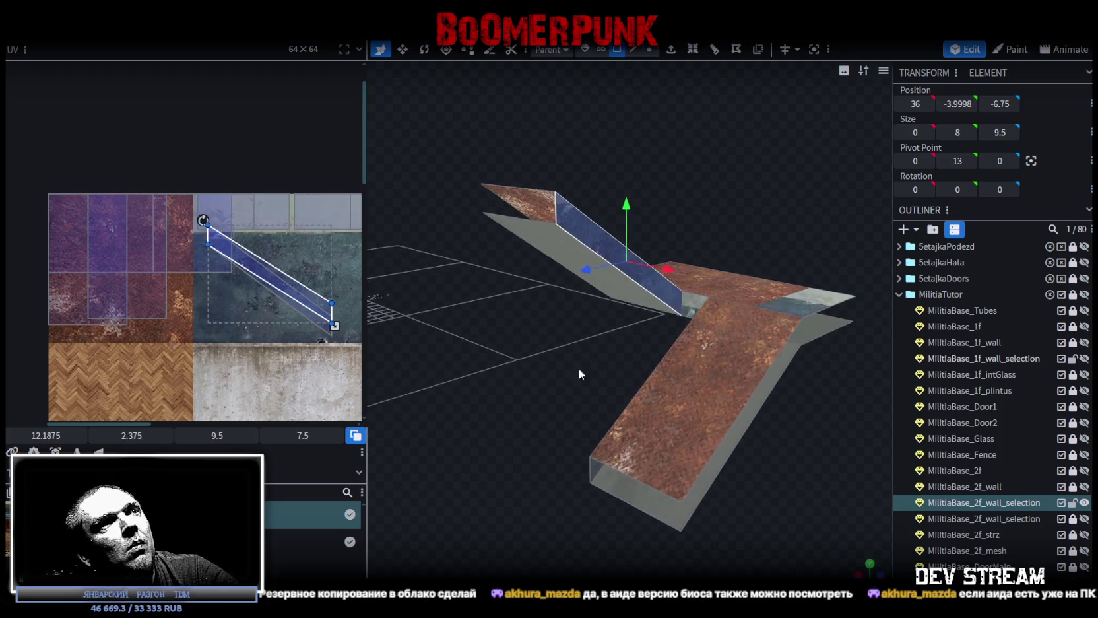
{"action": "left_click_drag", "start_coordinate": [580, 369], "coordinate": [718, 358]}
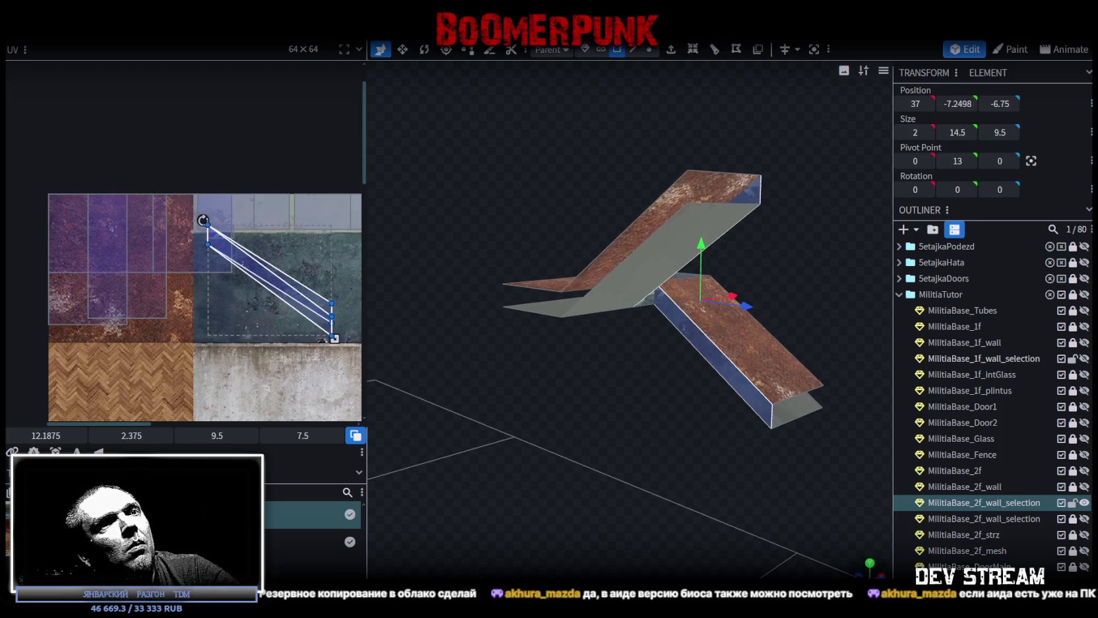
{"action": "left_click", "coordinate": [870, 566]}
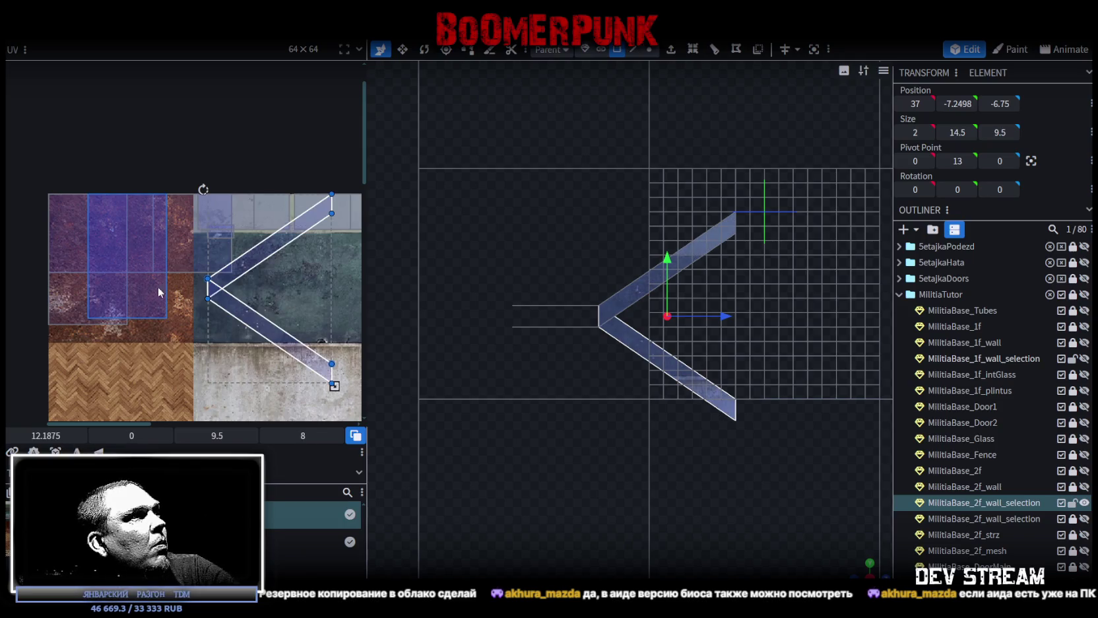
- Move the chevron faces' UVs onto the concrete and rotate them along the pale top band
{"action": "left_click_drag", "start_coordinate": [207, 278], "coordinate": [48, 276]}
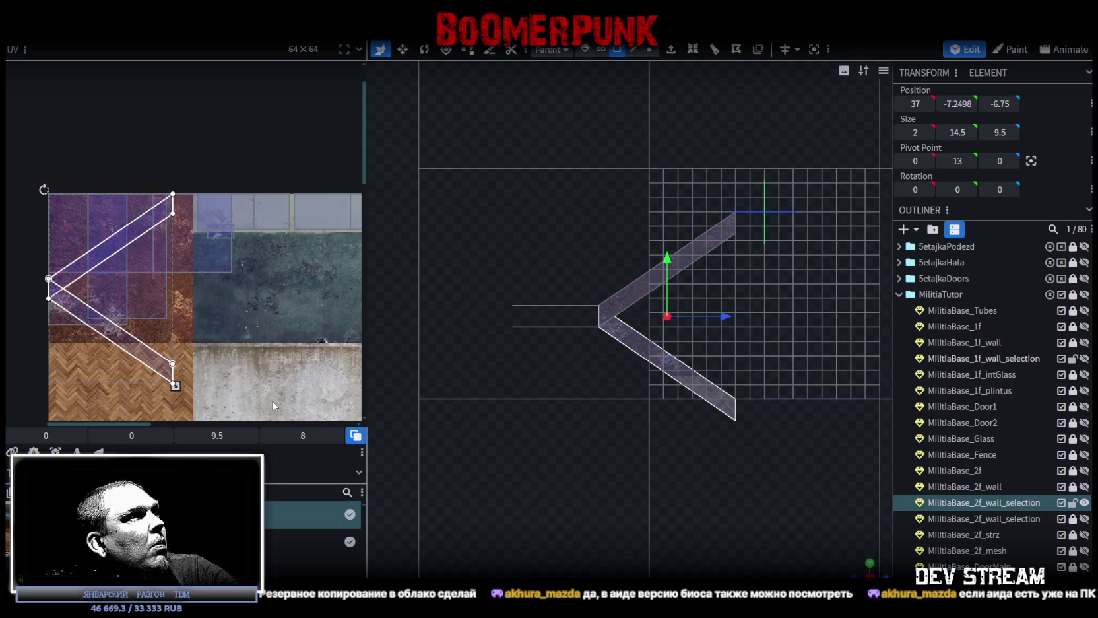
{"action": "scroll", "coordinate": [66, 274], "scroll_direction": "down", "scroll_amount": 3}
{"action": "left_click_drag", "start_coordinate": [84, 274], "coordinate": [315, 268]}
{"action": "middle_click_drag", "start_coordinate": [305, 307], "coordinate": [268, 339]}
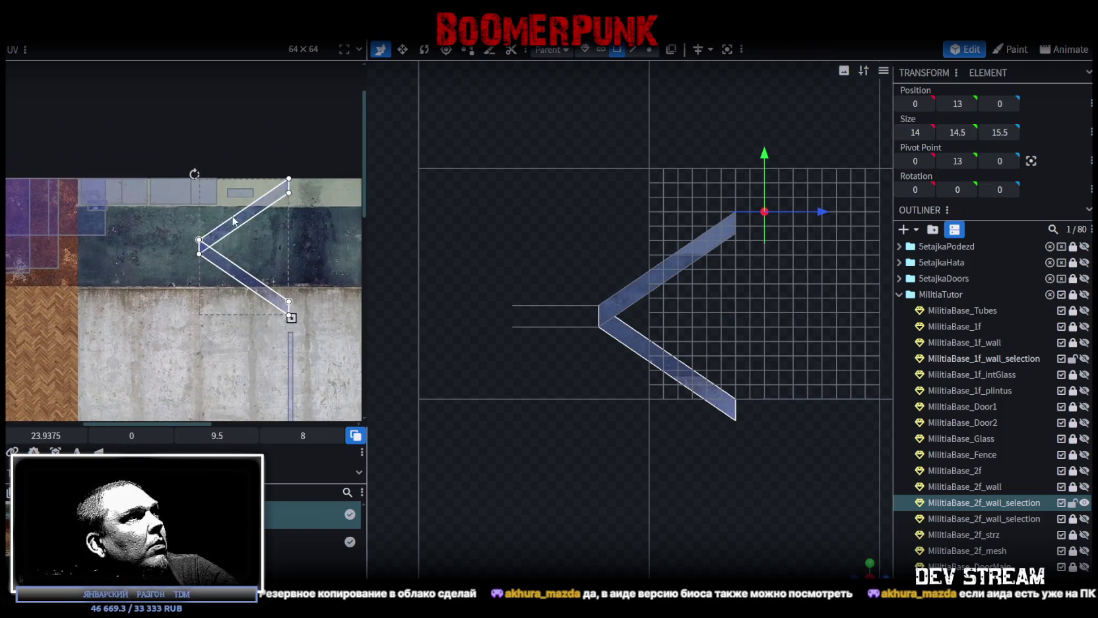
{"action": "left_click_drag", "start_coordinate": [194, 174], "coordinate": [247, 145]}
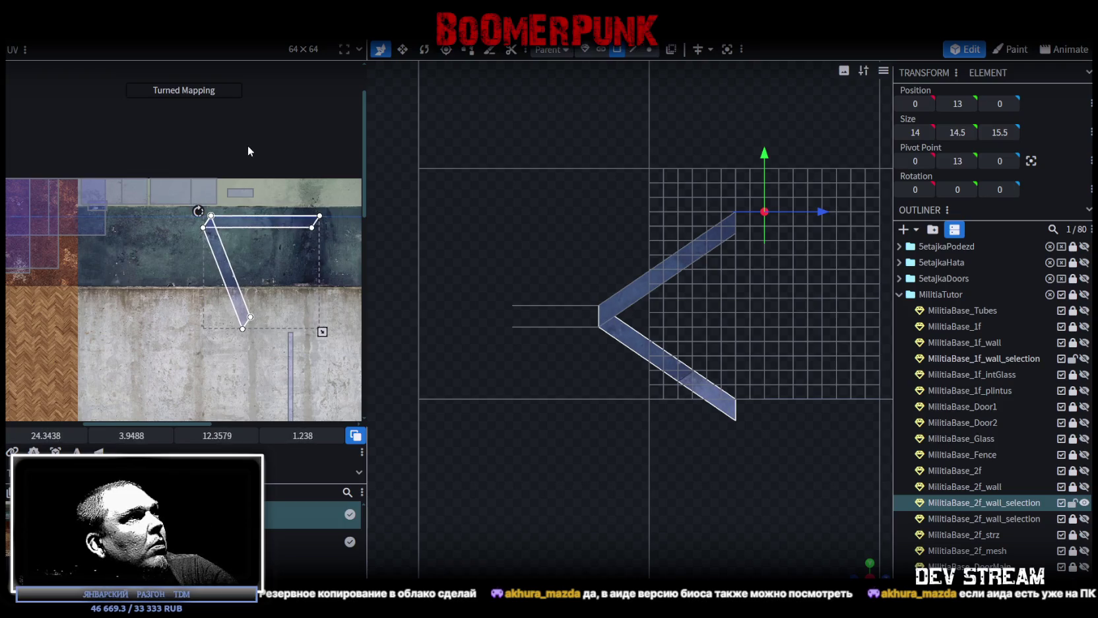
{"action": "left_click_drag", "start_coordinate": [239, 314], "coordinate": [280, 277]}
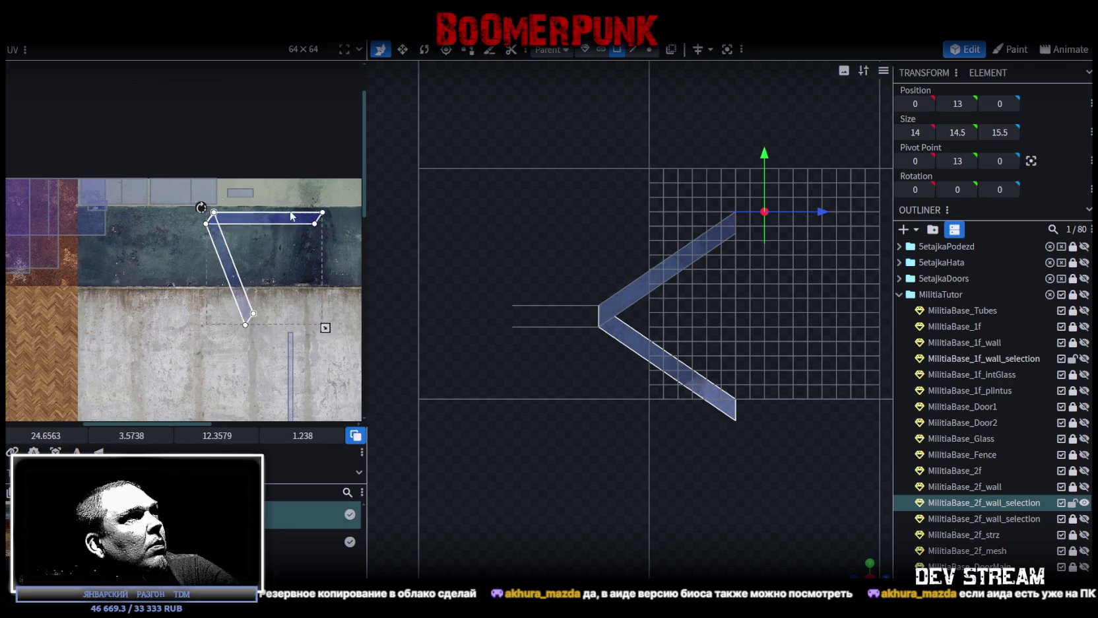
{"action": "scroll", "coordinate": [280, 277], "scroll_direction": "up", "scroll_amount": 2}
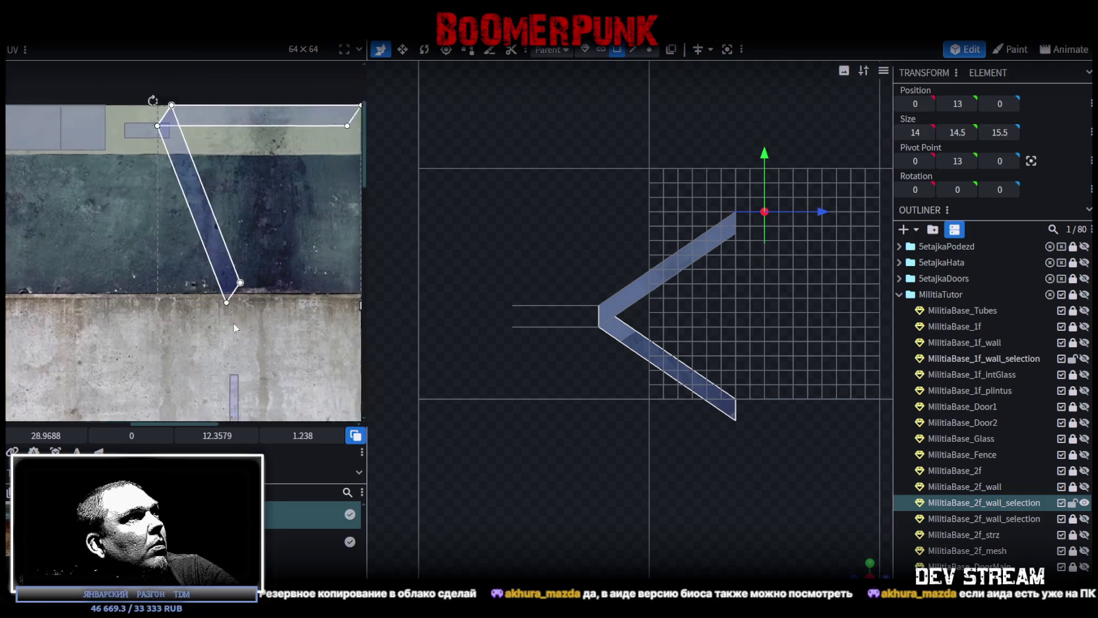
- Turn the diagonal face's UV to a shallow angle and move it up onto the pale band
{"action": "left_click", "coordinate": [177, 280]}
{"action": "mouse_move", "coordinate": [118, 154]}
{"action": "left_mouse_down"}
{"action": "mouse_move", "coordinate": [32, 328]}
{"action": "mouse_move", "coordinate": [53, 288]}
{"action": "left_mouse_up"}
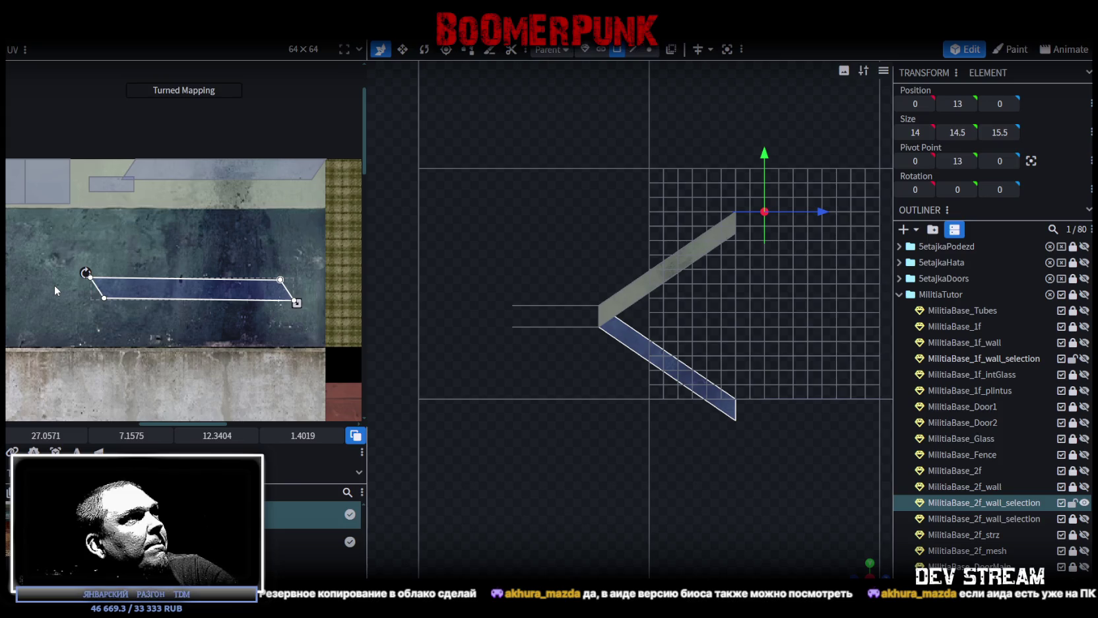
{"action": "left_click_drag", "start_coordinate": [191, 286], "coordinate": [187, 200]}
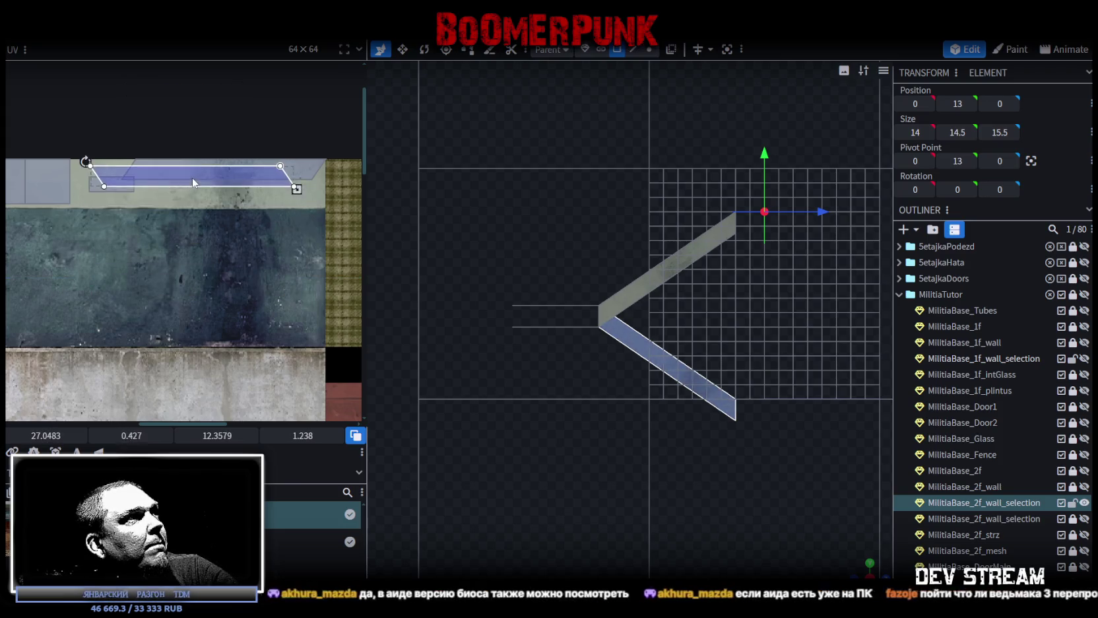
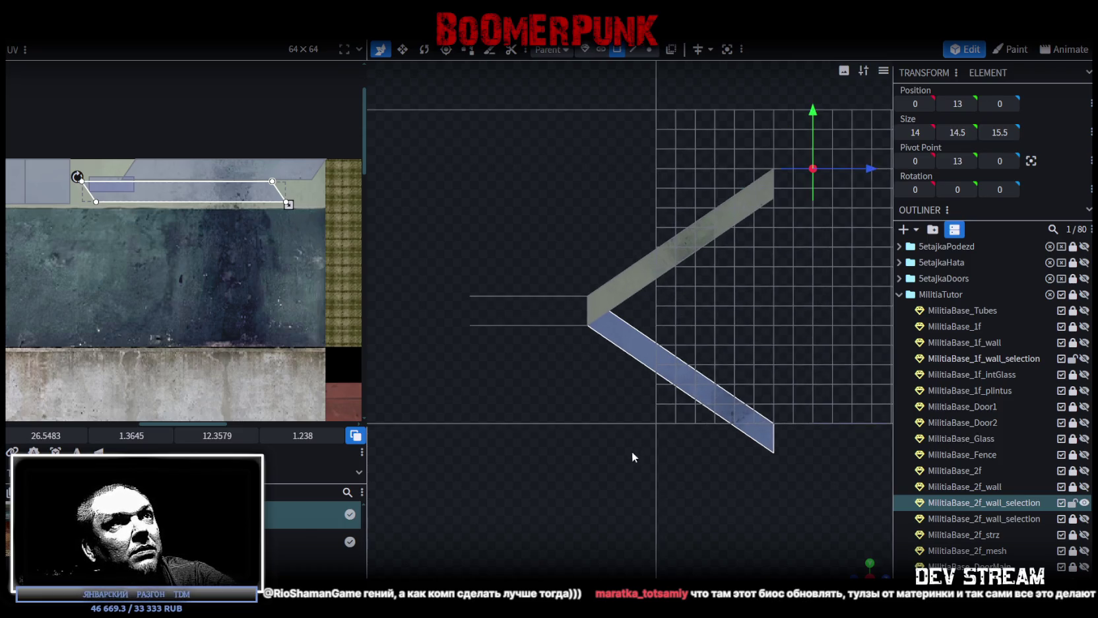
- Orbit to a close front view and select the MilitiaBase_2f_wall_selection mesh
{"action": "left_click", "coordinate": [864, 571]}
{"action": "mouse_move", "coordinate": [643, 451]}
{"action": "left_mouse_down"}
{"action": "mouse_move", "coordinate": [759, 481]}
{"action": "mouse_move", "coordinate": [585, 391]}
{"action": "mouse_move", "coordinate": [732, 415]}
{"action": "mouse_move", "coordinate": [1010, 524]}
{"action": "left_mouse_up"}
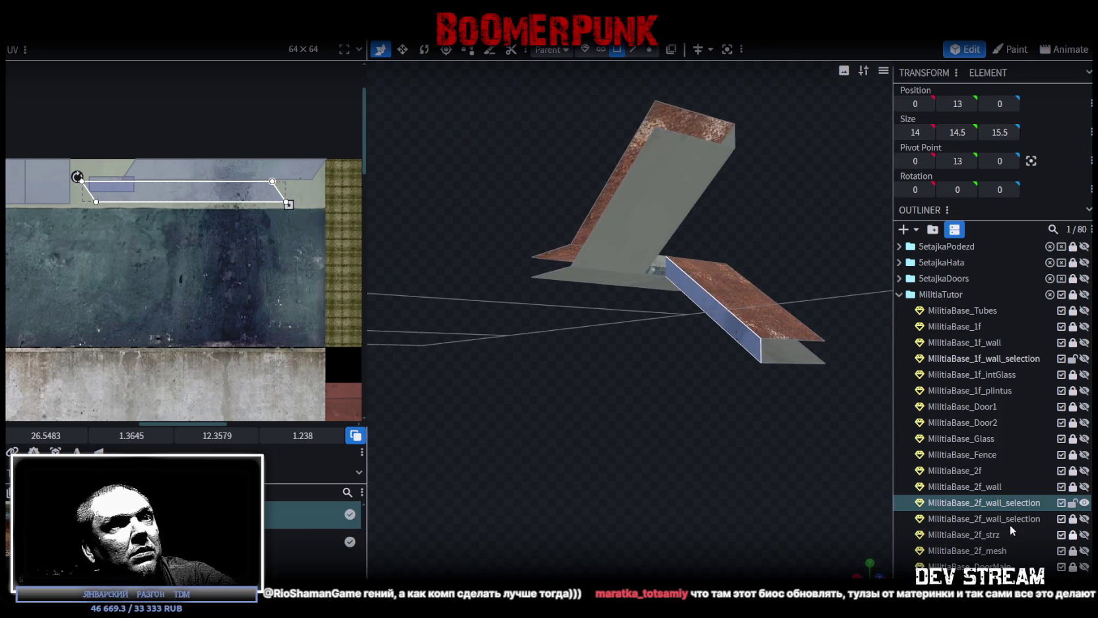
{"action": "scroll", "coordinate": [1010, 462], "scroll_direction": "down", "scroll_amount": 5}
{"action": "left_click", "coordinate": [703, 425]}
{"action": "mouse_move", "coordinate": [703, 426]}
{"action": "left_mouse_down"}
{"action": "mouse_move", "coordinate": [656, 440]}
{"action": "mouse_move", "coordinate": [615, 403]}
{"action": "mouse_move", "coordinate": [578, 285]}
{"action": "left_mouse_up"}
{"action": "left_click", "coordinate": [578, 287]}
{"action": "left_click_drag", "start_coordinate": [627, 422], "coordinate": [642, 88]}
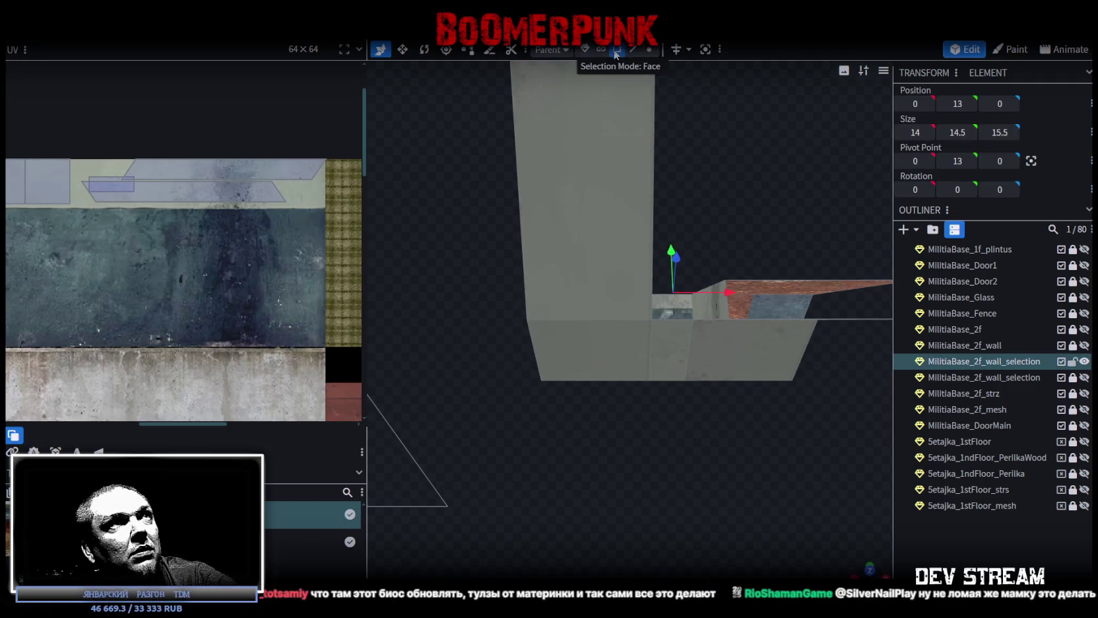
- Inset the wall's upper and lower front faces together
{"action": "left_click", "coordinate": [600, 263]}
{"action": "left_click", "coordinate": [589, 350], "text": "shift"}
{"action": "left_click", "coordinate": [698, 351], "text": "shift"}
{"action": "mouse_move", "coordinate": [748, 360]}
{"action": "left_mouse_down"}
{"action": "mouse_move", "coordinate": [773, 425]}
{"action": "mouse_move", "coordinate": [749, 423]}
{"action": "mouse_move", "coordinate": [700, 245]}
{"action": "left_mouse_up"}
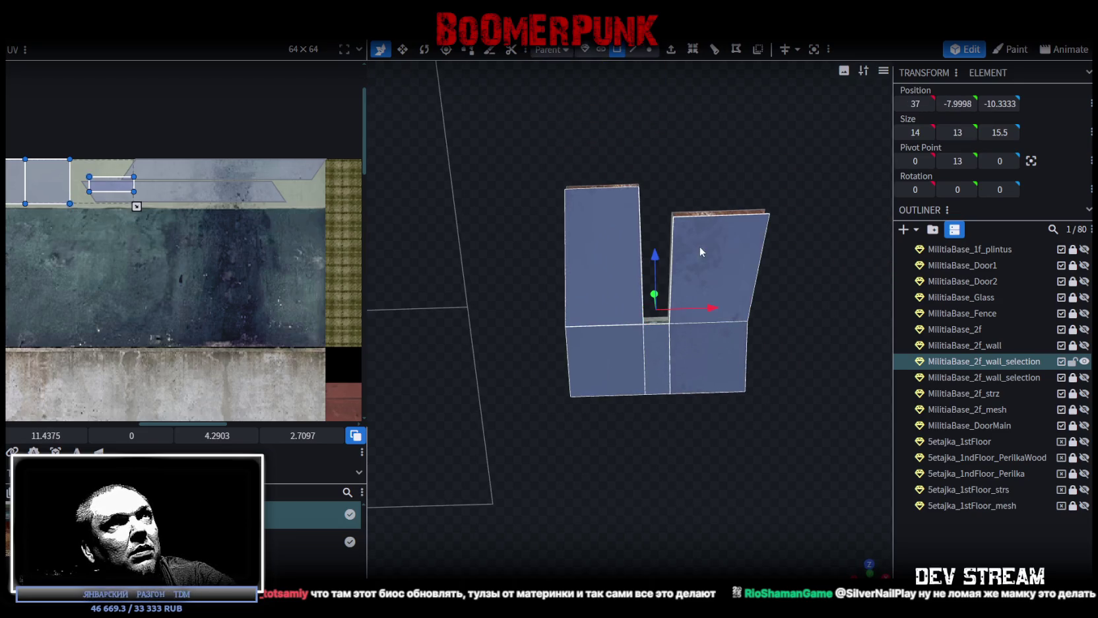
{"action": "left_click", "coordinate": [692, 49]}
{"action": "mouse_move", "coordinate": [815, 349]}
{"action": "left_mouse_down"}
{"action": "mouse_move", "coordinate": [792, 405]}
{"action": "mouse_move", "coordinate": [763, 371]}
{"action": "mouse_move", "coordinate": [686, 375]}
{"action": "mouse_move", "coordinate": [646, 401]}
{"action": "mouse_move", "coordinate": [633, 460]}
{"action": "mouse_move", "coordinate": [650, 492]}
{"action": "mouse_move", "coordinate": [732, 510]}
{"action": "mouse_move", "coordinate": [808, 497]}
{"action": "mouse_move", "coordinate": [855, 516]}
{"action": "mouse_move", "coordinate": [827, 455]}
{"action": "mouse_move", "coordinate": [803, 458]}
{"action": "mouse_move", "coordinate": [843, 512]}
{"action": "mouse_move", "coordinate": [849, 464]}
{"action": "left_mouse_up"}
- Inset the smaller wall block's front face and enlarge the inset face
{"action": "left_click", "coordinate": [668, 321]}
{"action": "left_click", "coordinate": [607, 273]}
{"action": "mouse_move", "coordinate": [607, 273]}
{"action": "left_mouse_down"}
{"action": "mouse_move", "coordinate": [636, 398]}
{"action": "mouse_move", "coordinate": [681, 302]}
{"action": "left_mouse_up"}
{"action": "left_click", "coordinate": [693, 58]}
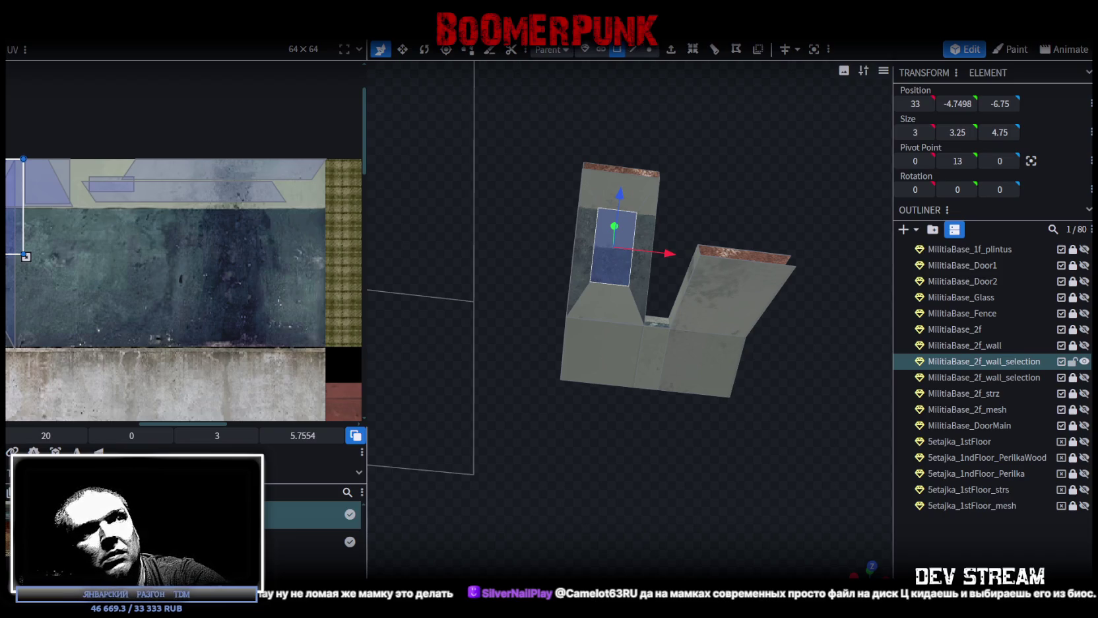
{"action": "mouse_move", "coordinate": [712, 540]}
{"action": "left_mouse_down"}
{"action": "mouse_move", "coordinate": [654, 464]}
{"action": "mouse_move", "coordinate": [708, 510]}
{"action": "mouse_move", "coordinate": [634, 423]}
{"action": "mouse_move", "coordinate": [719, 295]}
{"action": "left_mouse_up"}
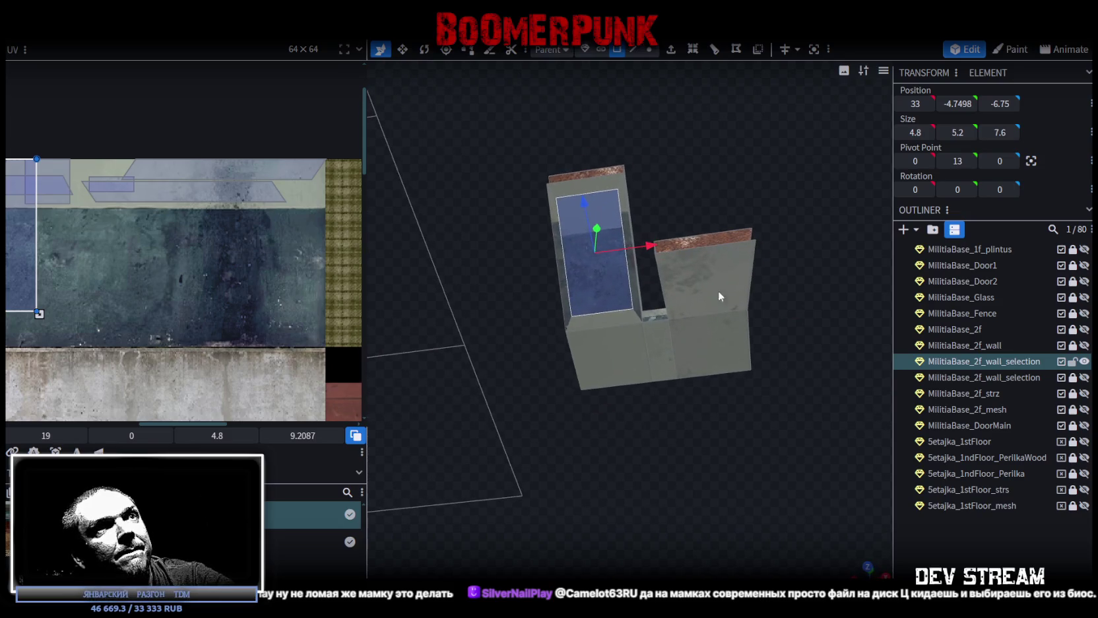
{"action": "mouse_move", "coordinate": [777, 207]}
{"action": "left_mouse_down"}
{"action": "mouse_move", "coordinate": [776, 256]}
{"action": "mouse_move", "coordinate": [782, 192]}
{"action": "left_mouse_up"}
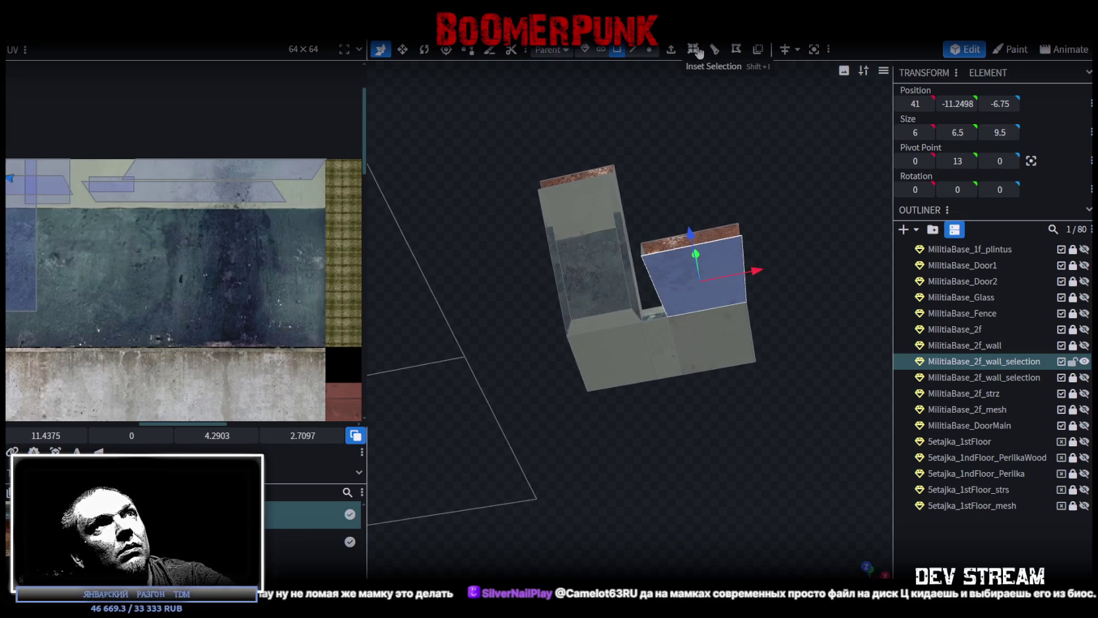
- Inset the right block's front face and select the two bottom faces
{"action": "left_click", "coordinate": [692, 48]}
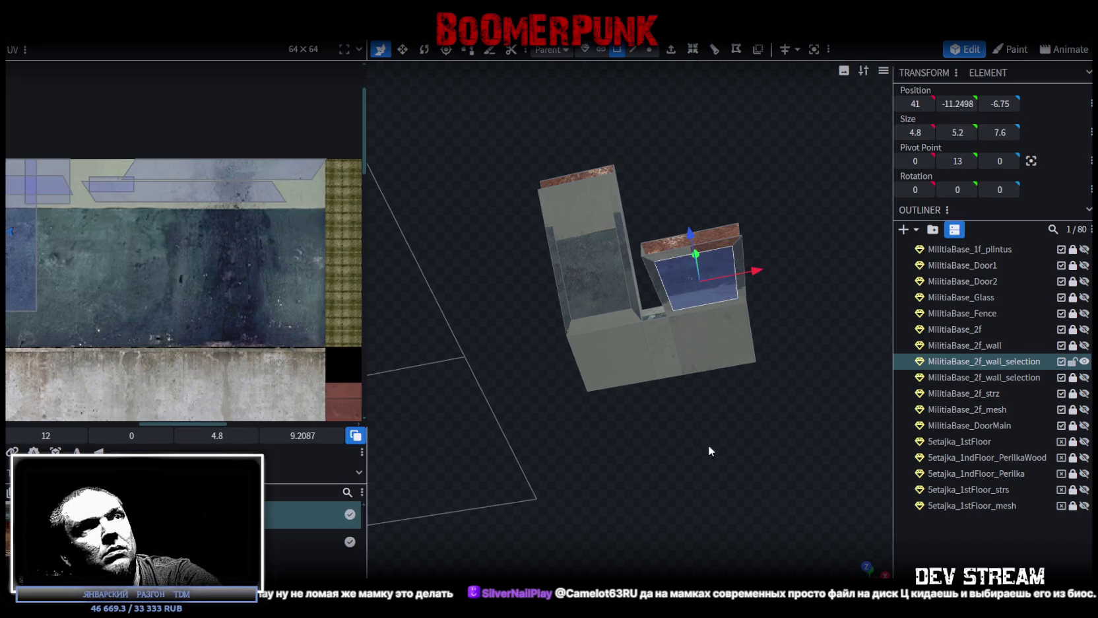
{"action": "left_click", "coordinate": [628, 357]}
{"action": "left_click", "coordinate": [718, 338], "text": "shift"}
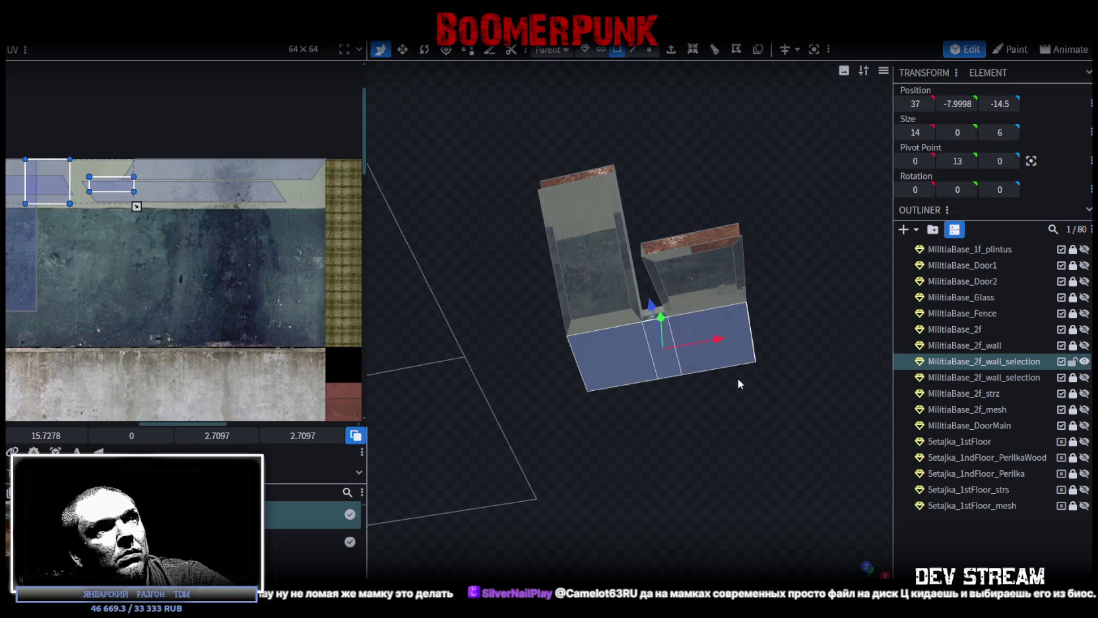
- Inset the two bottom faces and widen the inset face to 12.8 by 4.8
{"action": "left_click_drag", "start_coordinate": [737, 371], "coordinate": [786, 447]}
{"action": "left_click", "coordinate": [692, 51]}
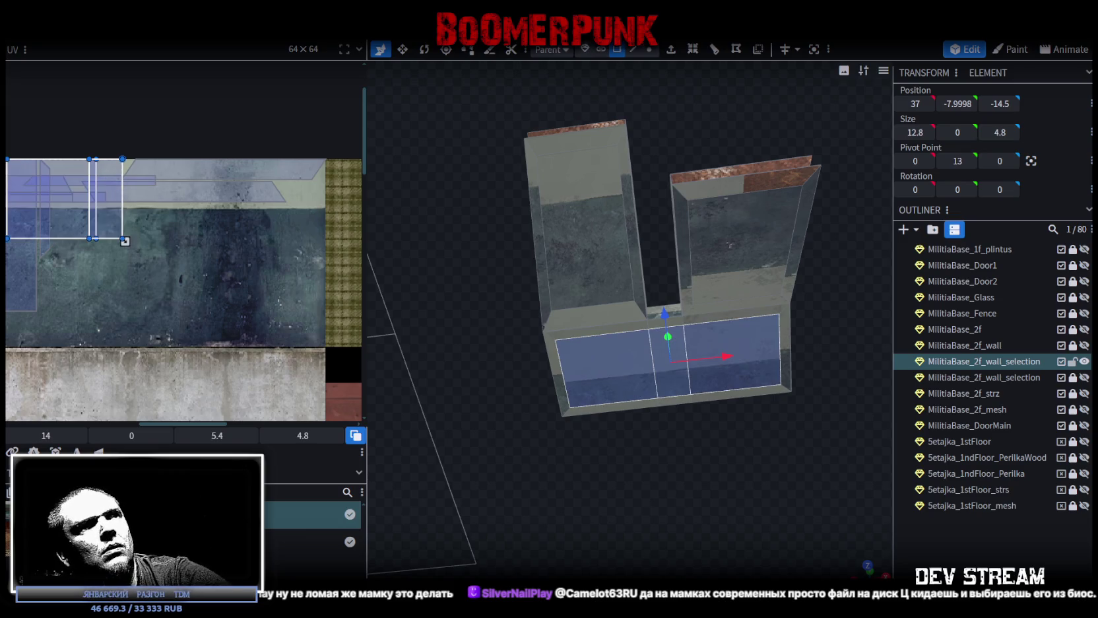
{"action": "mouse_move", "coordinate": [572, 549]}
{"action": "left_mouse_down"}
{"action": "mouse_move", "coordinate": [622, 555]}
{"action": "mouse_move", "coordinate": [567, 324]}
{"action": "left_mouse_up"}
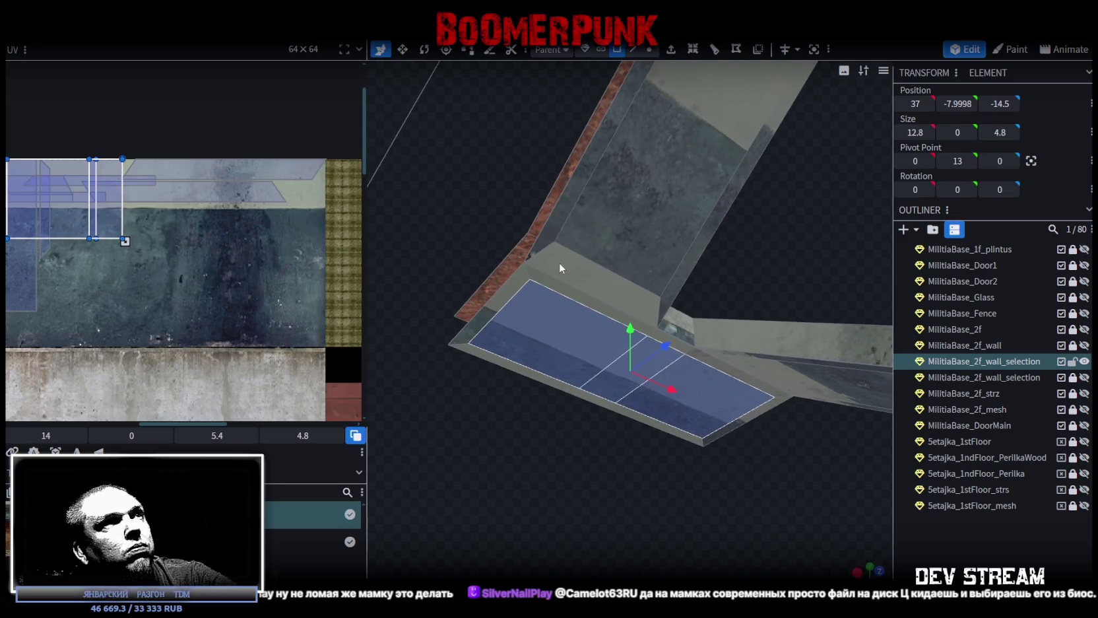
{"action": "mouse_move", "coordinate": [486, 359]}
{"action": "left_mouse_down"}
{"action": "mouse_move", "coordinate": [552, 453]}
{"action": "mouse_move", "coordinate": [643, 287]}
{"action": "left_mouse_up"}
- Select the narrow border faces and a small bottom face to check the bevelled border
{"action": "left_click", "coordinate": [625, 307]}
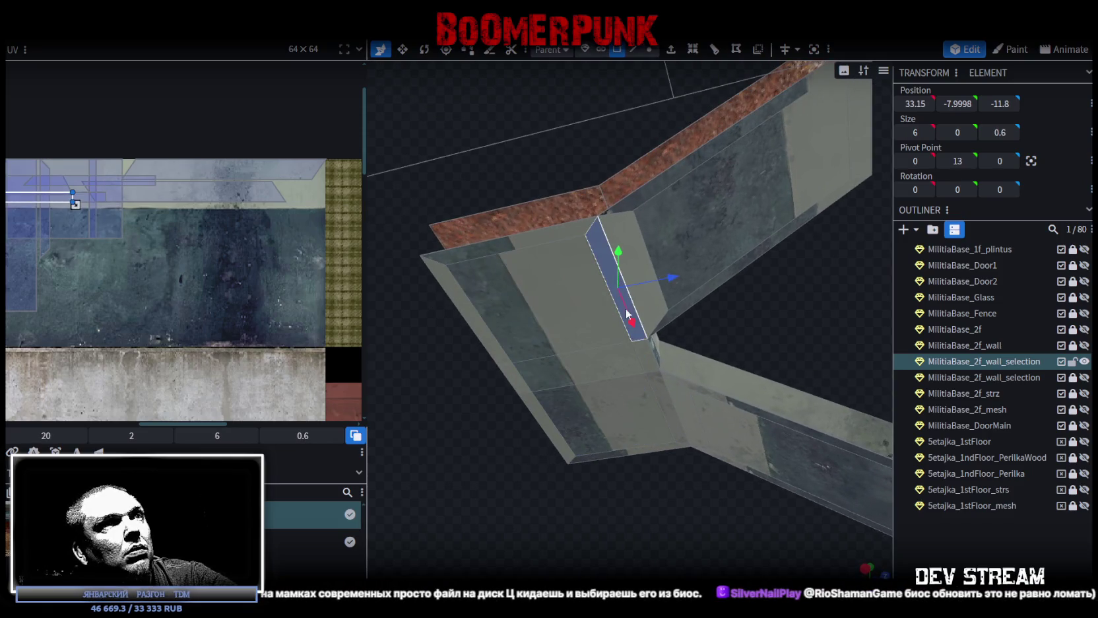
{"action": "left_click_drag", "start_coordinate": [816, 322], "coordinate": [697, 295]}
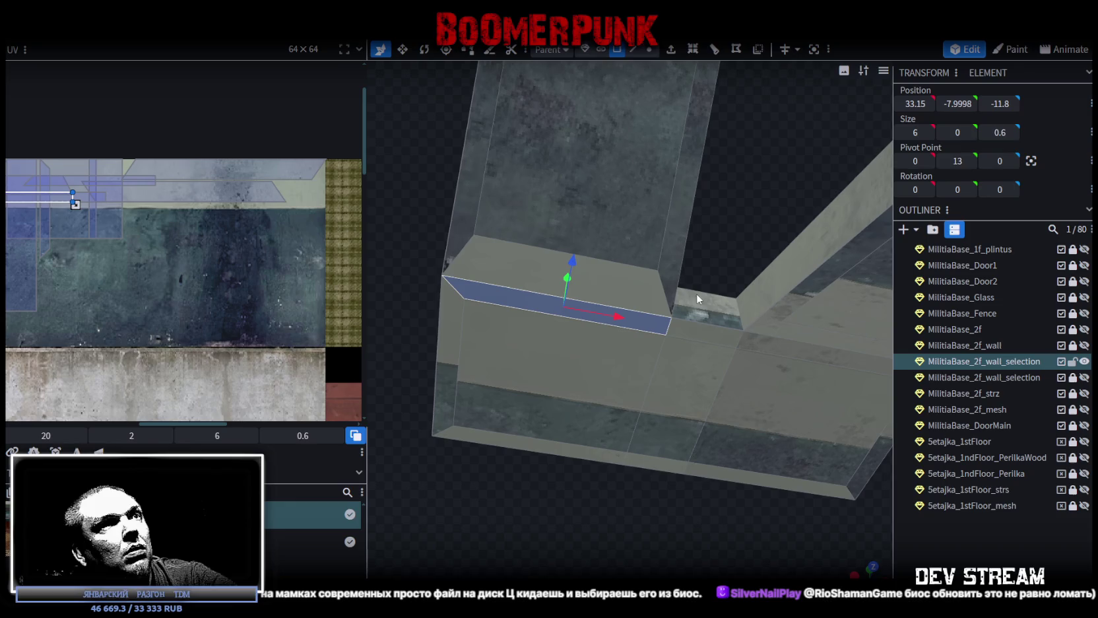
{"action": "left_click", "coordinate": [778, 347], "text": "shift"}
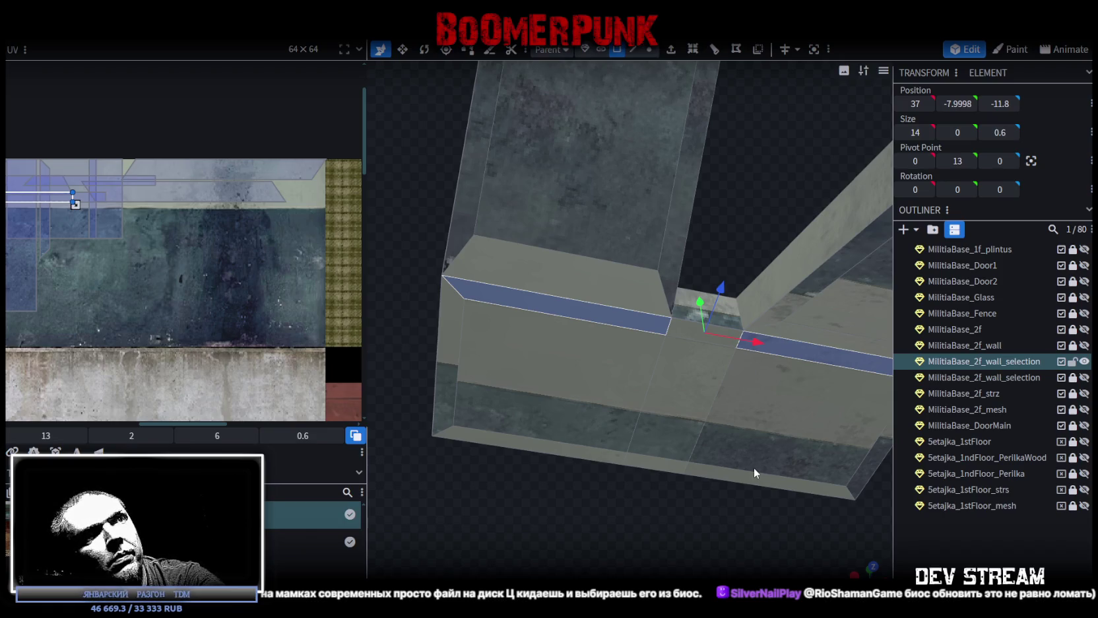
{"action": "left_click", "coordinate": [660, 455]}
{"action": "mouse_move", "coordinate": [626, 492]}
{"action": "left_mouse_down"}
{"action": "mouse_move", "coordinate": [633, 521]}
{"action": "mouse_move", "coordinate": [600, 414]}
{"action": "mouse_move", "coordinate": [477, 358]}
{"action": "mouse_move", "coordinate": [697, 426]}
{"action": "mouse_move", "coordinate": [591, 349]}
{"action": "mouse_move", "coordinate": [563, 312]}
{"action": "mouse_move", "coordinate": [573, 300]}
{"action": "mouse_move", "coordinate": [656, 394]}
{"action": "mouse_move", "coordinate": [665, 355]}
{"action": "left_mouse_up"}
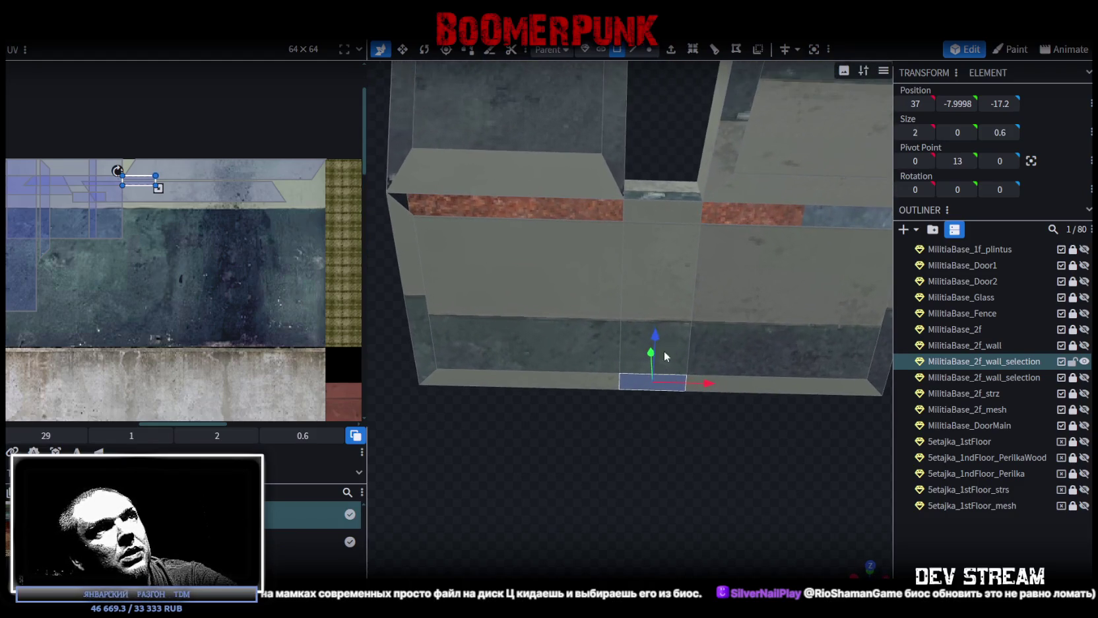
- Select the panel faces beside the window and the two top ledge faces
{"action": "left_click", "coordinate": [676, 296]}
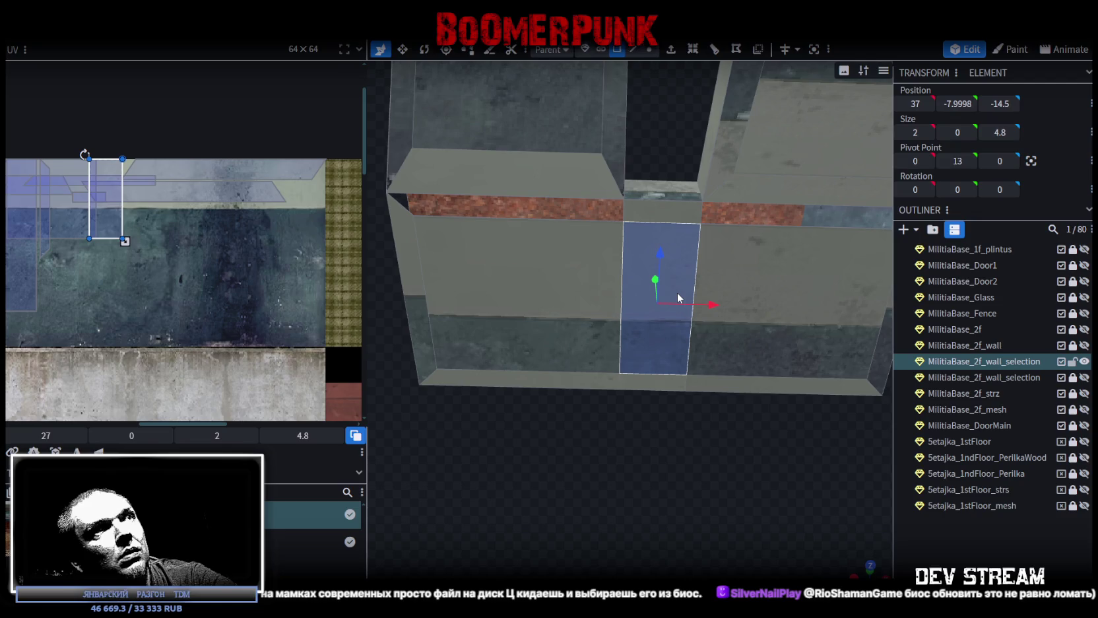
{"action": "left_click", "coordinate": [579, 245]}
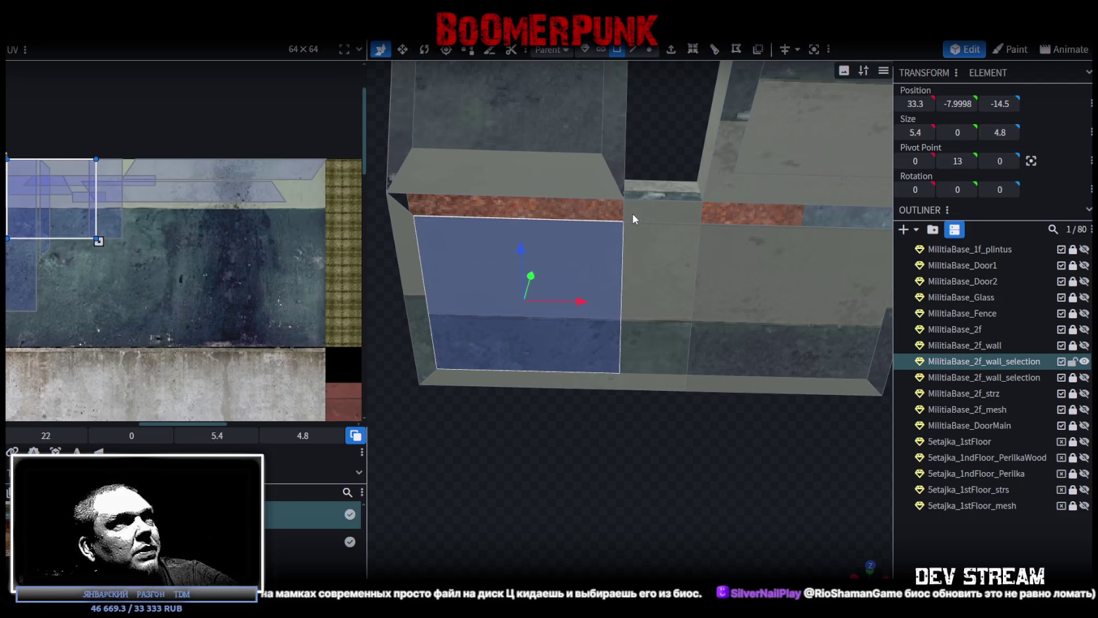
{"action": "left_click", "coordinate": [553, 176]}
{"action": "mouse_move", "coordinate": [504, 175]}
{"action": "left_mouse_down"}
{"action": "mouse_move", "coordinate": [565, 462]}
{"action": "mouse_move", "coordinate": [442, 386]}
{"action": "left_mouse_up"}
{"action": "left_click", "coordinate": [707, 210], "text": "shift"}
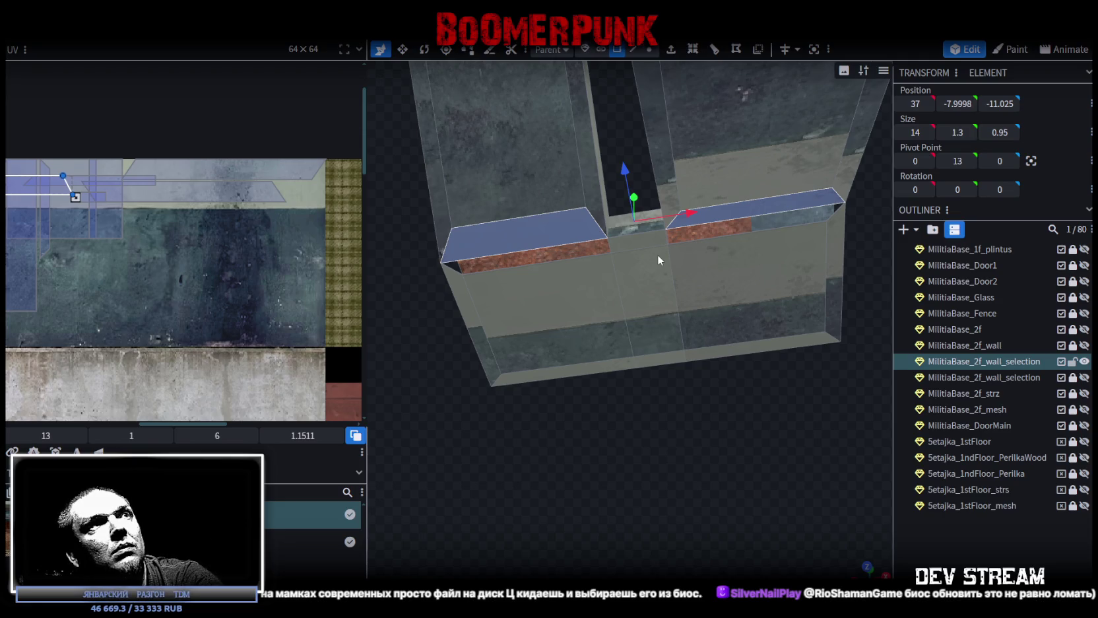
- Clear the selection and pick the ledge corner vertex in vertex mode
{"action": "left_click", "coordinate": [584, 433]}
{"action": "left_click_drag", "start_coordinate": [584, 433], "coordinate": [690, 292]}
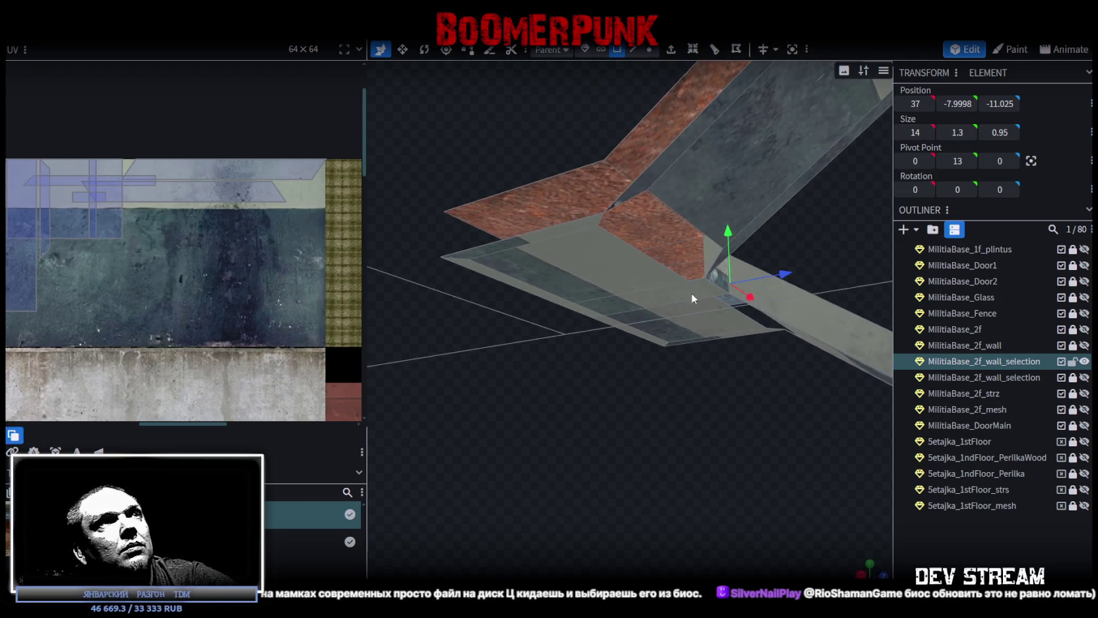
{"action": "left_click", "coordinate": [633, 50]}
{"action": "left_click", "coordinate": [607, 212]}
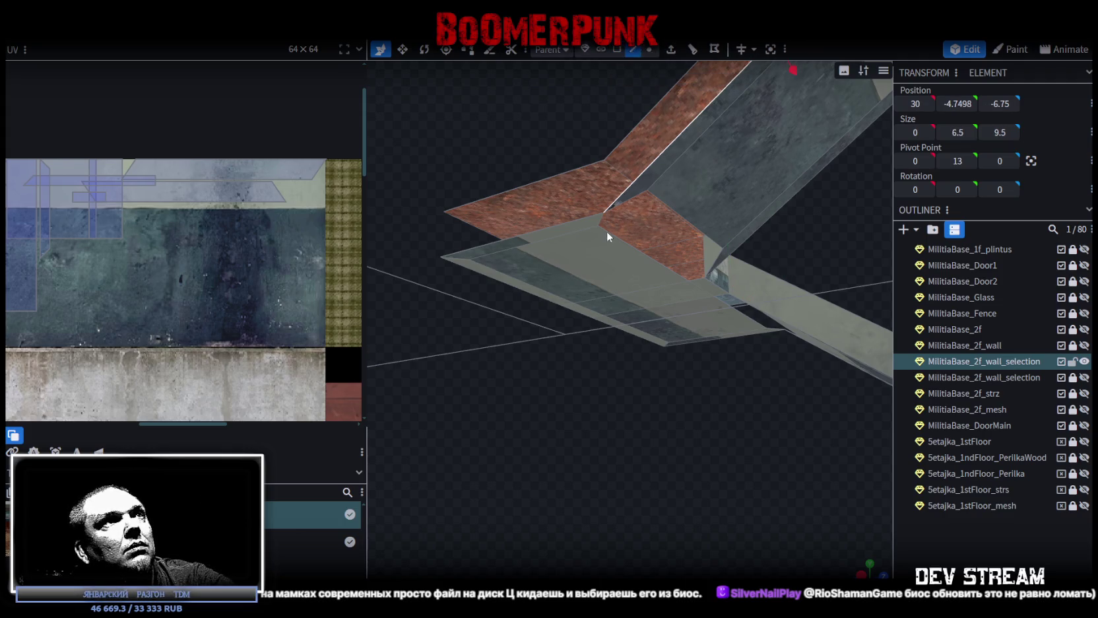
{"action": "left_click", "coordinate": [649, 49]}
{"action": "left_click", "coordinate": [604, 212]}
- Drag the ledge corner vertices up, inward and along the ledge
{"action": "left_click", "coordinate": [957, 103]}
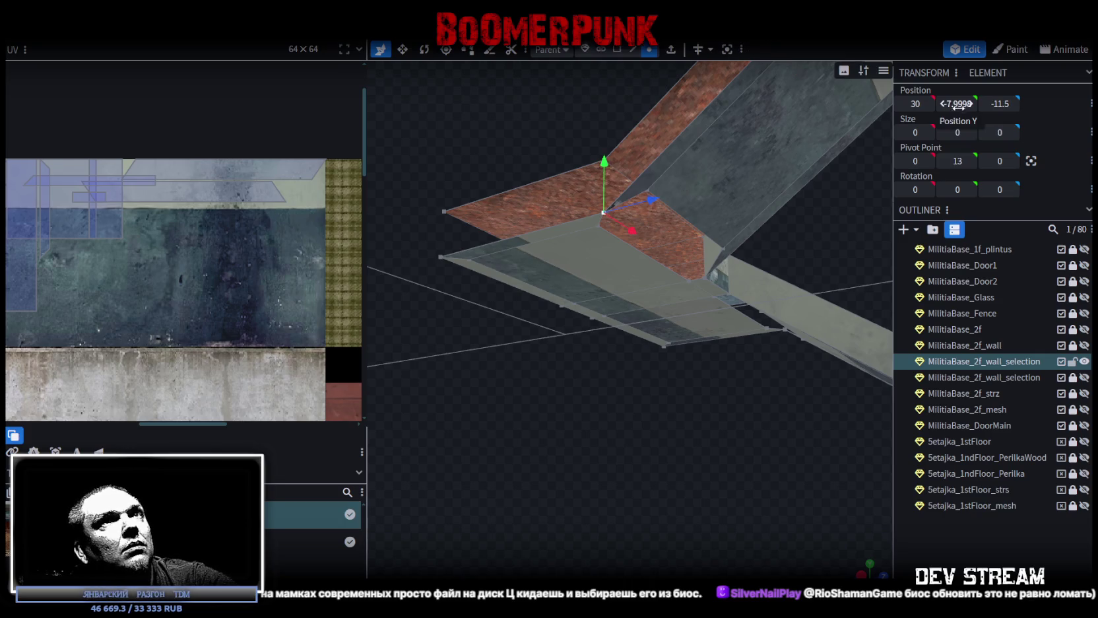
{"action": "left_click_drag", "start_coordinate": [650, 190], "coordinate": [699, 218]}
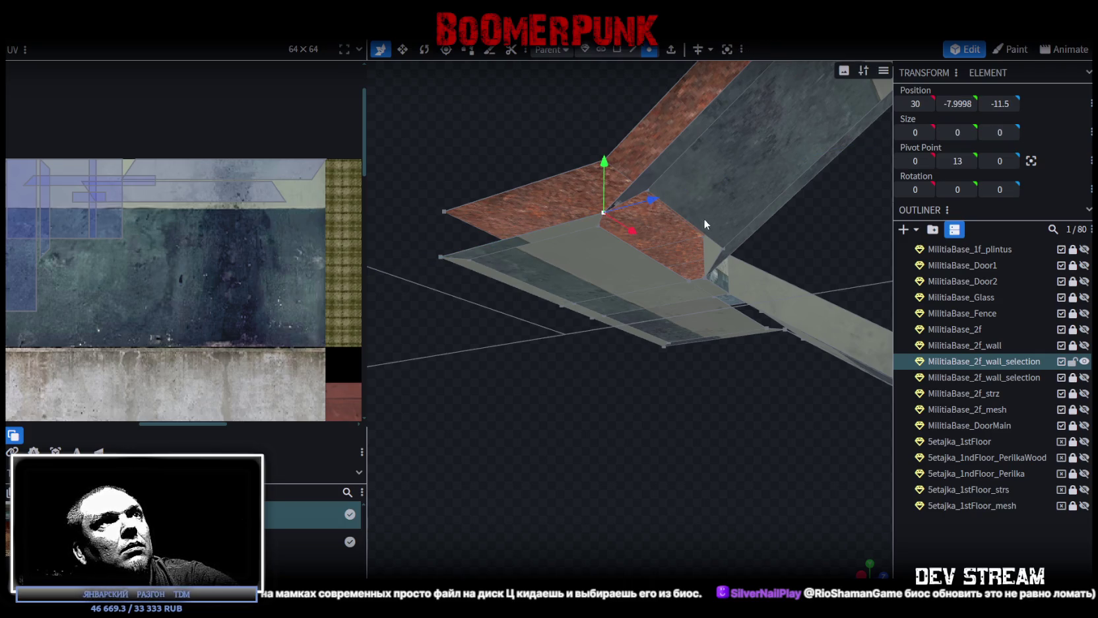
{"action": "left_click", "coordinate": [723, 249], "text": "shift"}
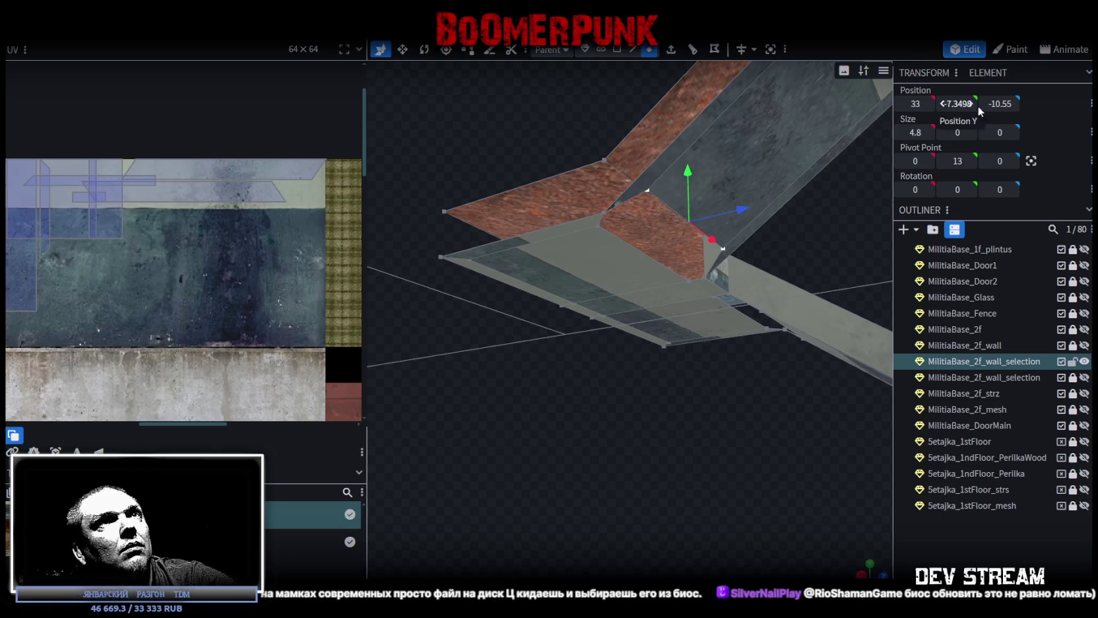
{"action": "left_click", "coordinate": [605, 209]}
{"action": "type", "text": "-11.5"}
{"action": "left_click", "coordinate": [999, 104]}
{"action": "left_click_drag", "start_coordinate": [645, 213], "coordinate": [730, 253]}
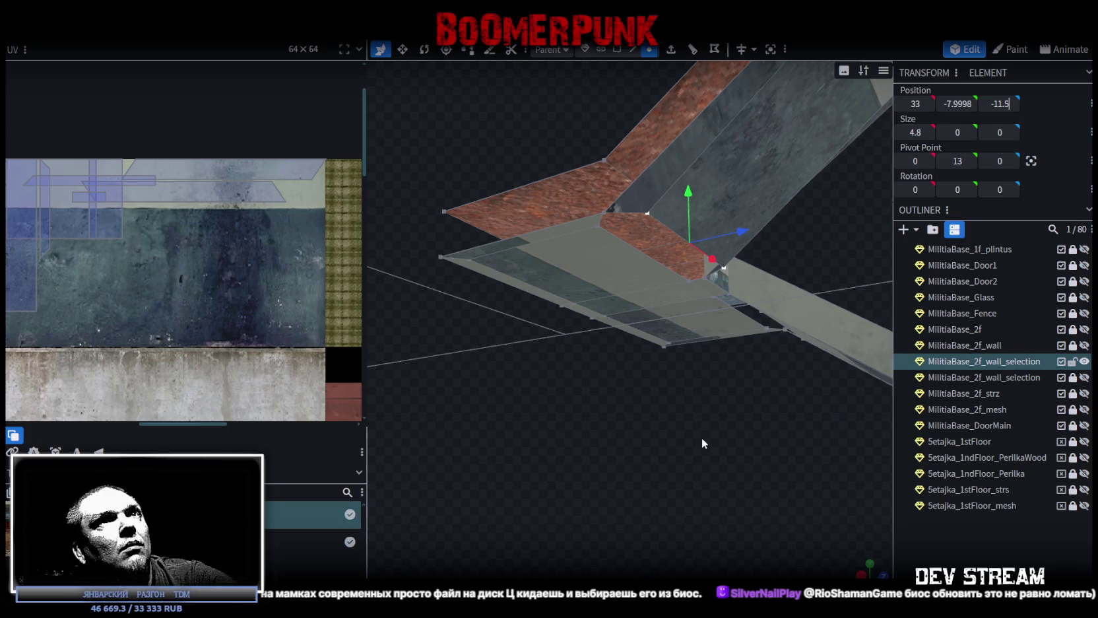
{"action": "mouse_move", "coordinate": [701, 437]}
{"action": "left_mouse_down"}
{"action": "mouse_move", "coordinate": [667, 392]}
{"action": "mouse_move", "coordinate": [725, 350]}
{"action": "left_mouse_up"}
{"action": "mouse_move", "coordinate": [708, 300]}
{"action": "left_mouse_down"}
{"action": "mouse_move", "coordinate": [700, 372]}
{"action": "mouse_move", "coordinate": [703, 363]}
{"action": "left_mouse_up"}
- Set the selected ledge vertex's Z position to -11.5
{"action": "left_click", "coordinate": [995, 104]}
{"action": "type", "text": "-11.5"}
{"action": "left_click", "coordinate": [673, 360]}
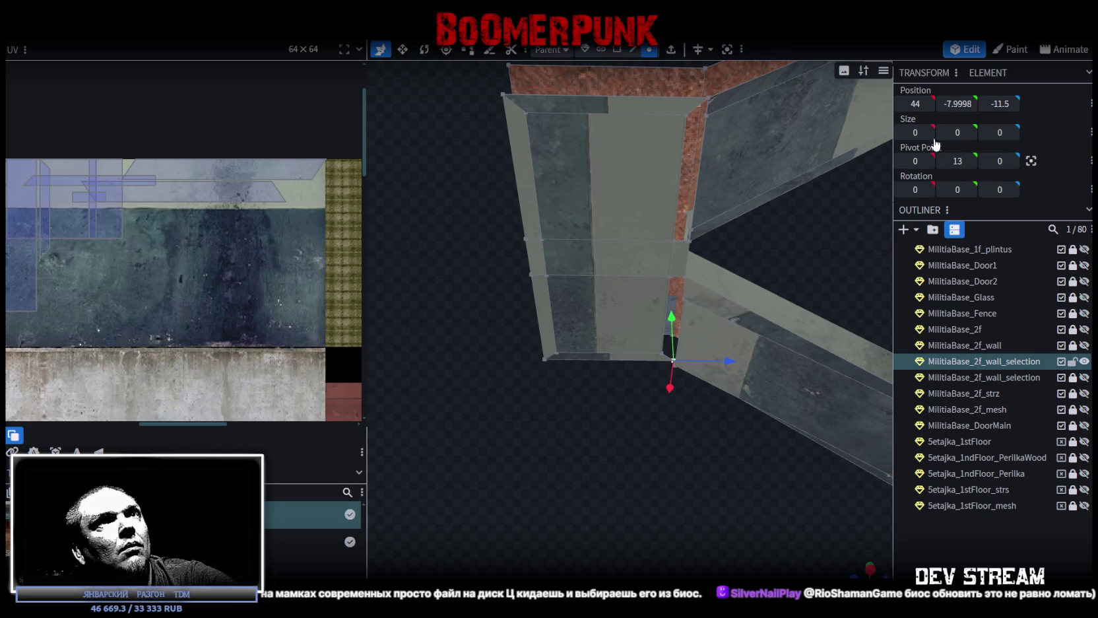
{"action": "left_click_drag", "start_coordinate": [699, 410], "coordinate": [746, 394]}
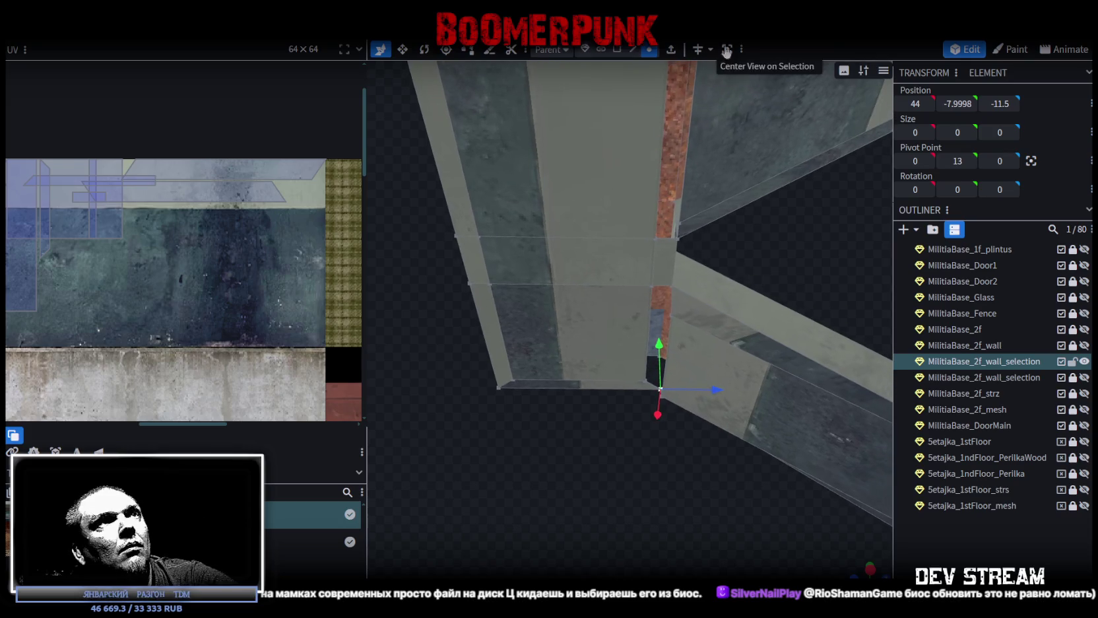
- Set the lower edge of the bottom strip to Y -8
{"action": "left_click", "coordinate": [633, 49]}
{"action": "left_click", "coordinate": [691, 129]}
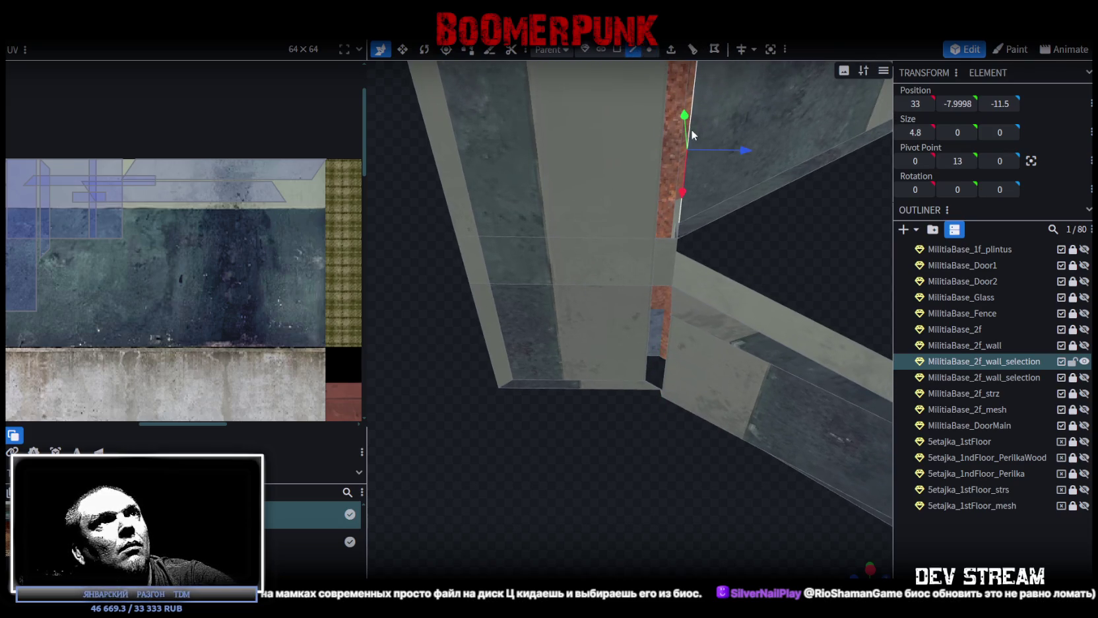
{"action": "left_click", "coordinate": [667, 339]}
{"action": "left_click", "coordinate": [954, 106]}
{"action": "type", "text": "-8"}
{"action": "key", "text": "Return"}
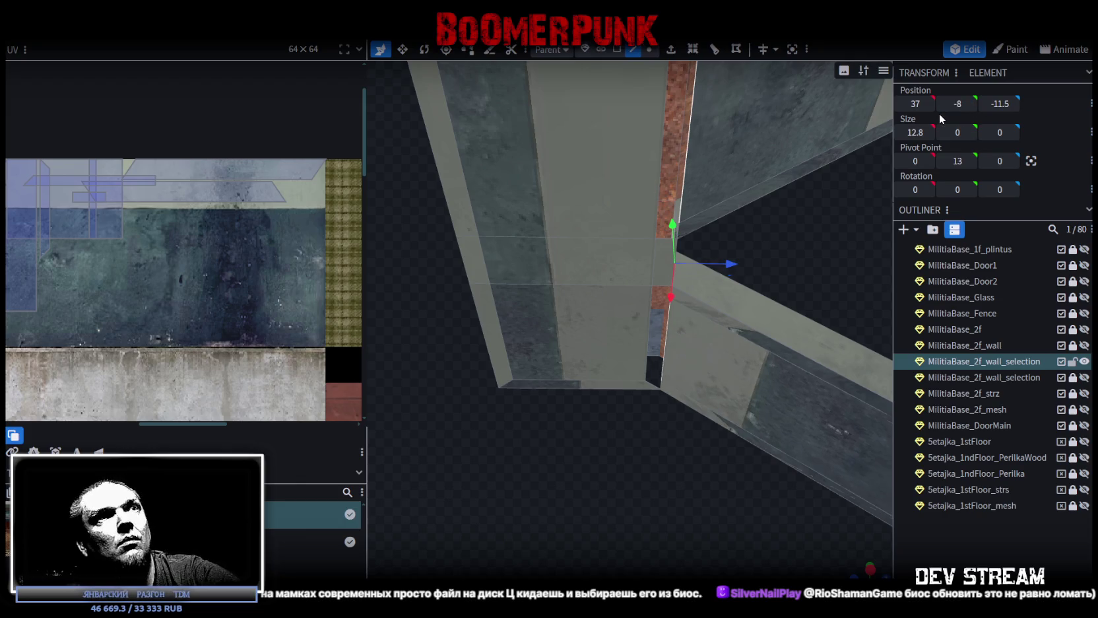
{"action": "scroll", "coordinate": [626, 447], "scroll_direction": "down", "scroll_amount": 5}
{"action": "mouse_move", "coordinate": [626, 447]}
{"action": "left_mouse_down"}
{"action": "mouse_move", "coordinate": [569, 509]}
{"action": "mouse_move", "coordinate": [627, 511]}
{"action": "mouse_move", "coordinate": [618, 519]}
{"action": "mouse_move", "coordinate": [591, 84]}
{"action": "left_mouse_up"}
{"action": "left_click", "coordinate": [650, 50]}
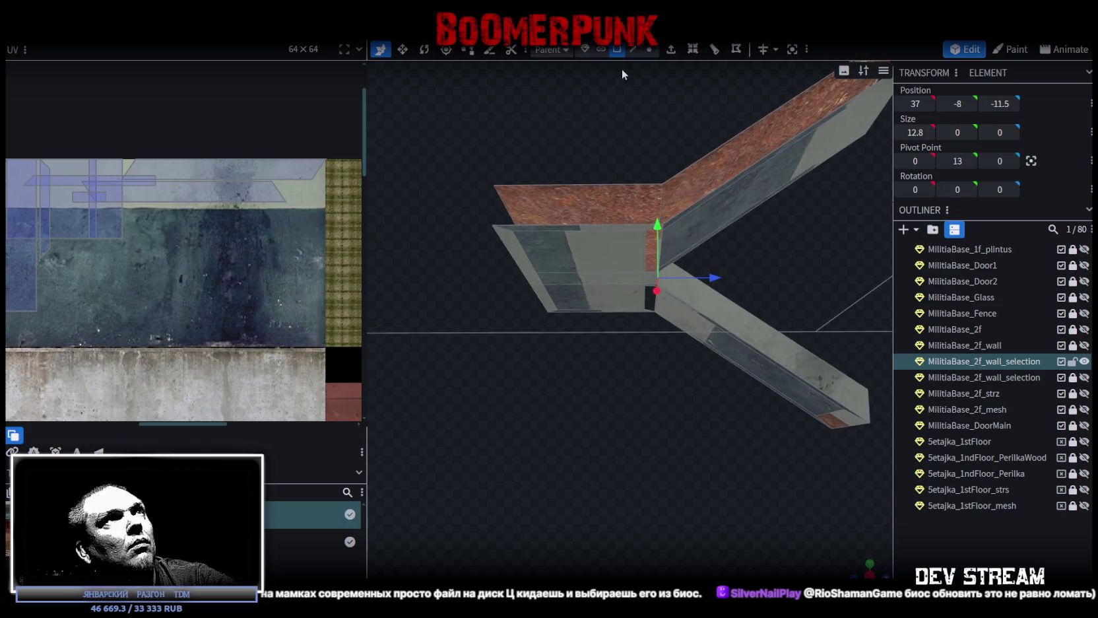
- In the orthographic side view, set the ramp's lower vertices to Y -8
{"action": "left_click", "coordinate": [870, 573]}
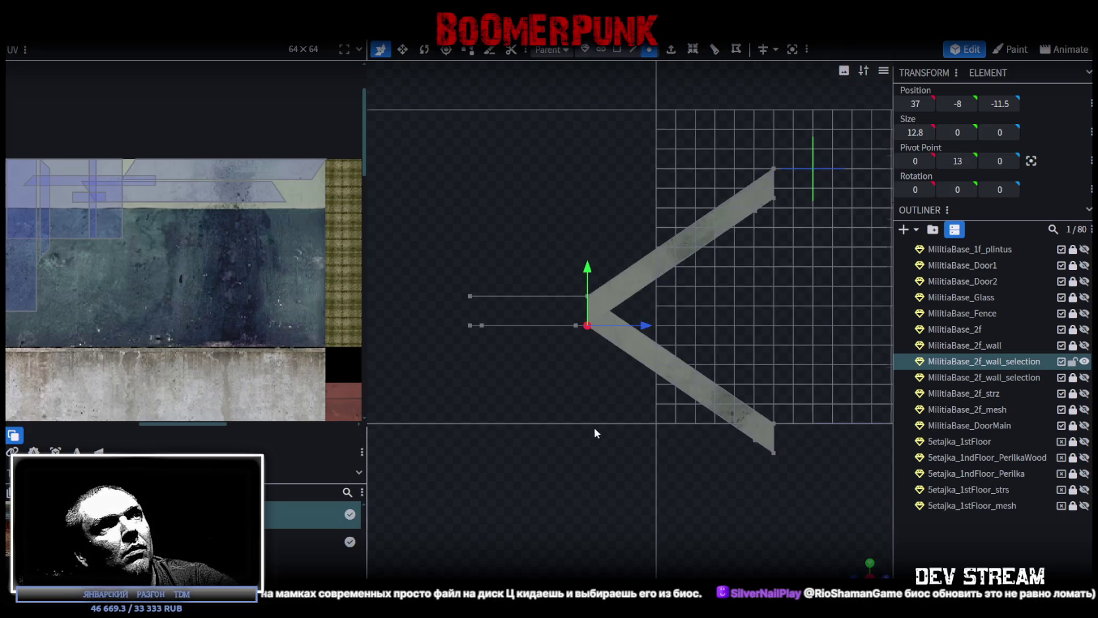
{"action": "left_click_drag", "start_coordinate": [466, 343], "coordinate": [693, 298]}
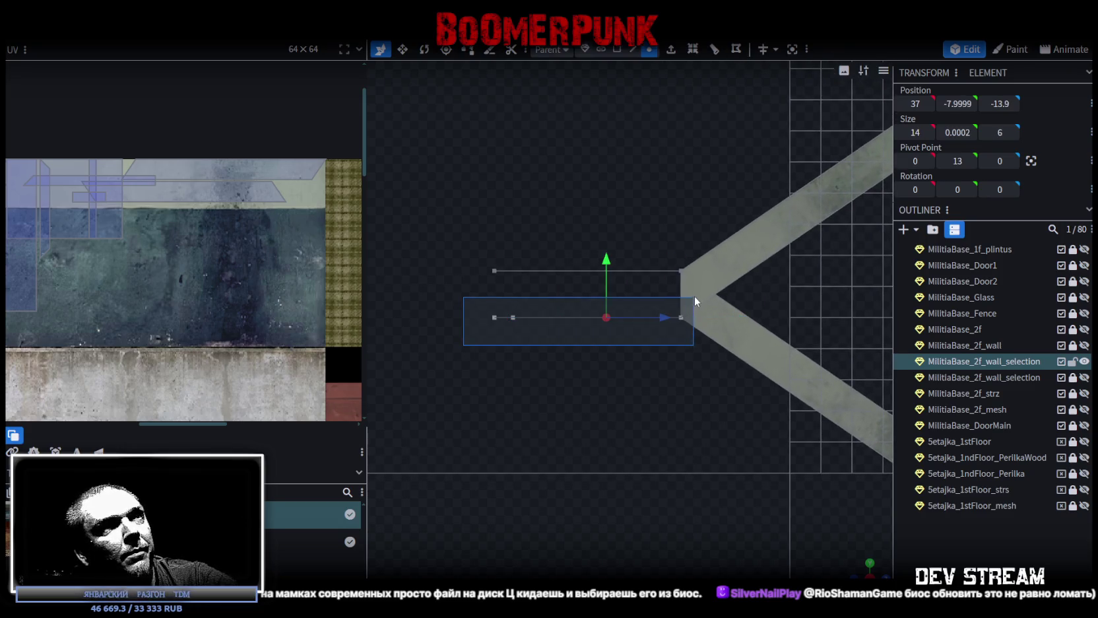
{"action": "left_click", "coordinate": [947, 106]}
{"action": "type", "text": "-8"}
{"action": "key", "text": "Return"}
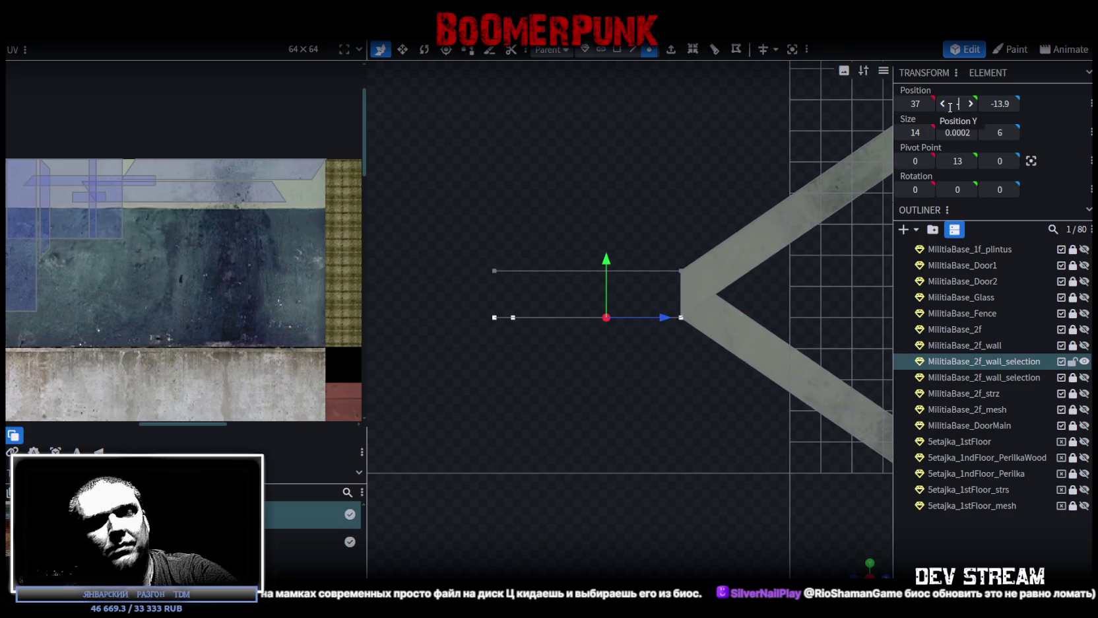
- Set the ramp's upper vertex row to Y -6.5
{"action": "left_click_drag", "start_coordinate": [460, 236], "coordinate": [789, 285]}
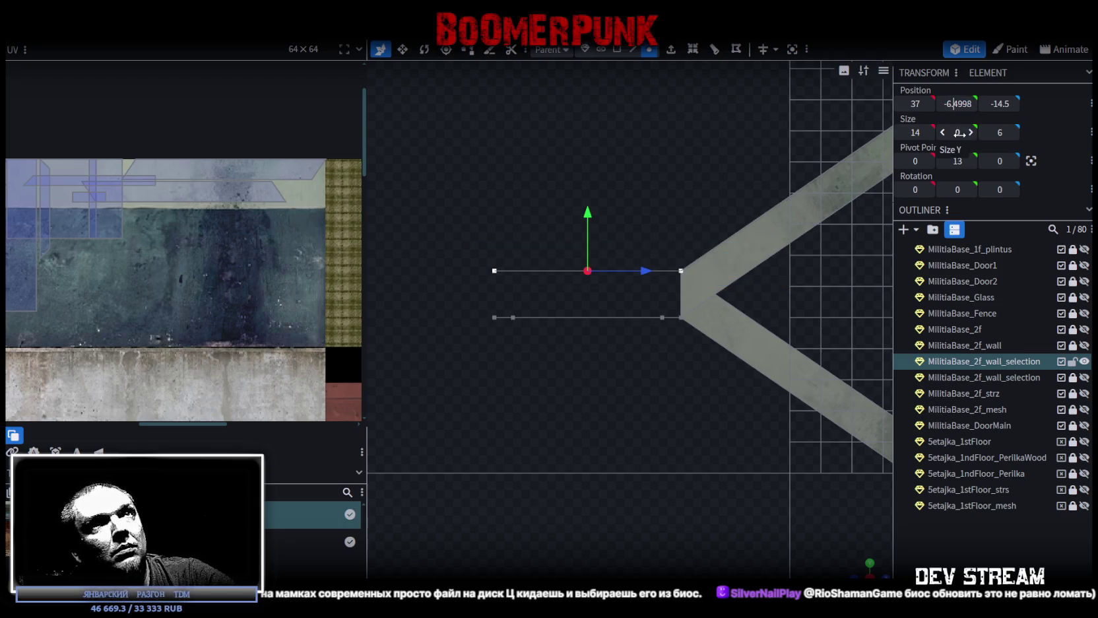
{"action": "left_click", "coordinate": [958, 104]}
{"action": "type", "text": "-6.5"}
{"action": "key", "text": "Return"}
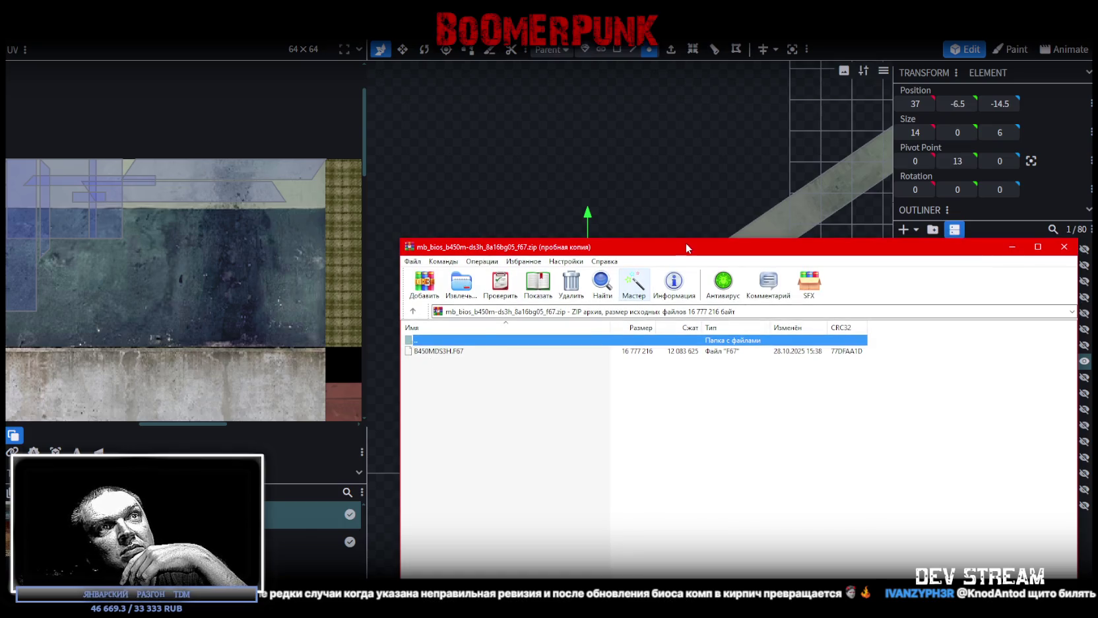
- Dismiss the WinRAR BIOS archive window and return to Blockbench
{"action": "left_click_drag", "start_coordinate": [668, 239], "coordinate": [668, 249]}
{"action": "key", "text": "alt+Tab"}
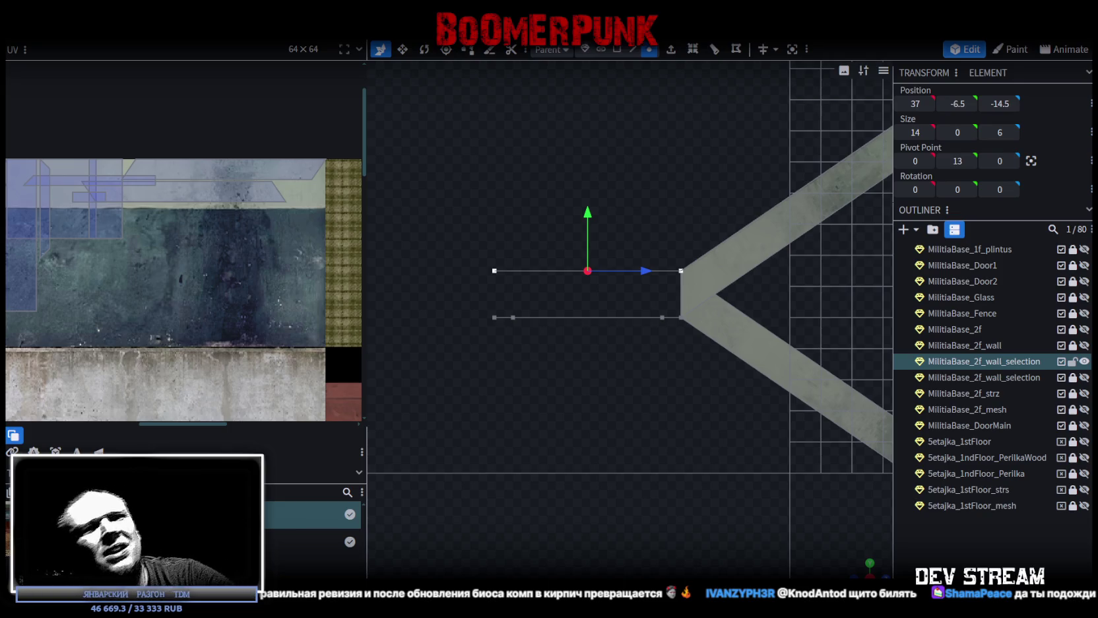
{"action": "left_click", "coordinate": [870, 563]}
{"action": "mouse_move", "coordinate": [656, 530]}
{"action": "left_mouse_down"}
{"action": "mouse_move", "coordinate": [611, 459]}
{"action": "mouse_move", "coordinate": [809, 444]}
{"action": "mouse_move", "coordinate": [748, 487]}
{"action": "mouse_move", "coordinate": [662, 510]}
{"action": "mouse_move", "coordinate": [590, 474]}
{"action": "mouse_move", "coordinate": [699, 473]}
{"action": "mouse_move", "coordinate": [729, 431]}
{"action": "mouse_move", "coordinate": [654, 477]}
{"action": "mouse_move", "coordinate": [695, 464]}
{"action": "mouse_move", "coordinate": [638, 408]}
{"action": "mouse_move", "coordinate": [638, 354]}
{"action": "mouse_move", "coordinate": [676, 274]}
{"action": "mouse_move", "coordinate": [746, 204]}
{"action": "mouse_move", "coordinate": [884, 246]}
{"action": "left_mouse_up"}
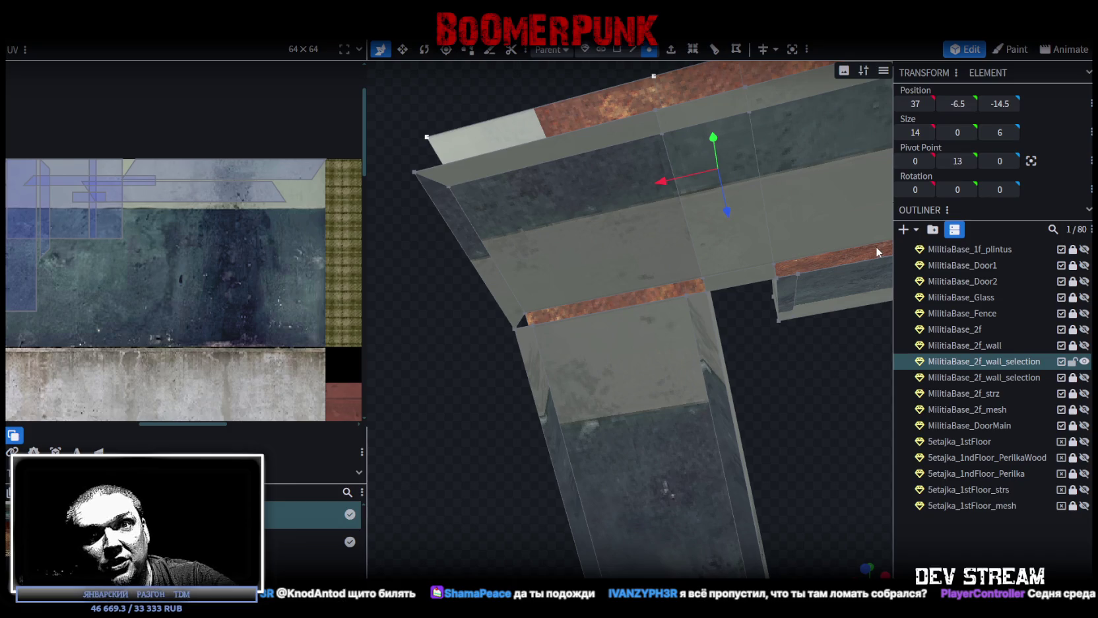
{"action": "left_click", "coordinate": [875, 248]}
{"action": "mouse_move", "coordinate": [875, 249]}
{"action": "left_mouse_down"}
{"action": "mouse_move", "coordinate": [652, 560]}
{"action": "mouse_move", "coordinate": [673, 510]}
{"action": "mouse_move", "coordinate": [620, 500]}
{"action": "mouse_move", "coordinate": [647, 499]}
{"action": "mouse_move", "coordinate": [723, 431]}
{"action": "mouse_move", "coordinate": [817, 420]}
{"action": "mouse_move", "coordinate": [791, 391]}
{"action": "left_mouse_up"}
{"action": "left_click", "coordinate": [718, 339]}
{"action": "mouse_move", "coordinate": [719, 339]}
{"action": "left_mouse_down"}
{"action": "mouse_move", "coordinate": [719, 487]}
{"action": "mouse_move", "coordinate": [763, 416]}
{"action": "mouse_move", "coordinate": [503, 348]}
{"action": "left_mouse_up"}
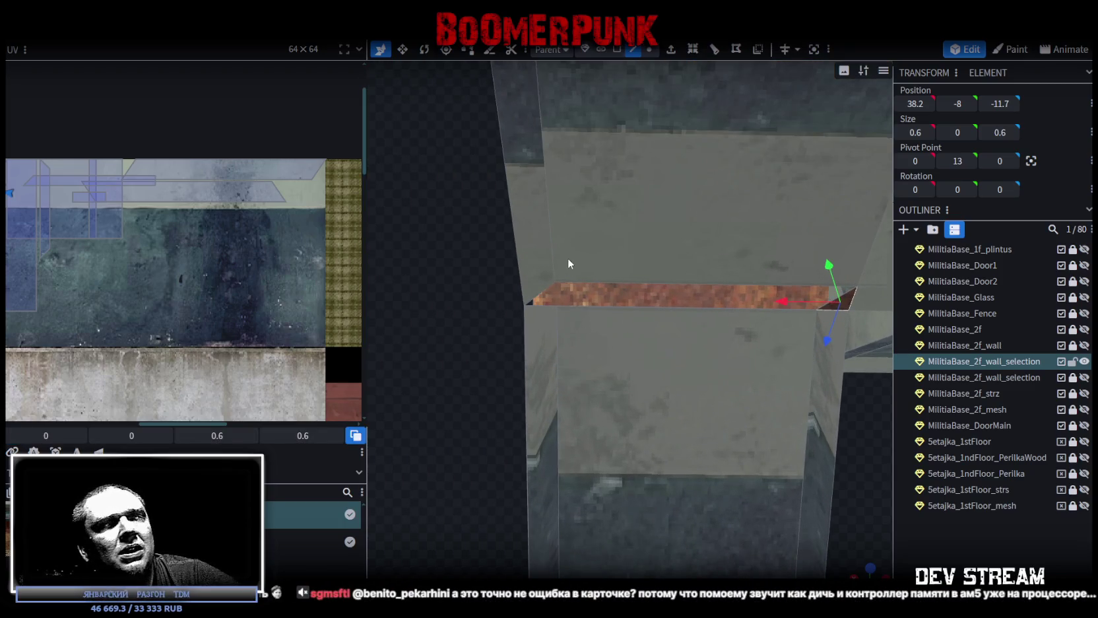
{"action": "left_click_drag", "start_coordinate": [549, 303], "coordinate": [573, 326]}
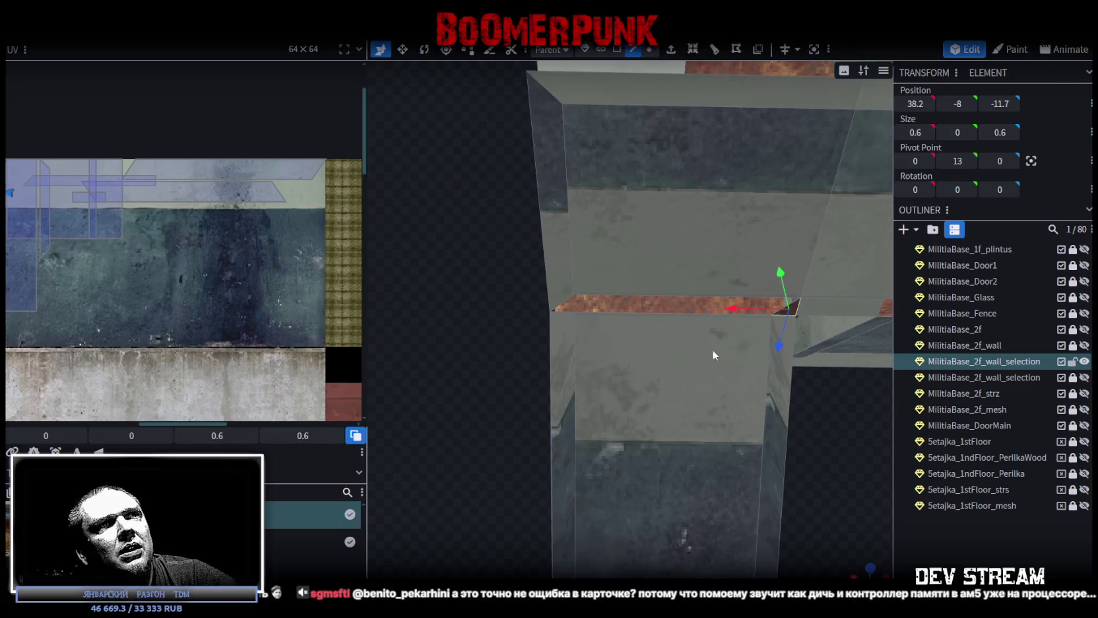
{"action": "mouse_move", "coordinate": [712, 355]}
{"action": "left_mouse_down"}
{"action": "mouse_move", "coordinate": [826, 408]}
{"action": "mouse_move", "coordinate": [747, 428]}
{"action": "left_mouse_up"}
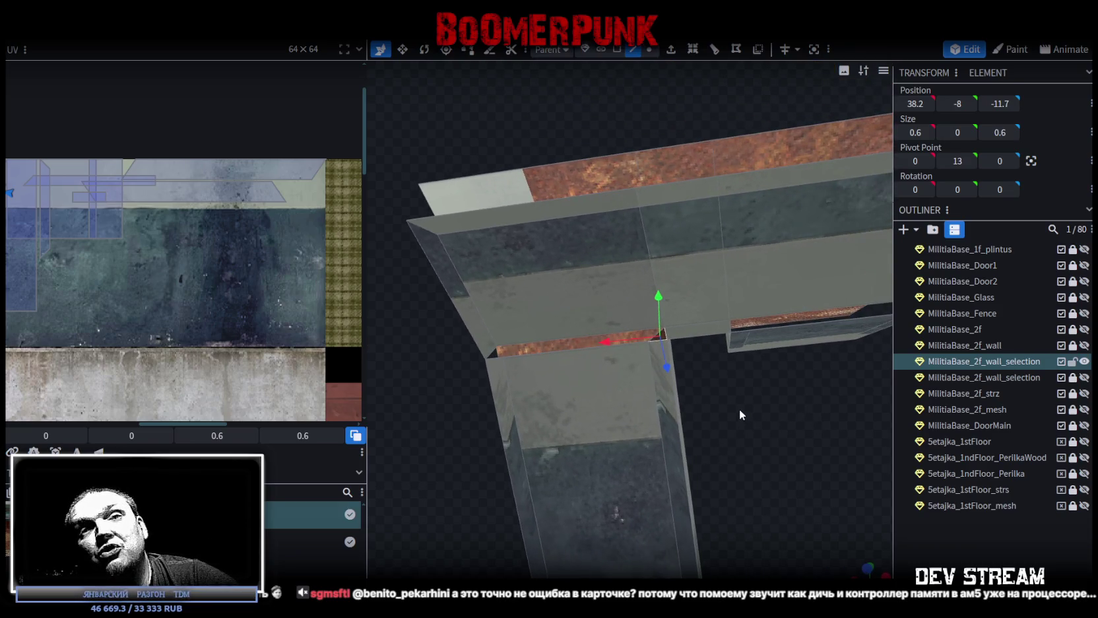
{"action": "mouse_move", "coordinate": [740, 408]}
{"action": "left_mouse_down"}
{"action": "mouse_move", "coordinate": [737, 421]}
{"action": "mouse_move", "coordinate": [743, 414]}
{"action": "left_mouse_up"}
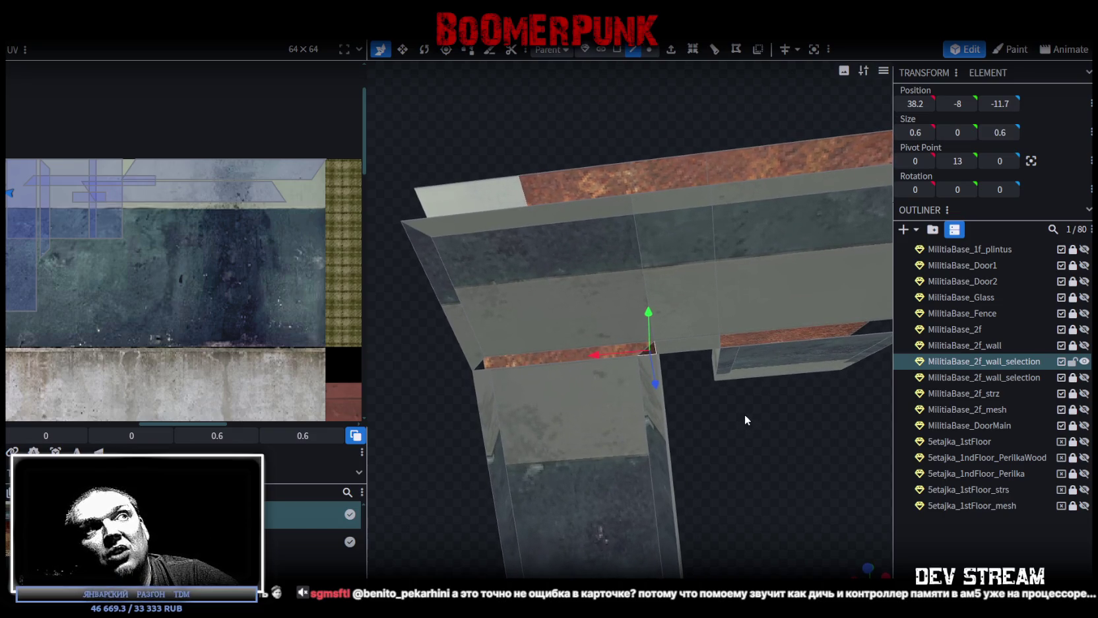
{"action": "scroll", "coordinate": [744, 414], "scroll_direction": "up", "scroll_amount": 2}
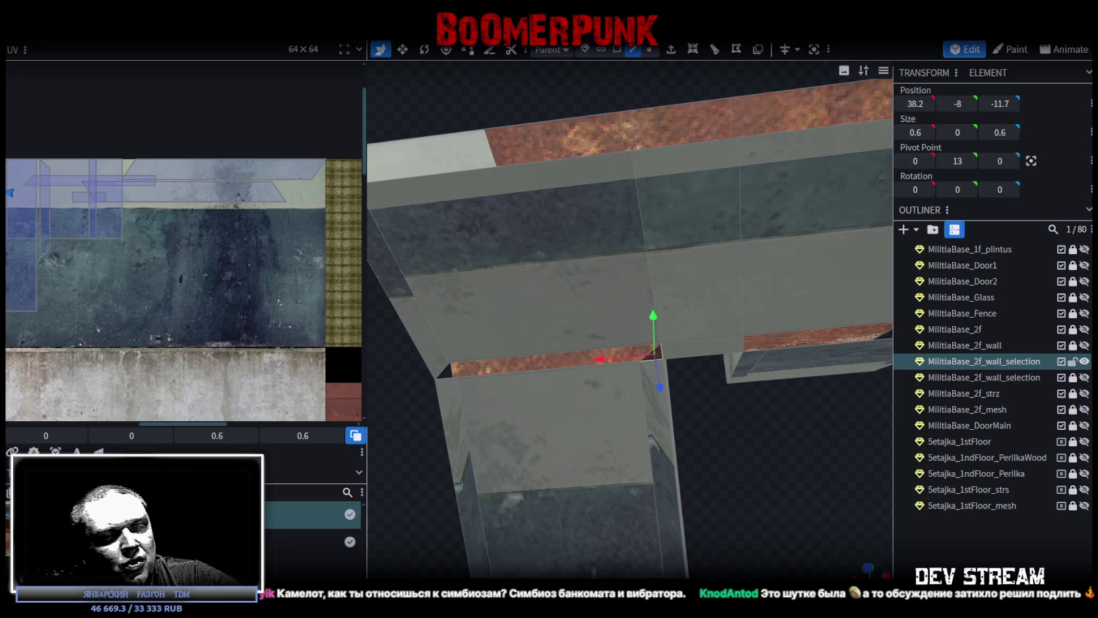
- Extrude the corner edge beside the gap 0.6 units along X-
{"action": "mouse_move", "coordinate": [799, 385]}
{"action": "left_mouse_down"}
{"action": "mouse_move", "coordinate": [768, 470]}
{"action": "mouse_move", "coordinate": [790, 417]}
{"action": "mouse_move", "coordinate": [772, 404]}
{"action": "left_mouse_up"}
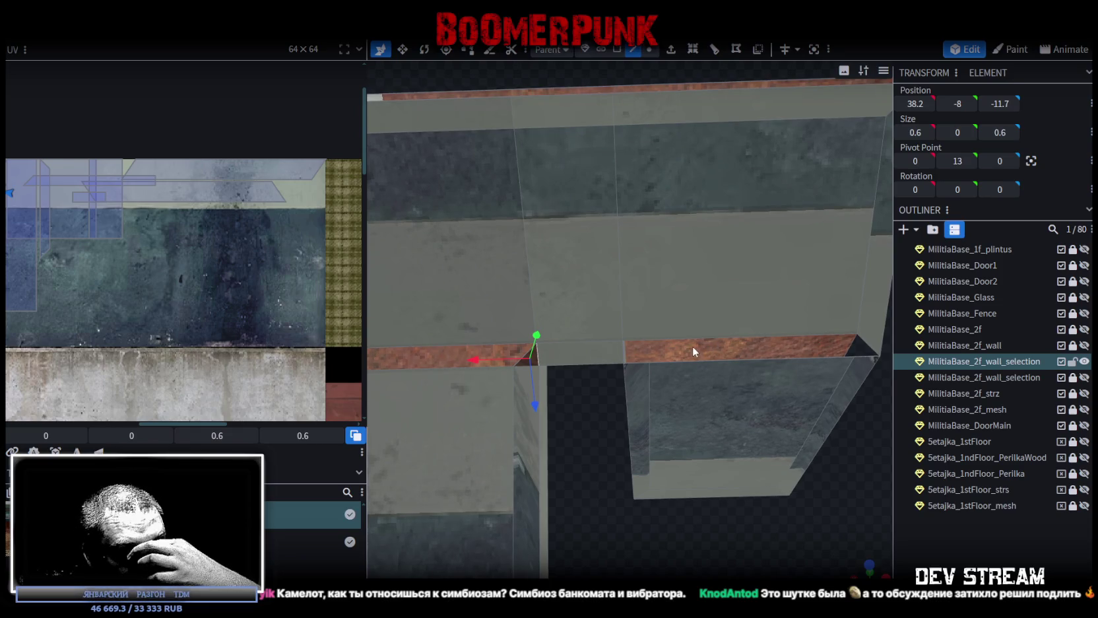
{"action": "left_click", "coordinate": [581, 391]}
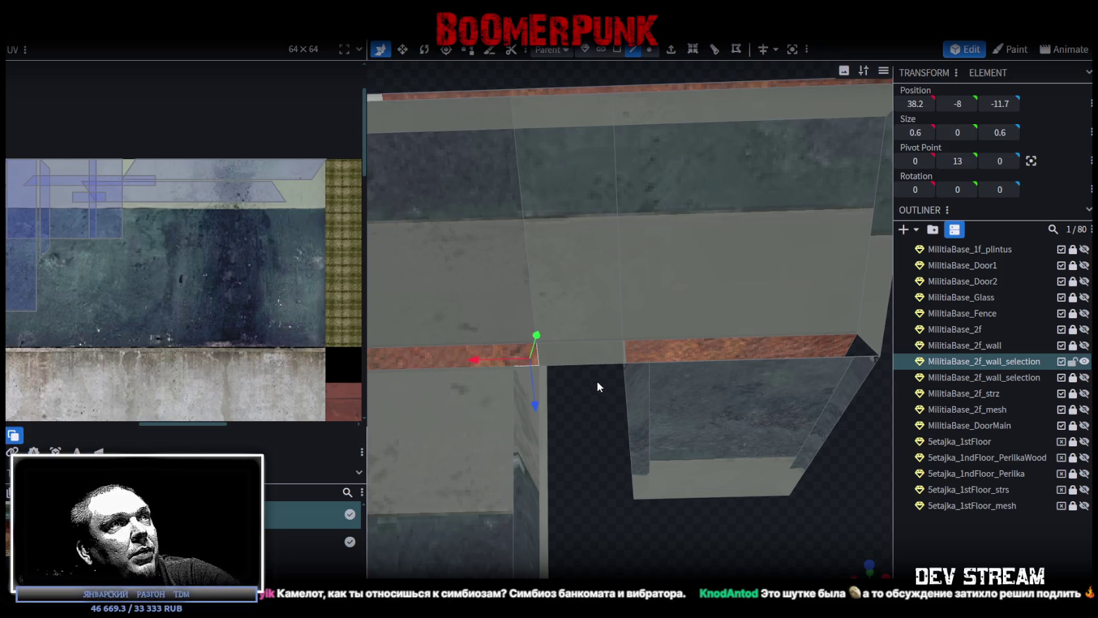
{"action": "mouse_move", "coordinate": [629, 361]}
{"action": "left_mouse_down"}
{"action": "mouse_move", "coordinate": [650, 510]}
{"action": "mouse_move", "coordinate": [598, 501]}
{"action": "left_mouse_up"}
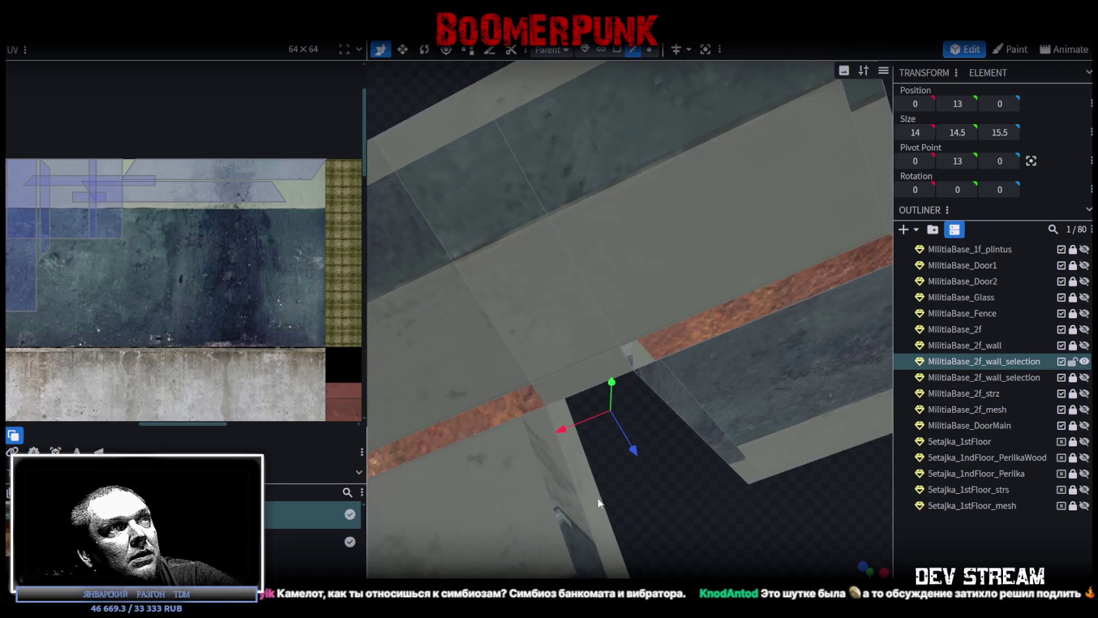
{"action": "left_click", "coordinate": [627, 337]}
{"action": "mouse_move", "coordinate": [624, 355]}
{"action": "left_mouse_down"}
{"action": "mouse_move", "coordinate": [639, 463]}
{"action": "mouse_move", "coordinate": [564, 459]}
{"action": "mouse_move", "coordinate": [693, 445]}
{"action": "left_mouse_up"}
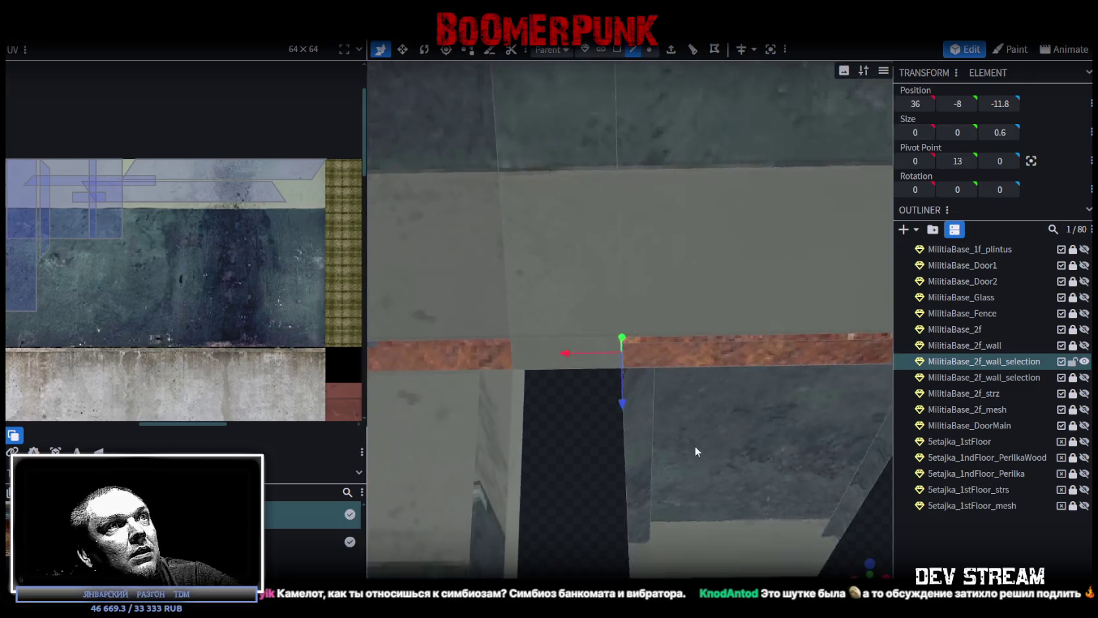
{"action": "left_click", "coordinate": [671, 50]}
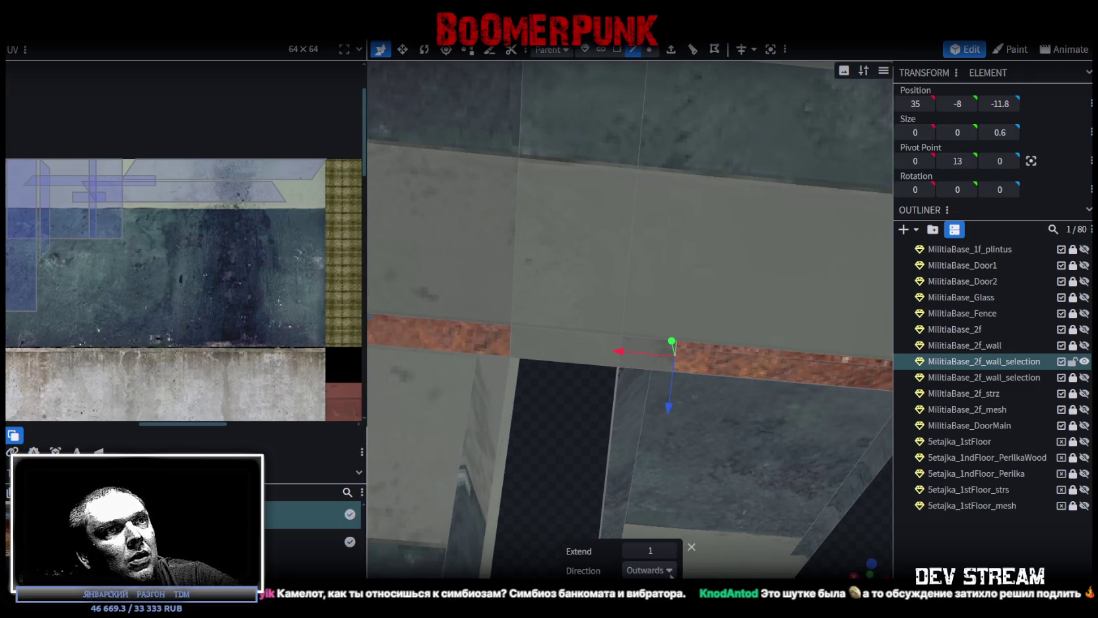
{"action": "left_click", "coordinate": [672, 571]}
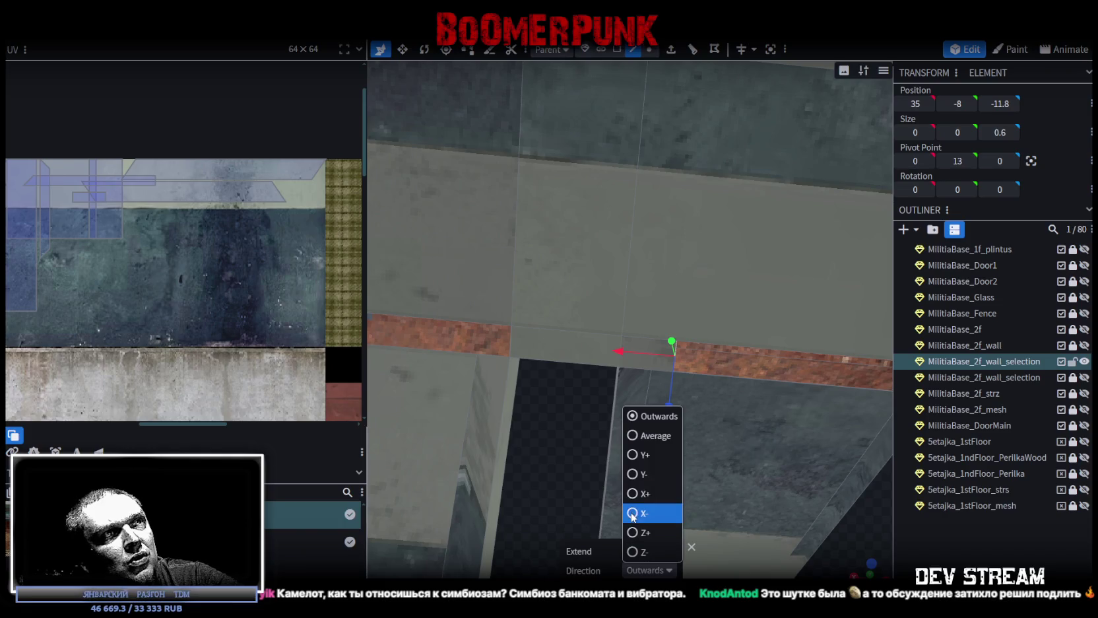
{"action": "left_click", "coordinate": [634, 512]}
{"action": "left_click", "coordinate": [636, 551]}
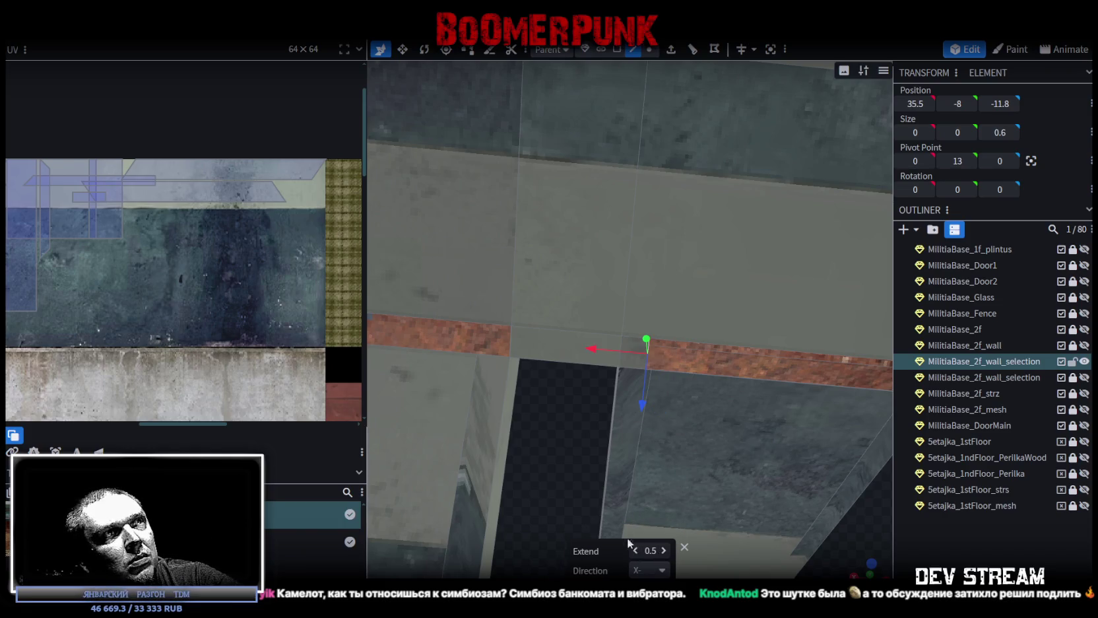
{"action": "left_click", "coordinate": [666, 547]}
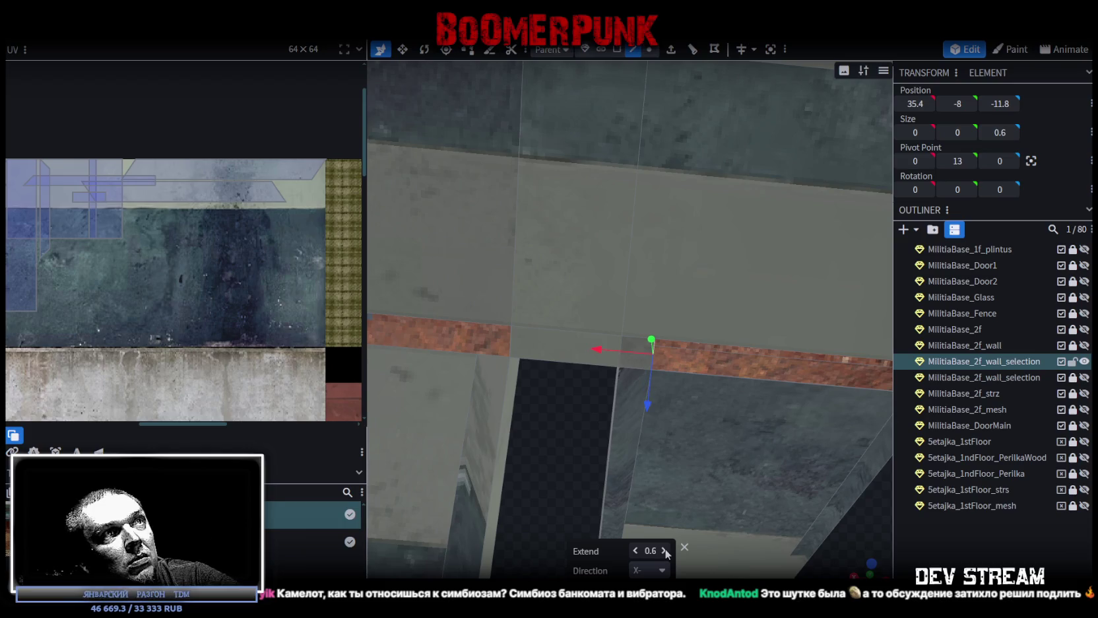
{"action": "scroll", "coordinate": [603, 443], "scroll_direction": "up", "scroll_amount": 1}
- Select the strip's end edge and slide it along the X axis
{"action": "mouse_move", "coordinate": [565, 468]}
{"action": "left_mouse_down"}
{"action": "mouse_move", "coordinate": [512, 482]}
{"action": "mouse_move", "coordinate": [656, 442]}
{"action": "left_mouse_up"}
{"action": "left_click", "coordinate": [589, 334]}
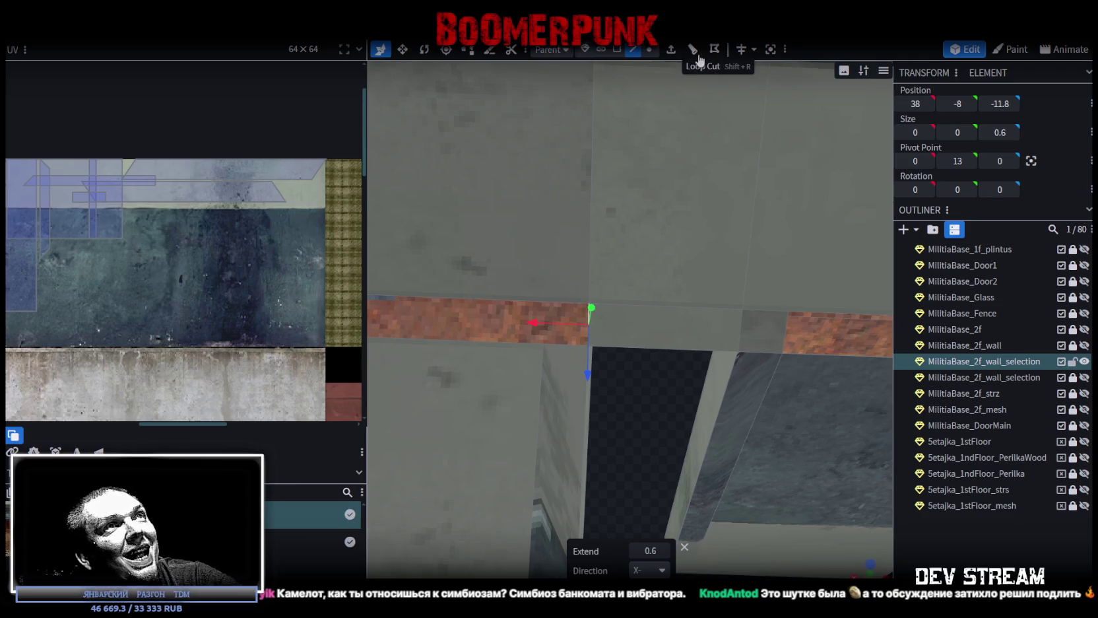
{"action": "mouse_move", "coordinate": [631, 427]}
{"action": "left_mouse_down"}
{"action": "mouse_move", "coordinate": [635, 401]}
{"action": "mouse_move", "coordinate": [568, 369]}
{"action": "mouse_move", "coordinate": [614, 358]}
{"action": "left_mouse_up"}
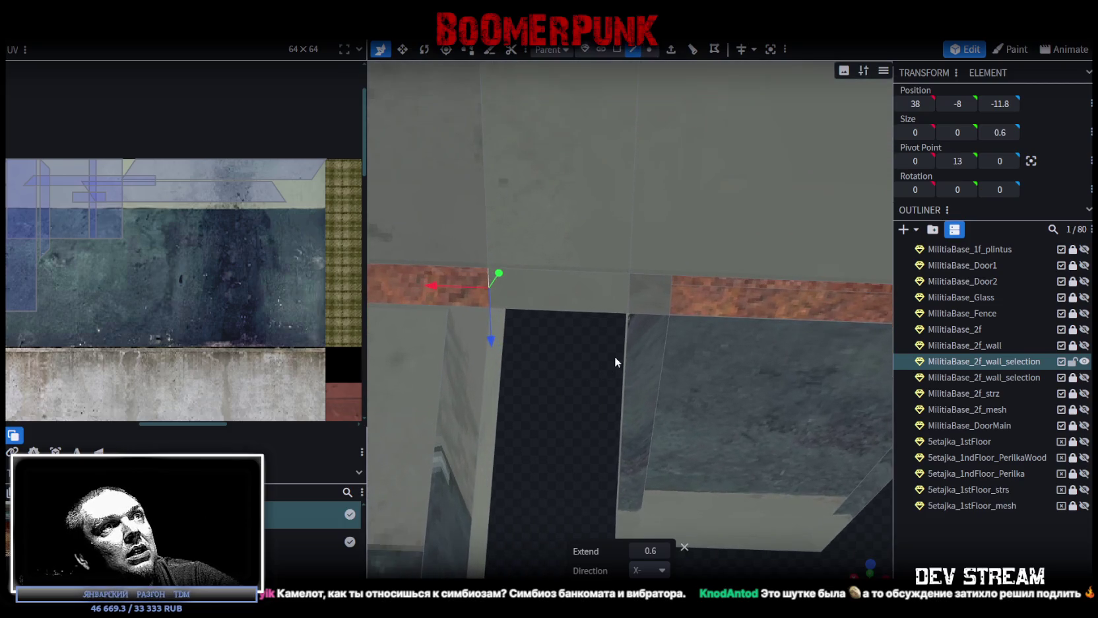
{"action": "key", "text": "ctrl+z"}
{"action": "left_click_drag", "start_coordinate": [604, 452], "coordinate": [718, 453]}
{"action": "left_click", "coordinate": [915, 103]}
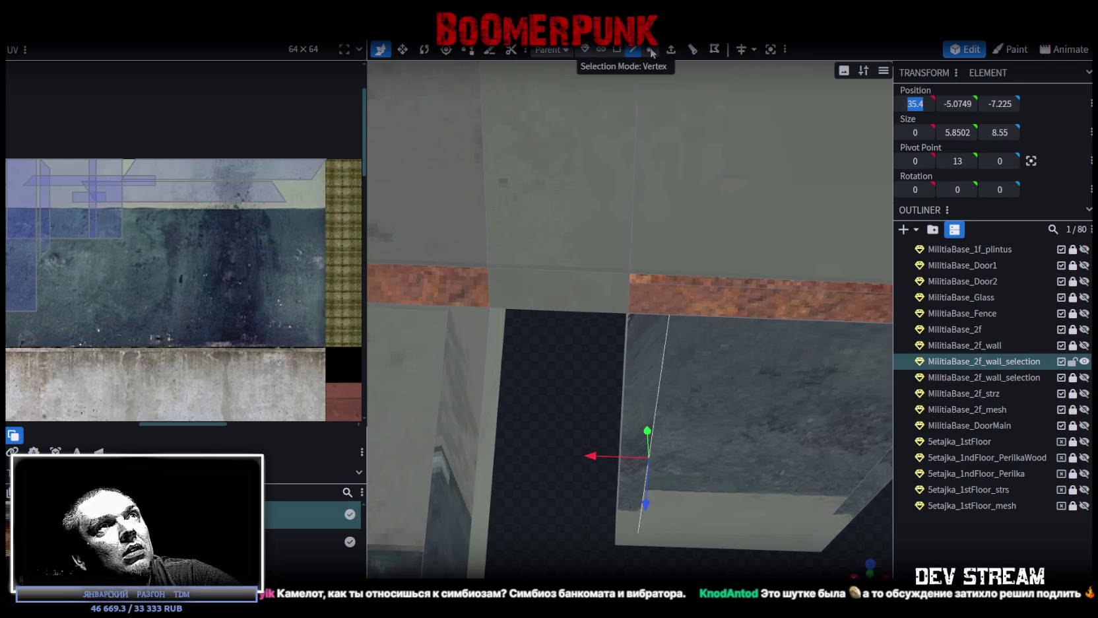
- Set the top gap vertex's X position to 35.4 and select the far corner vertices
{"action": "scroll", "coordinate": [609, 228], "scroll_direction": "down", "scroll_amount": 2}
{"action": "left_click", "coordinate": [648, 49]}
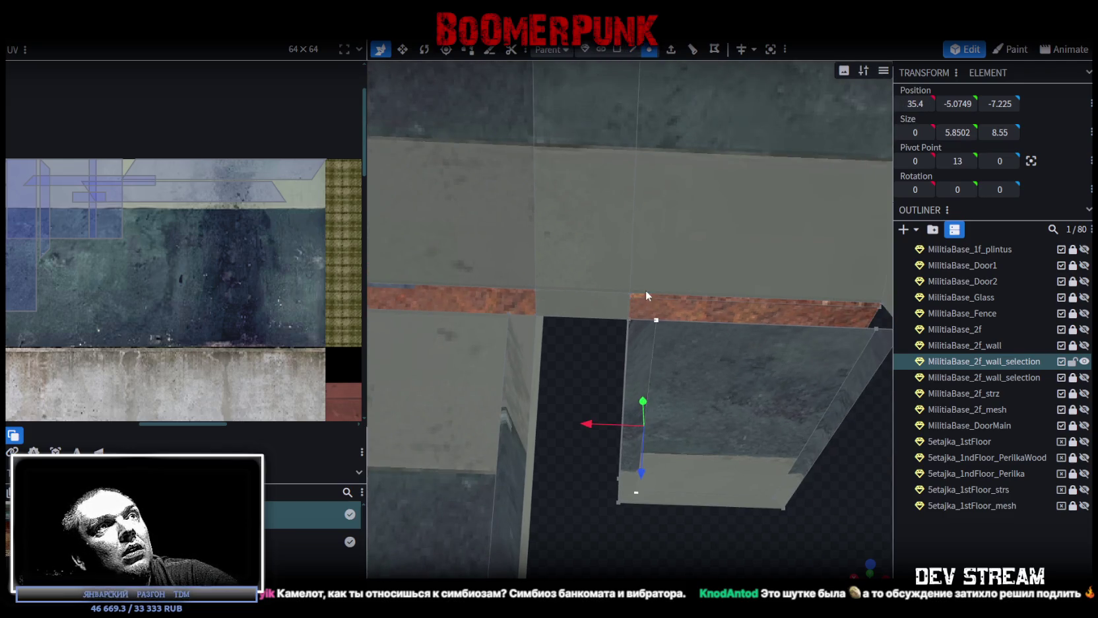
{"action": "left_click", "coordinate": [629, 292]}
{"action": "left_click", "coordinate": [915, 103]}
{"action": "type", "text": "35.4"}
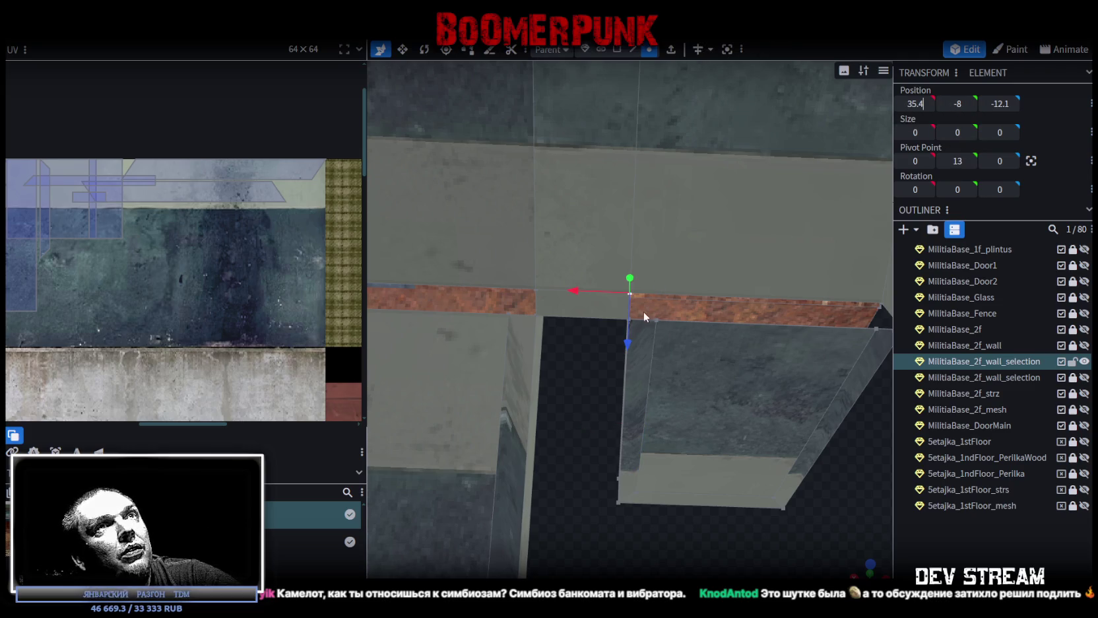
{"action": "left_click", "coordinate": [508, 311]}
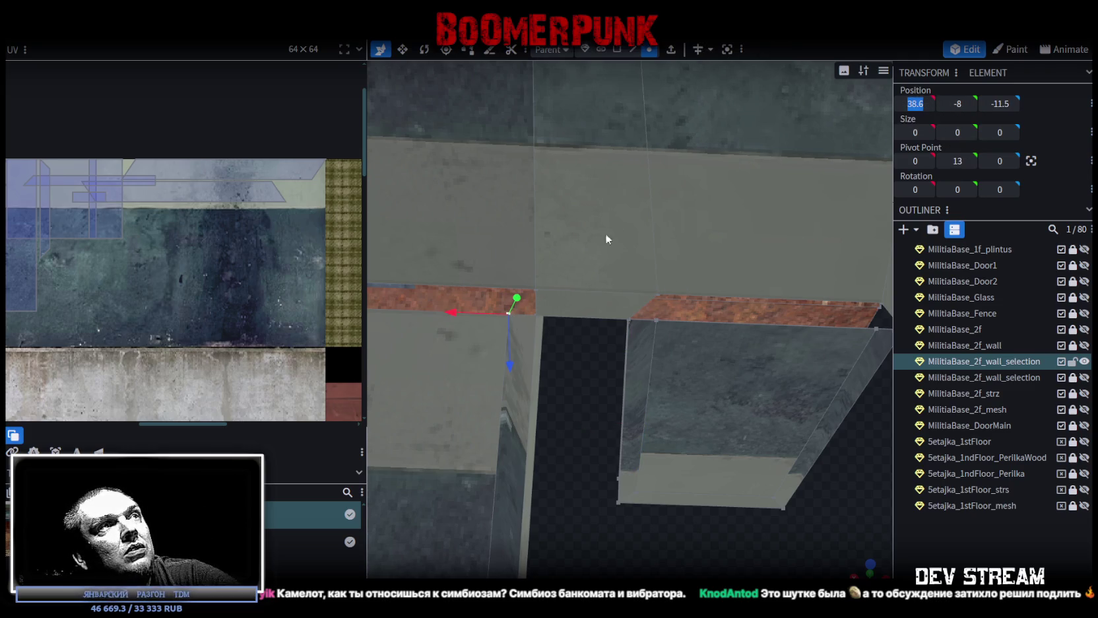
{"action": "left_click", "coordinate": [534, 290]}
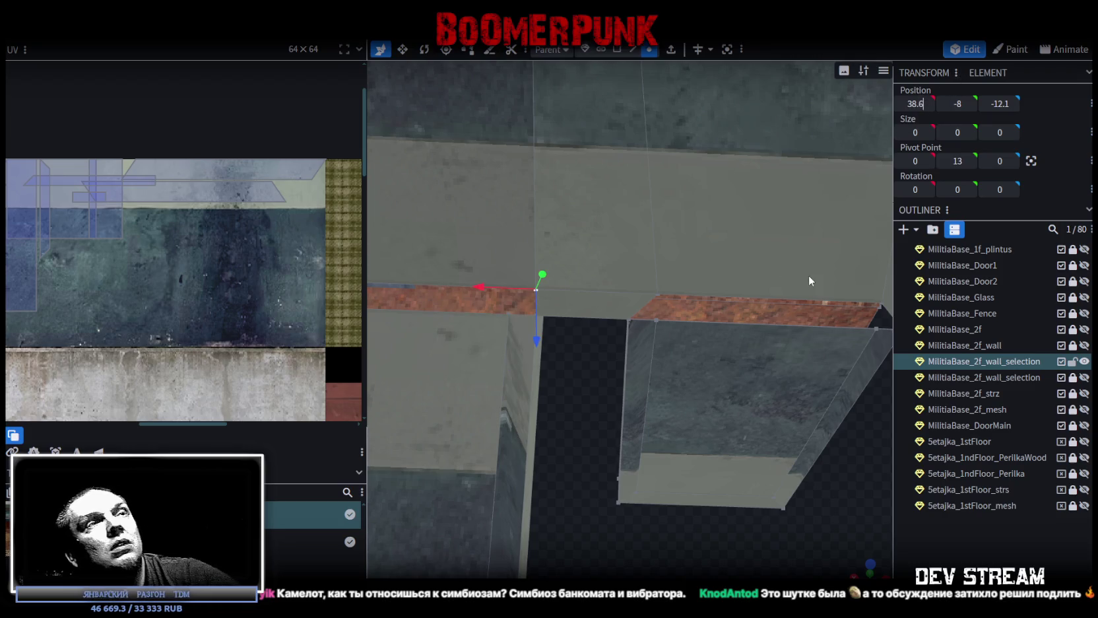
{"action": "mouse_move", "coordinate": [561, 419]}
{"action": "left_mouse_down"}
{"action": "mouse_move", "coordinate": [562, 369]}
{"action": "mouse_move", "coordinate": [474, 392]}
{"action": "mouse_move", "coordinate": [700, 452]}
{"action": "mouse_move", "coordinate": [615, 439]}
{"action": "mouse_move", "coordinate": [628, 444]}
{"action": "mouse_move", "coordinate": [698, 379]}
{"action": "mouse_move", "coordinate": [689, 371]}
{"action": "left_mouse_up"}
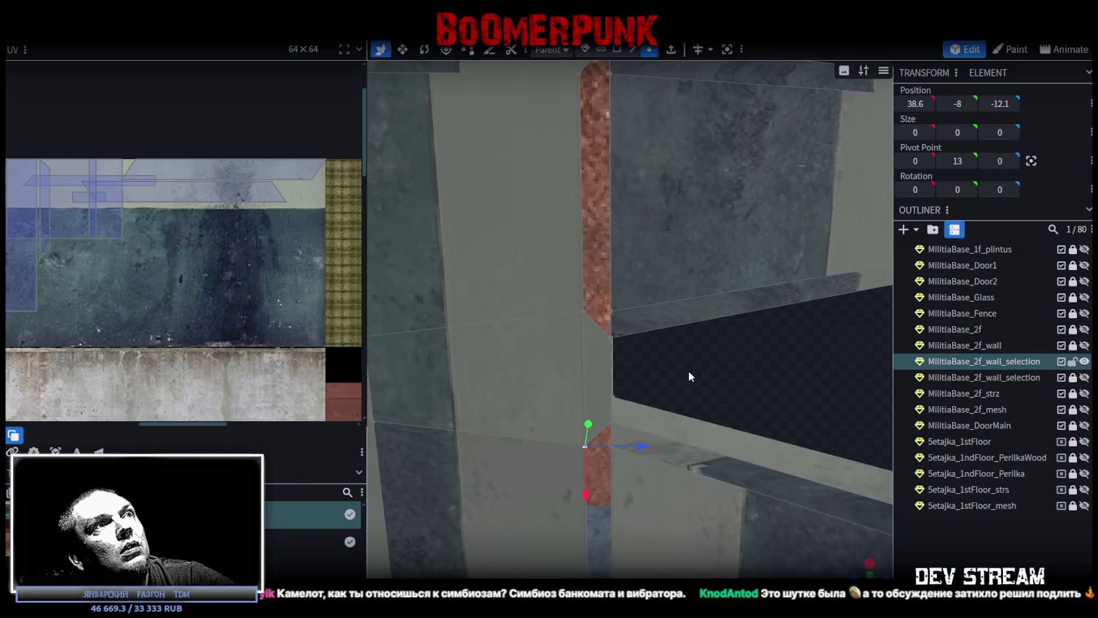
- Select edges at the inner corner where the two wall wings meet
{"action": "left_click", "coordinate": [634, 50]}
{"action": "left_click_drag", "start_coordinate": [502, 198], "coordinate": [577, 314]}
{"action": "left_click", "coordinate": [578, 316]}
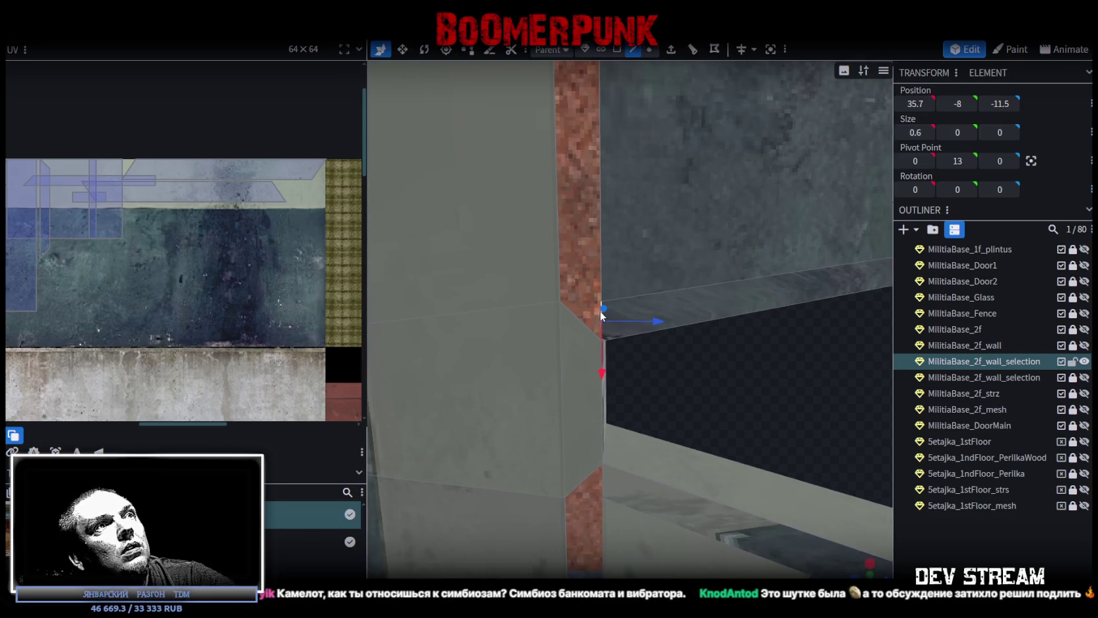
{"action": "left_click", "coordinate": [577, 314]}
{"action": "mouse_move", "coordinate": [646, 371]}
{"action": "left_mouse_down"}
{"action": "mouse_move", "coordinate": [707, 291]}
{"action": "mouse_move", "coordinate": [783, 285]}
{"action": "mouse_move", "coordinate": [896, 330]}
{"action": "mouse_move", "coordinate": [779, 423]}
{"action": "mouse_move", "coordinate": [724, 346]}
{"action": "mouse_move", "coordinate": [740, 311]}
{"action": "mouse_move", "coordinate": [712, 275]}
{"action": "left_mouse_up"}
{"action": "left_click", "coordinate": [657, 361]}
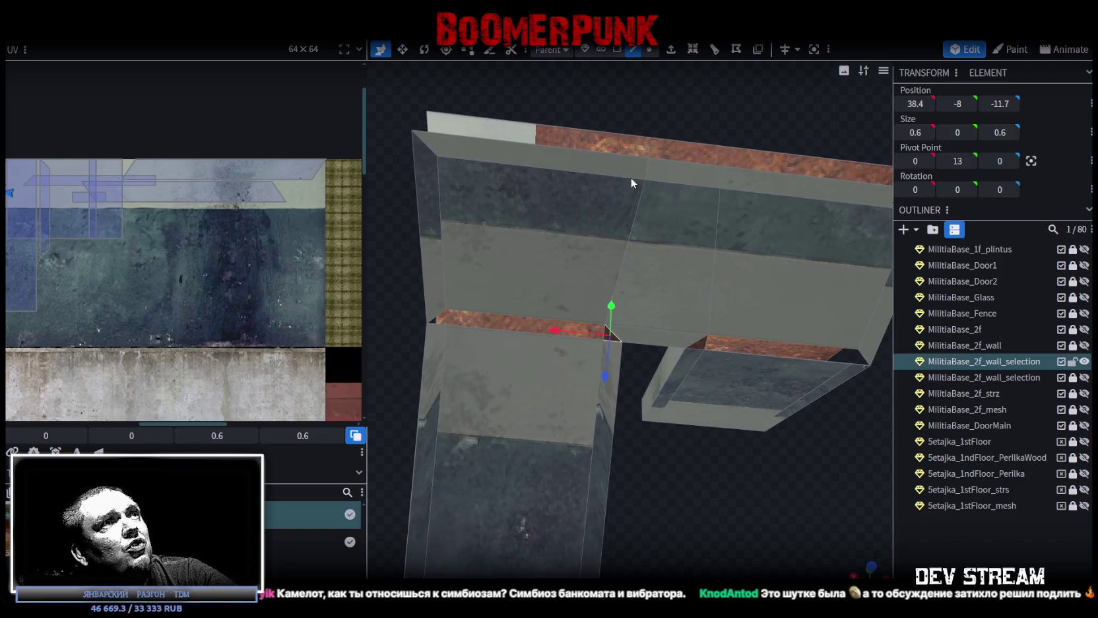
- Merge the first pair of wall-top corner vertices into one
{"action": "left_click", "coordinate": [650, 49]}
{"action": "left_click", "coordinate": [436, 157]}
{"action": "left_click", "coordinate": [645, 179], "text": "shift"}
{"action": "right_click", "coordinate": [645, 179]}
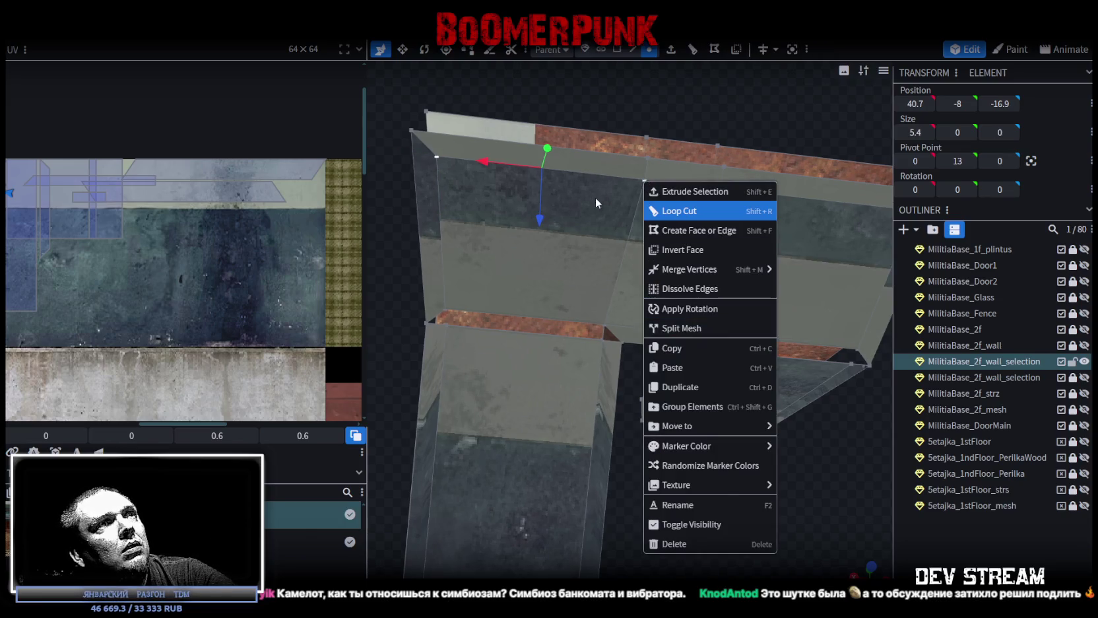
{"action": "right_click_drag", "start_coordinate": [596, 198], "coordinate": [573, 186]}
{"action": "right_click", "coordinate": [623, 169]}
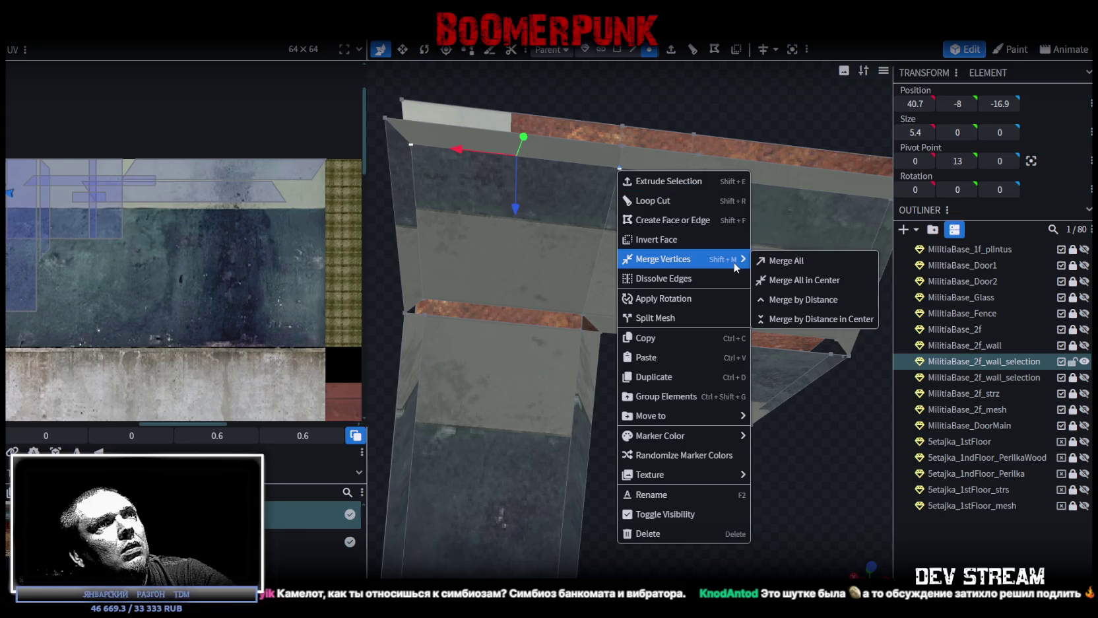
{"action": "left_click", "coordinate": [795, 263]}
- Merge the top-left and top-right corner vertices into their corners
{"action": "left_click", "coordinate": [383, 118]}
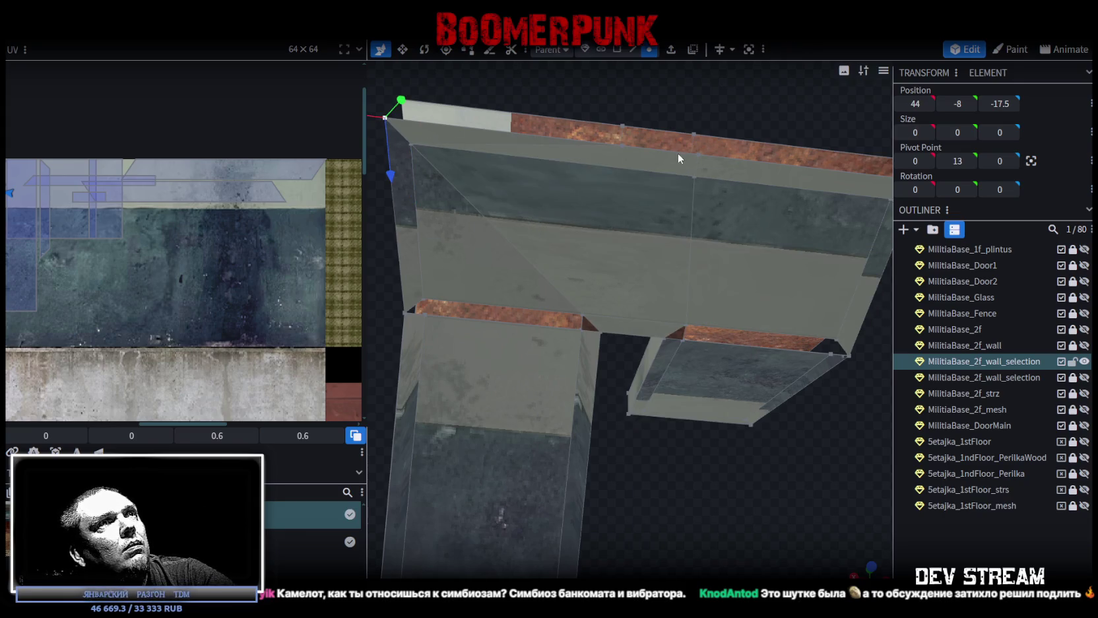
{"action": "right_click", "coordinate": [624, 147]}
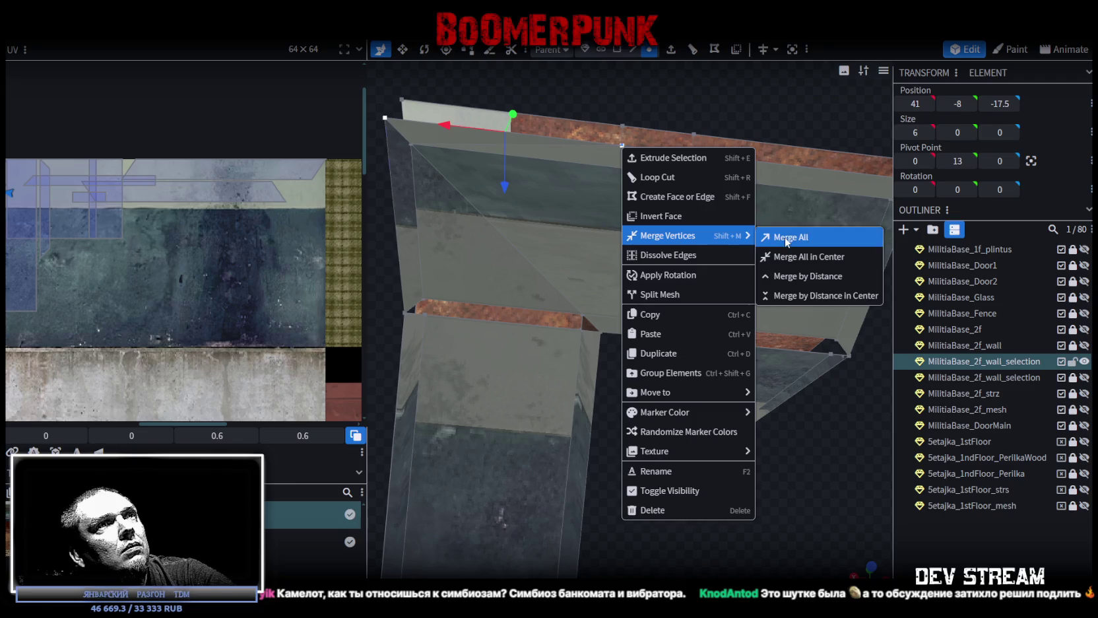
{"action": "left_click", "coordinate": [768, 235]}
{"action": "right_click_drag", "start_coordinate": [761, 435], "coordinate": [708, 448]}
{"action": "left_click_drag", "start_coordinate": [708, 449], "coordinate": [741, 381]}
{"action": "left_click", "coordinate": [794, 188]}
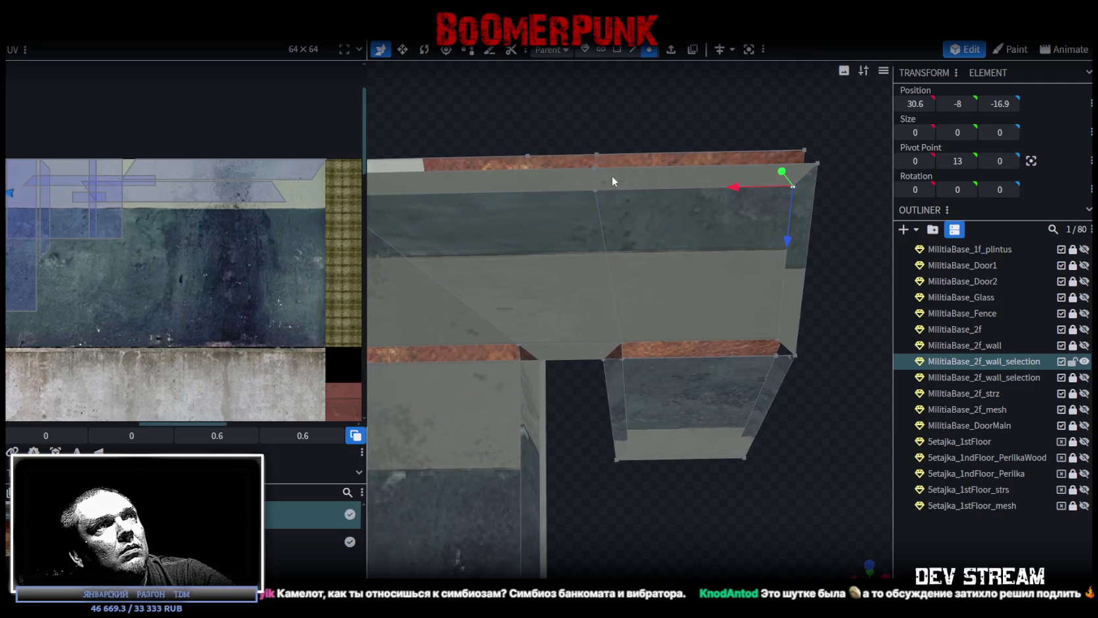
{"action": "right_click", "coordinate": [598, 194]}
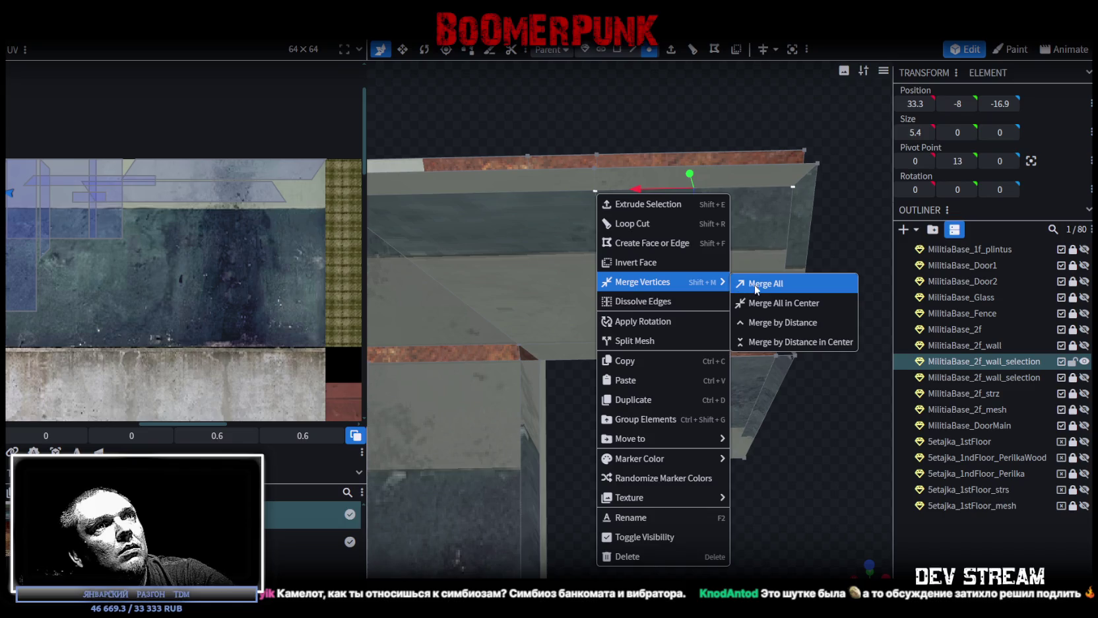
{"action": "left_click", "coordinate": [749, 282]}
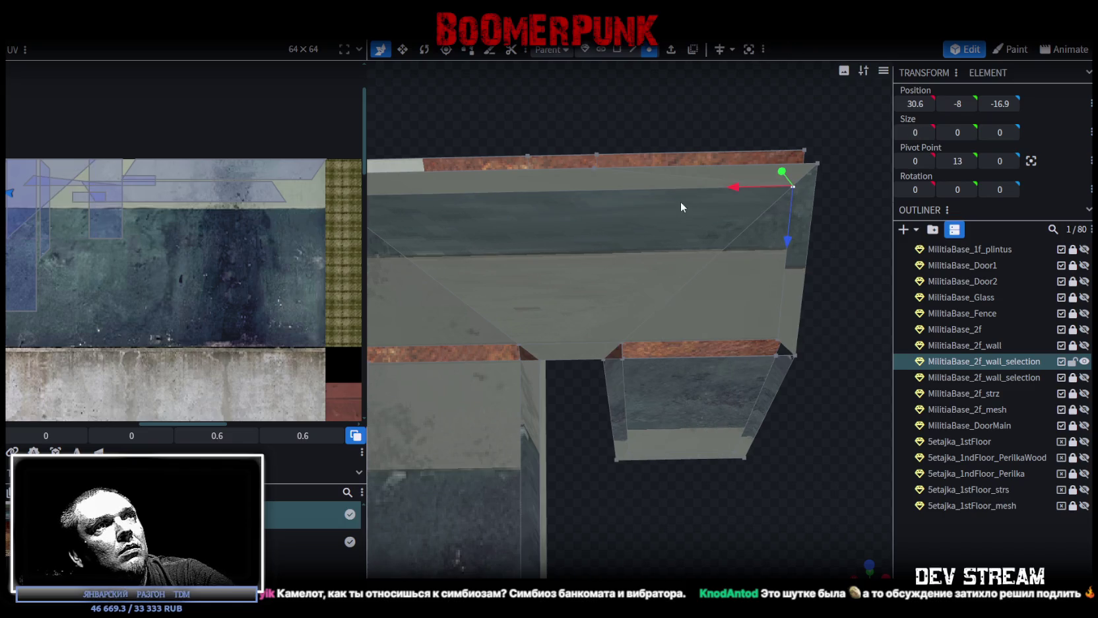
{"action": "right_click", "coordinate": [598, 169]}
{"action": "left_click", "coordinate": [758, 258]}
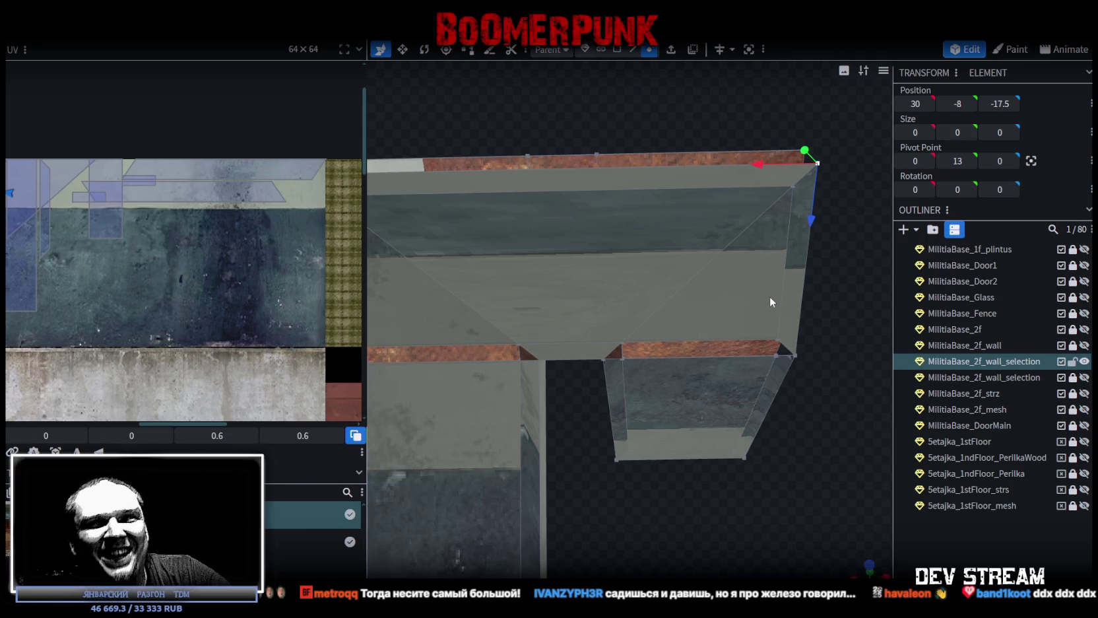
{"action": "mouse_move", "coordinate": [707, 115]}
{"action": "left_mouse_down"}
{"action": "mouse_move", "coordinate": [706, 386]}
{"action": "mouse_move", "coordinate": [690, 434]}
{"action": "mouse_move", "coordinate": [725, 476]}
{"action": "mouse_move", "coordinate": [782, 481]}
{"action": "left_mouse_up"}
- Merge the inner-corner vertices, including the stray vertex, into the corner
{"action": "mouse_move", "coordinate": [830, 434]}
{"action": "left_mouse_down"}
{"action": "mouse_move", "coordinate": [788, 489]}
{"action": "mouse_move", "coordinate": [681, 421]}
{"action": "left_mouse_up"}
{"action": "scroll", "coordinate": [716, 441], "scroll_direction": "up", "scroll_amount": 3}
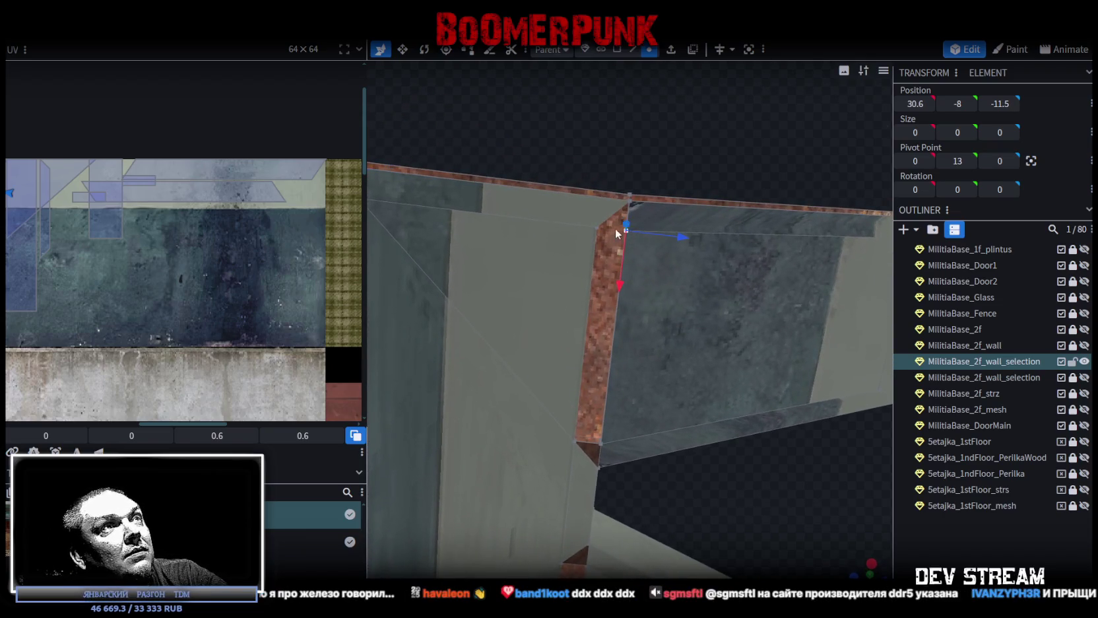
{"action": "left_click", "coordinate": [596, 229], "text": "shift"}
{"action": "right_click", "coordinate": [594, 229]}
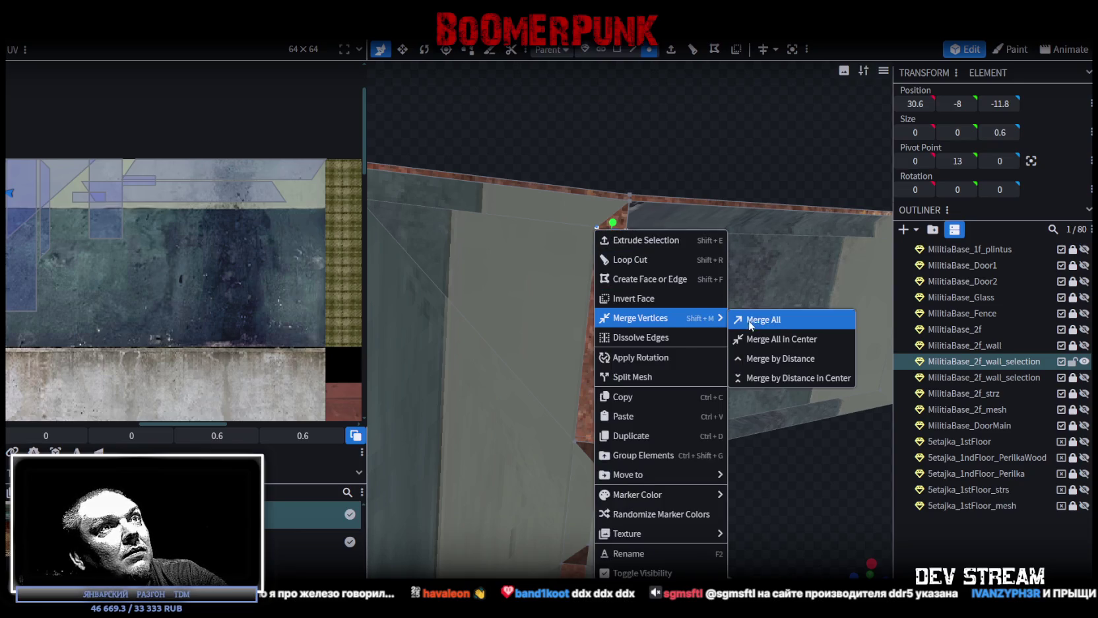
{"action": "left_click", "coordinate": [749, 321]}
{"action": "mouse_move", "coordinate": [607, 429]}
{"action": "left_mouse_down"}
{"action": "mouse_move", "coordinate": [703, 456]}
{"action": "mouse_move", "coordinate": [566, 427]}
{"action": "mouse_move", "coordinate": [580, 399]}
{"action": "left_mouse_up"}
{"action": "left_click", "coordinate": [572, 236], "text": "shift"}
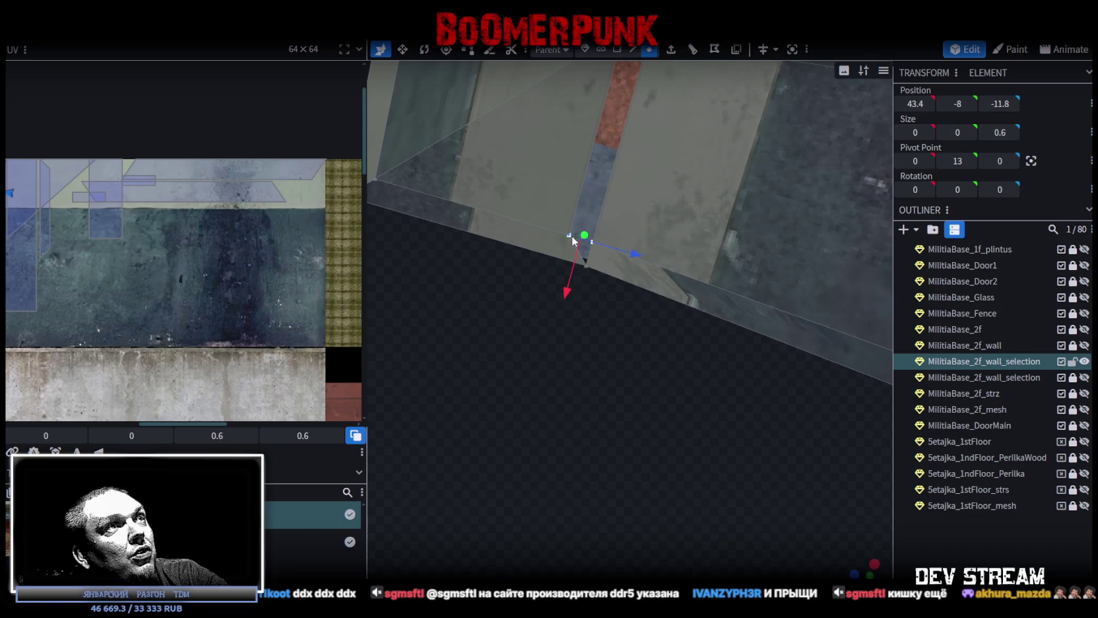
{"action": "right_click", "coordinate": [572, 236]}
{"action": "left_click", "coordinate": [735, 319]}
- Check the joined corner, then select the left inner and upper-right faces
{"action": "mouse_move", "coordinate": [624, 480]}
{"action": "left_mouse_down"}
{"action": "mouse_move", "coordinate": [602, 456]}
{"action": "mouse_move", "coordinate": [598, 399]}
{"action": "left_mouse_up"}
{"action": "left_click", "coordinate": [604, 255], "text": "shift"}
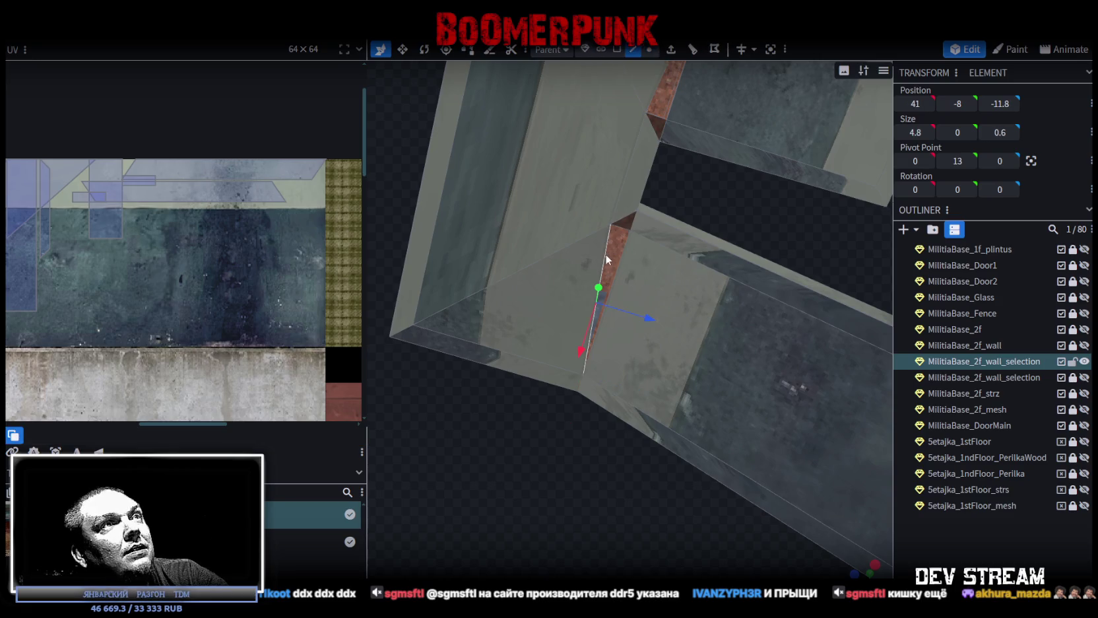
{"action": "mouse_move", "coordinate": [624, 245]}
{"action": "left_mouse_down"}
{"action": "mouse_move", "coordinate": [706, 215]}
{"action": "mouse_move", "coordinate": [656, 351]}
{"action": "left_mouse_up"}
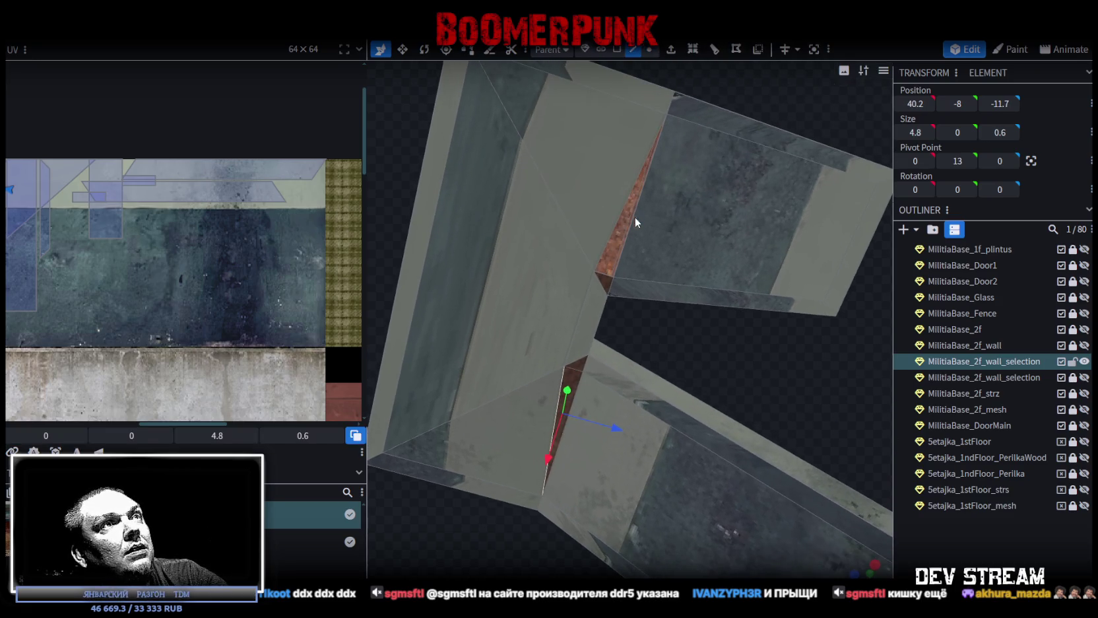
{"action": "mouse_move", "coordinate": [616, 225]}
{"action": "left_mouse_down"}
{"action": "mouse_move", "coordinate": [815, 318]}
{"action": "mouse_move", "coordinate": [723, 394]}
{"action": "mouse_move", "coordinate": [845, 301]}
{"action": "mouse_move", "coordinate": [766, 161]}
{"action": "mouse_move", "coordinate": [688, 231]}
{"action": "mouse_move", "coordinate": [816, 223]}
{"action": "mouse_move", "coordinate": [597, 363]}
{"action": "mouse_move", "coordinate": [619, 349]}
{"action": "mouse_move", "coordinate": [625, 142]}
{"action": "left_mouse_up"}
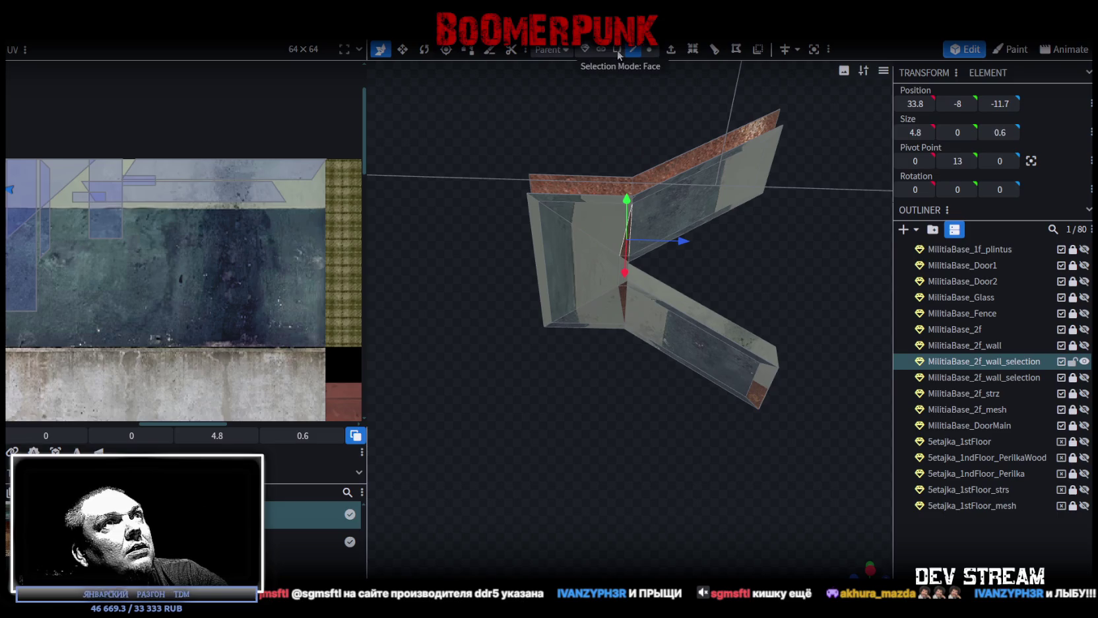
{"action": "left_click", "coordinate": [579, 275]}
{"action": "left_click", "coordinate": [662, 225], "text": "shift"}
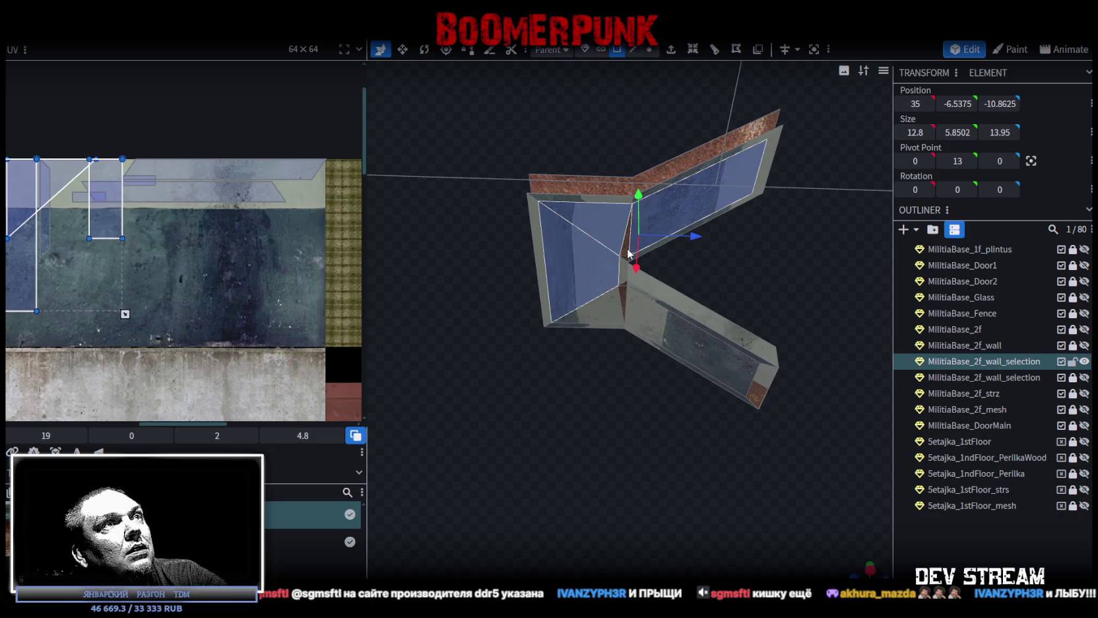
{"action": "left_click", "coordinate": [620, 294], "text": "shift"}
{"action": "mouse_move", "coordinate": [656, 328]}
{"action": "left_mouse_down"}
{"action": "mouse_move", "coordinate": [827, 257]}
{"action": "mouse_move", "coordinate": [689, 360]}
{"action": "left_mouse_up"}
- Extrude the two selected inner wall faces by 0.5 along Y+
{"action": "left_click_drag", "start_coordinate": [563, 363], "coordinate": [605, 362]}
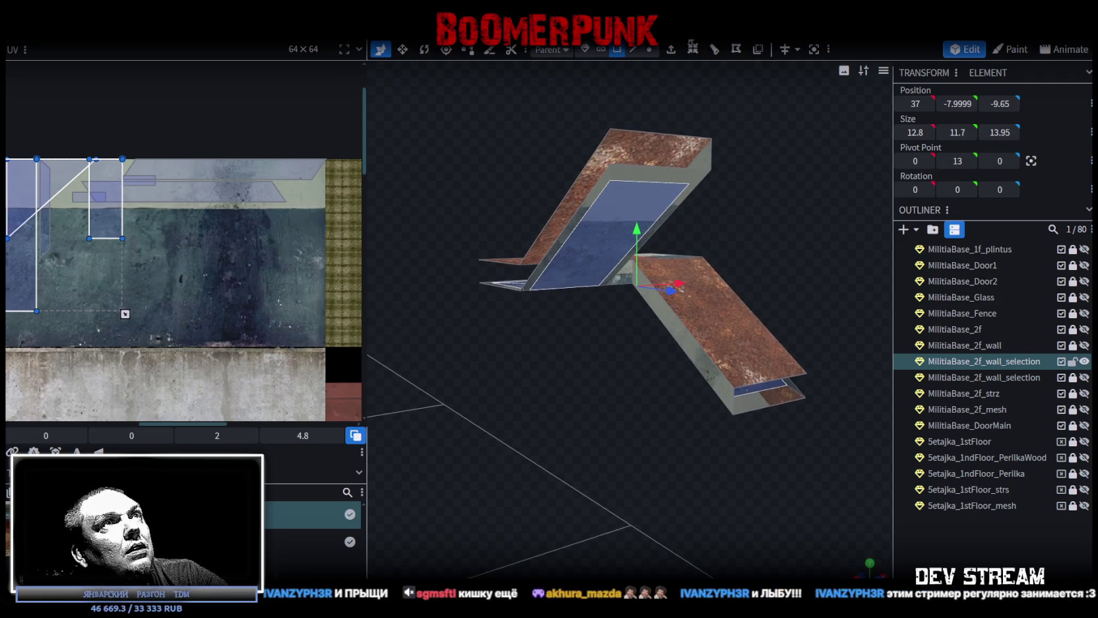
{"action": "key", "text": "e"}
{"action": "left_click", "coordinate": [650, 570]}
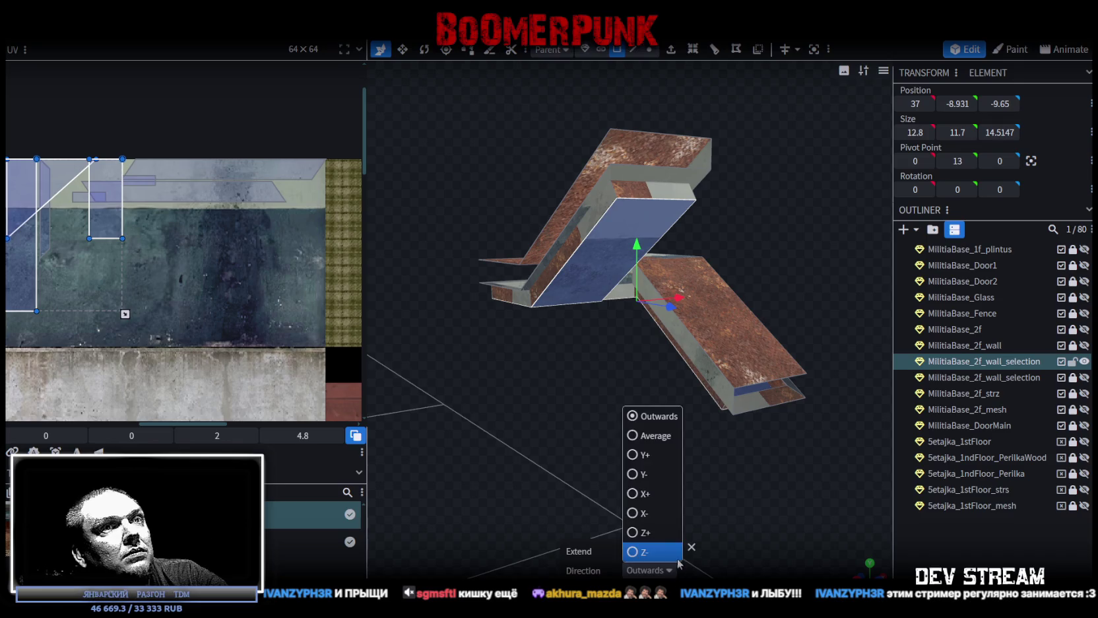
{"action": "left_click", "coordinate": [624, 452]}
{"action": "left_click_drag", "start_coordinate": [639, 433], "coordinate": [668, 430]}
{"action": "left_click", "coordinate": [637, 552]}
{"action": "mouse_move", "coordinate": [637, 534]}
{"action": "left_mouse_down"}
{"action": "mouse_move", "coordinate": [642, 444]}
{"action": "mouse_move", "coordinate": [734, 463]}
{"action": "mouse_move", "coordinate": [654, 444]}
{"action": "mouse_move", "coordinate": [621, 407]}
{"action": "mouse_move", "coordinate": [512, 354]}
{"action": "mouse_move", "coordinate": [622, 463]}
{"action": "left_mouse_up"}
- Select the inner pane face of the wall frame and view it from above
{"action": "scroll", "coordinate": [622, 464], "scroll_direction": "up", "scroll_amount": 3}
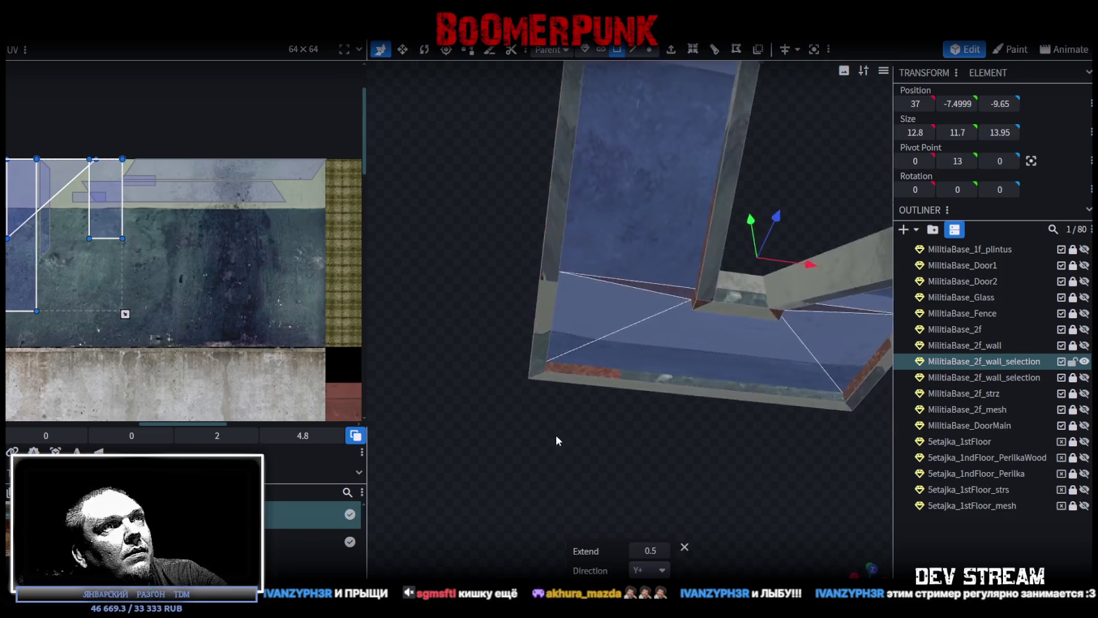
{"action": "scroll", "coordinate": [557, 434], "scroll_direction": "up", "scroll_amount": 3}
{"action": "mouse_move", "coordinate": [546, 432]}
{"action": "left_mouse_down"}
{"action": "mouse_move", "coordinate": [618, 452]}
{"action": "mouse_move", "coordinate": [677, 487]}
{"action": "mouse_move", "coordinate": [687, 523]}
{"action": "mouse_move", "coordinate": [666, 506]}
{"action": "mouse_move", "coordinate": [632, 431]}
{"action": "mouse_move", "coordinate": [618, 259]}
{"action": "left_mouse_up"}
{"action": "scroll", "coordinate": [686, 520], "scroll_direction": "down", "scroll_amount": 2}
{"action": "scroll", "coordinate": [683, 518], "scroll_direction": "down", "scroll_amount": 3}
{"action": "left_click", "coordinate": [619, 281]}
{"action": "mouse_move", "coordinate": [623, 306]}
{"action": "left_mouse_down"}
{"action": "mouse_move", "coordinate": [793, 185]}
{"action": "mouse_move", "coordinate": [773, 183]}
{"action": "mouse_move", "coordinate": [770, 92]}
{"action": "mouse_move", "coordinate": [787, 214]}
{"action": "left_mouse_up"}
- Narrow the taller wing's inset face from 4.8 to 3.8 wide, centred at X 33
{"action": "left_click", "coordinate": [634, 50]}
{"action": "mouse_move", "coordinate": [660, 99]}
{"action": "left_mouse_down"}
{"action": "mouse_move", "coordinate": [763, 260]}
{"action": "mouse_move", "coordinate": [521, 286]}
{"action": "left_mouse_up"}
{"action": "left_click", "coordinate": [475, 272]}
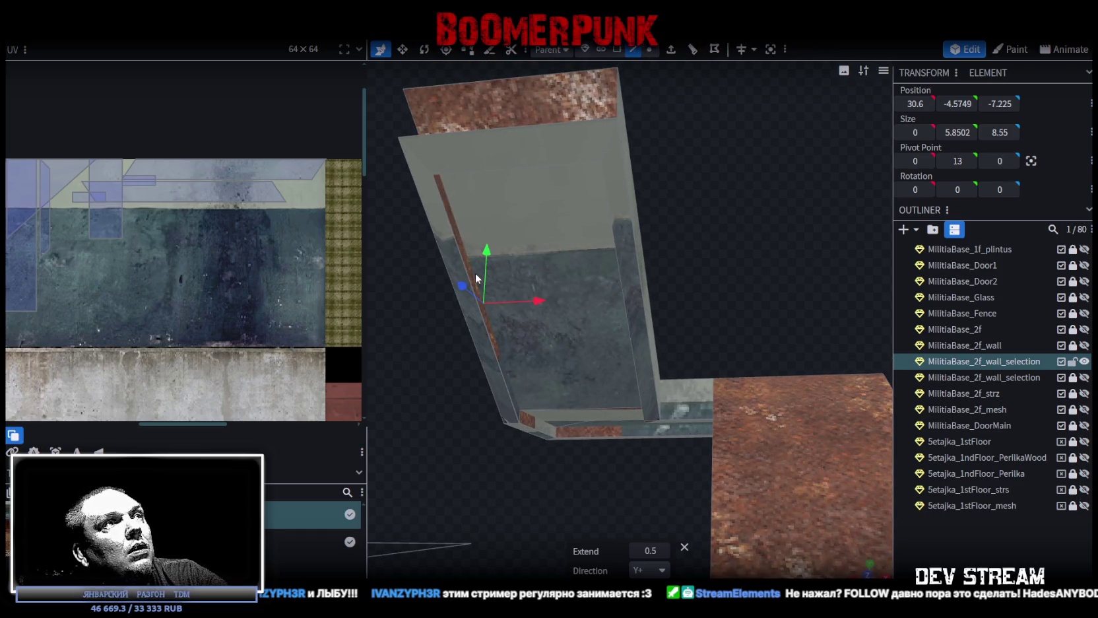
{"action": "left_click_drag", "start_coordinate": [637, 282], "coordinate": [752, 283]}
{"action": "left_click", "coordinate": [705, 295]}
{"action": "key", "text": "v"}
{"action": "left_click_drag", "start_coordinate": [690, 297], "coordinate": [673, 300]}
{"action": "left_click_drag", "start_coordinate": [703, 519], "coordinate": [682, 351]}
{"action": "left_click", "coordinate": [676, 304]}
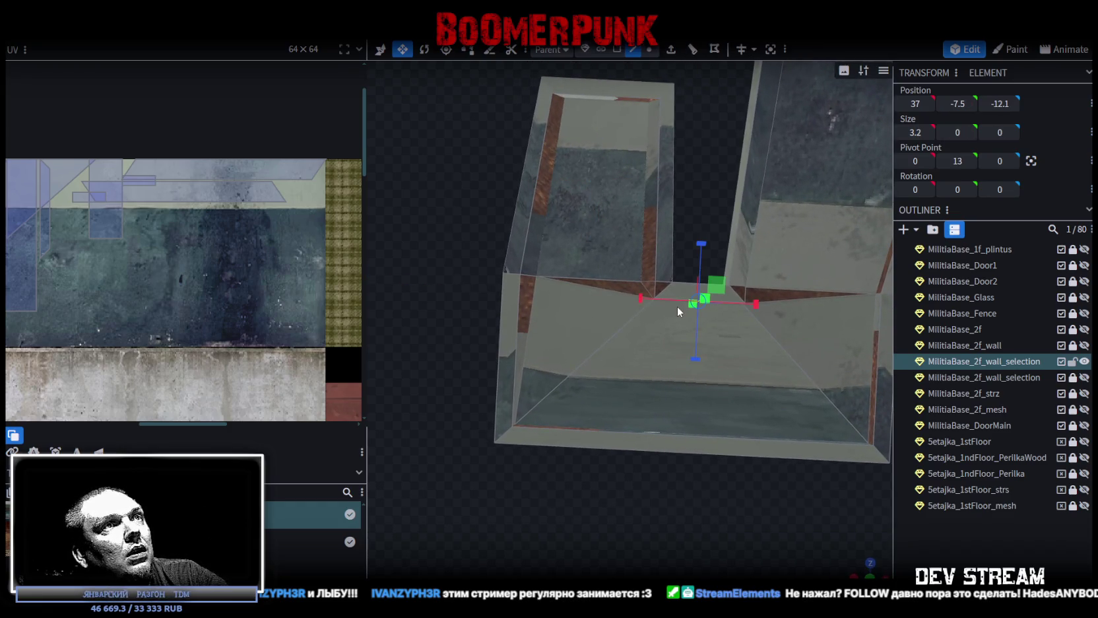
- Widen the face to 4.2, move it to Z -12.6, and shift the bottom front edge along Z
{"action": "left_click_drag", "start_coordinate": [761, 305], "coordinate": [767, 305]}
{"action": "key", "text": "v"}
{"action": "left_click_drag", "start_coordinate": [704, 249], "coordinate": [701, 260]}
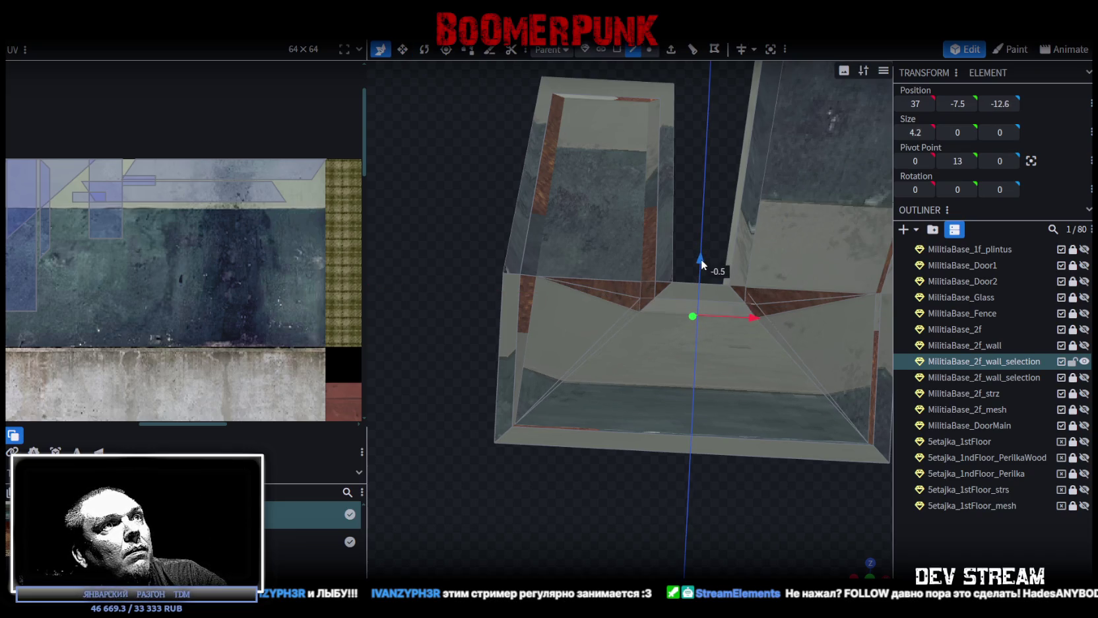
{"action": "left_click", "coordinate": [520, 406]}
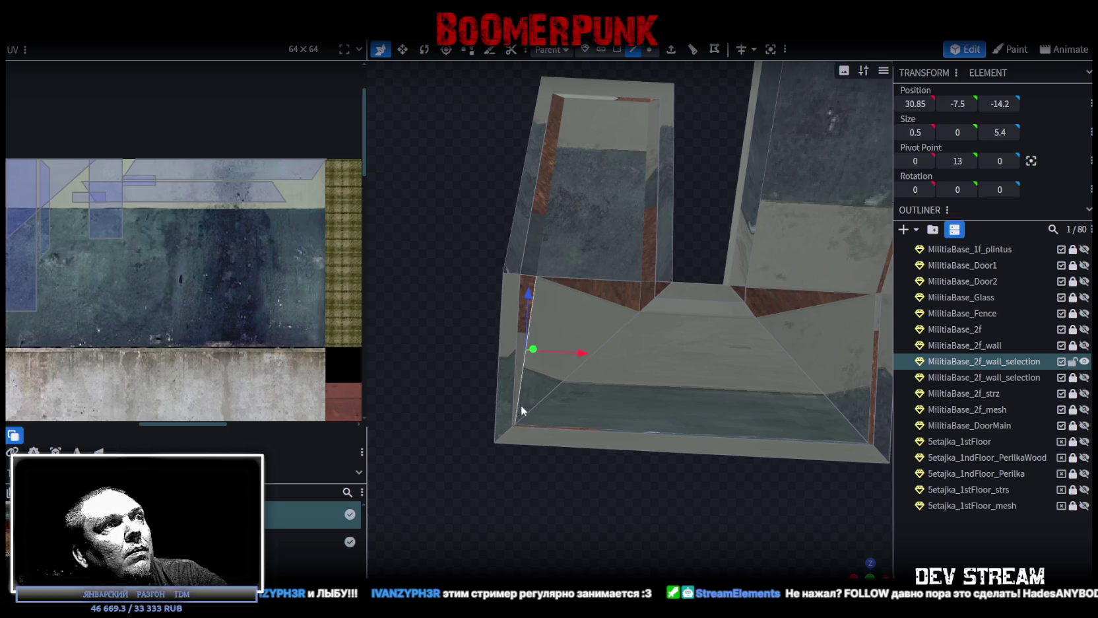
{"action": "left_click", "coordinate": [564, 426]}
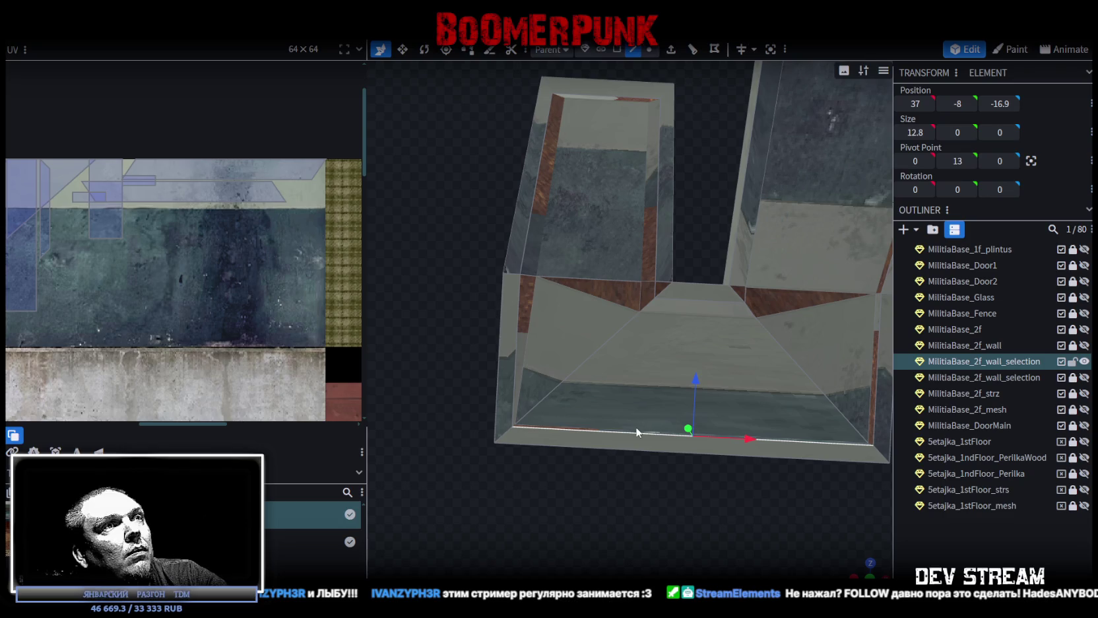
{"action": "left_click_drag", "start_coordinate": [695, 379], "coordinate": [693, 363]}
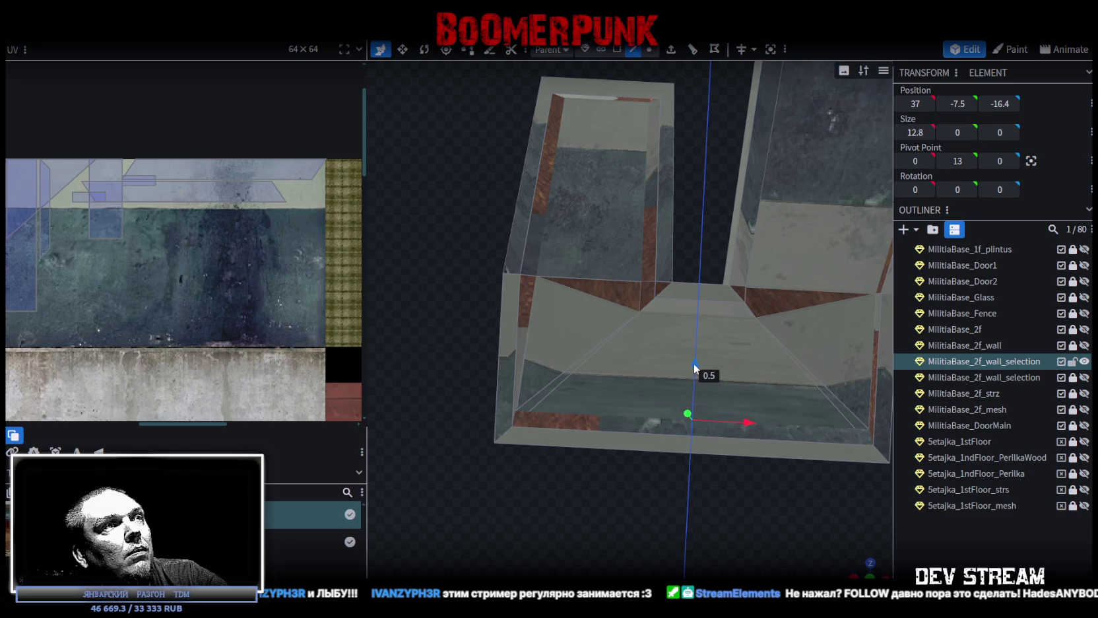
- Slide two corner vertices inward to narrow the mesh to 11.8 along X
{"action": "left_click", "coordinate": [648, 53]}
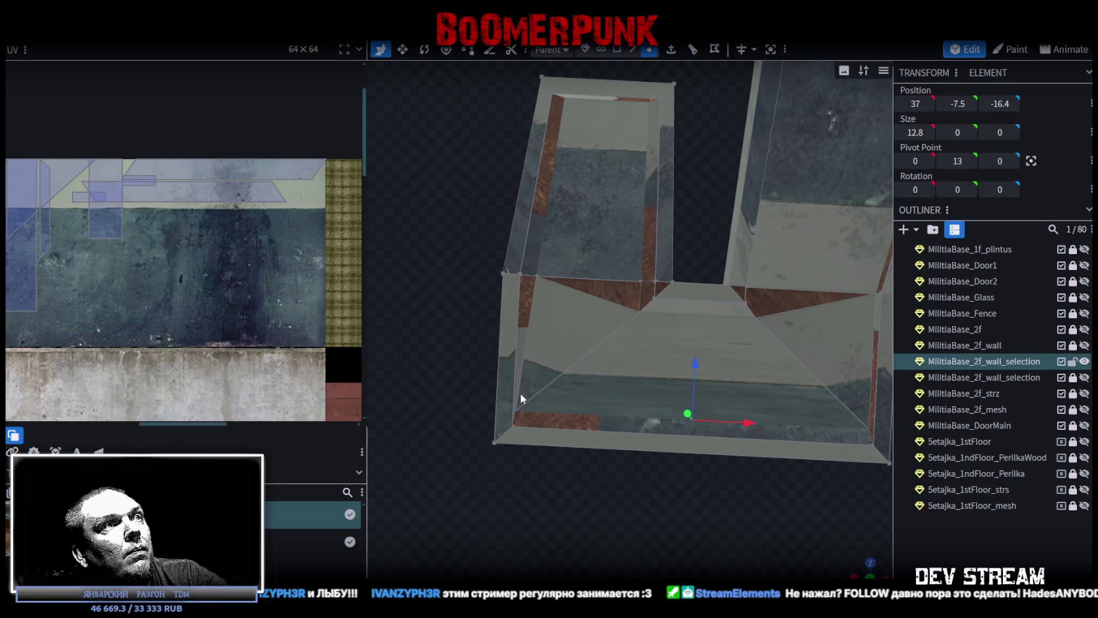
{"action": "left_click", "coordinate": [519, 411]}
{"action": "left_click", "coordinate": [867, 428], "text": "shift"}
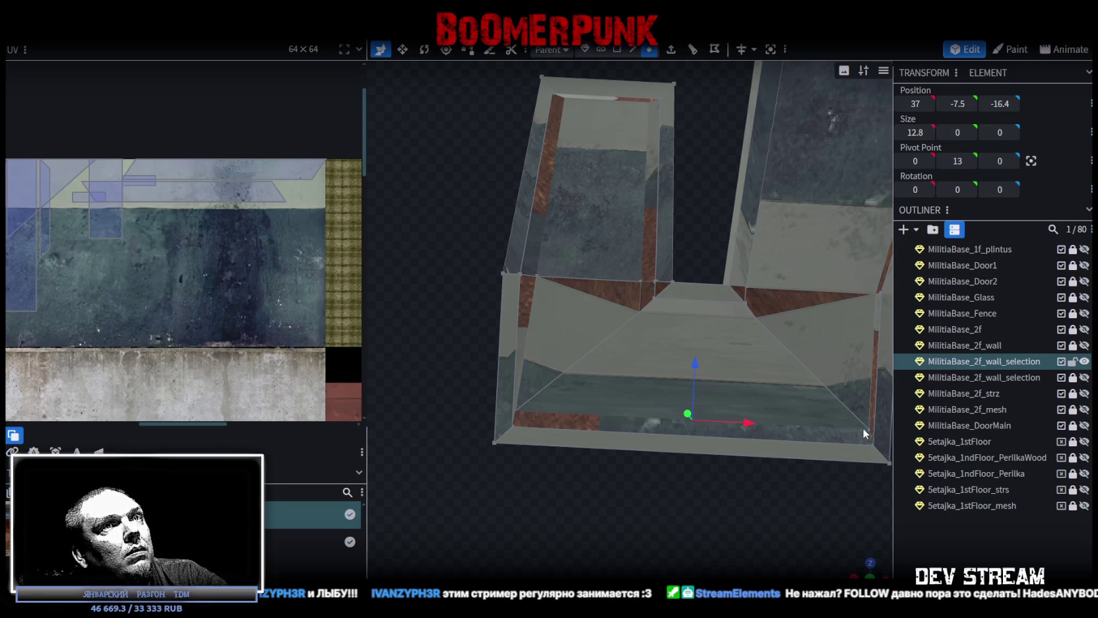
{"action": "key", "text": "v"}
{"action": "left_click_drag", "start_coordinate": [755, 428], "coordinate": [726, 424]}
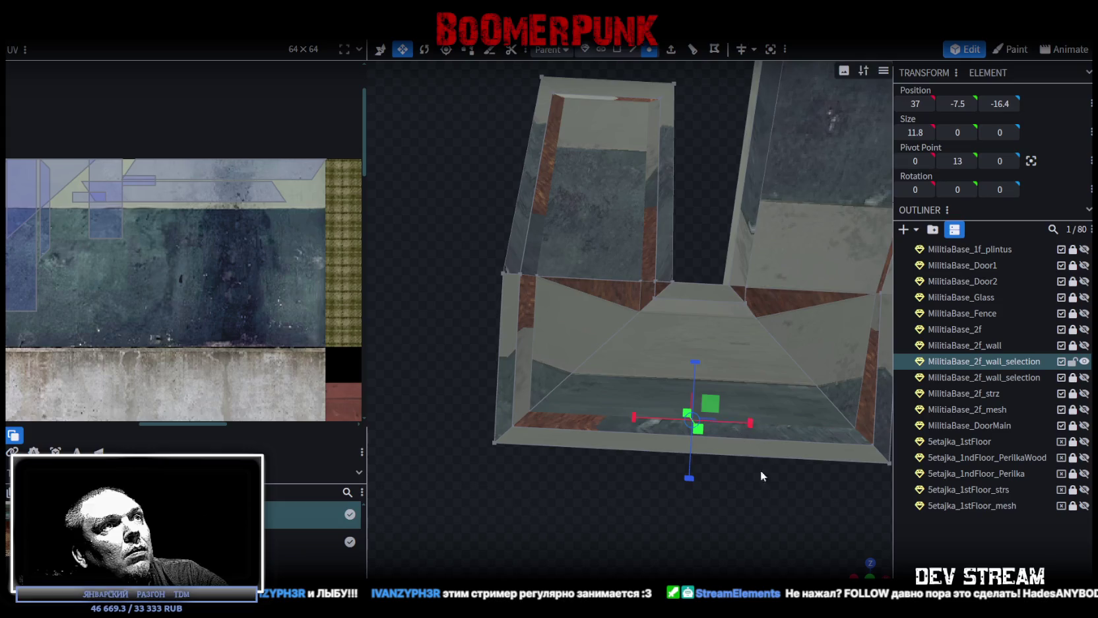
{"action": "mouse_move", "coordinate": [760, 470]}
{"action": "left_mouse_down"}
{"action": "mouse_move", "coordinate": [731, 357]}
{"action": "mouse_move", "coordinate": [802, 371]}
{"action": "mouse_move", "coordinate": [765, 405]}
{"action": "left_mouse_up"}
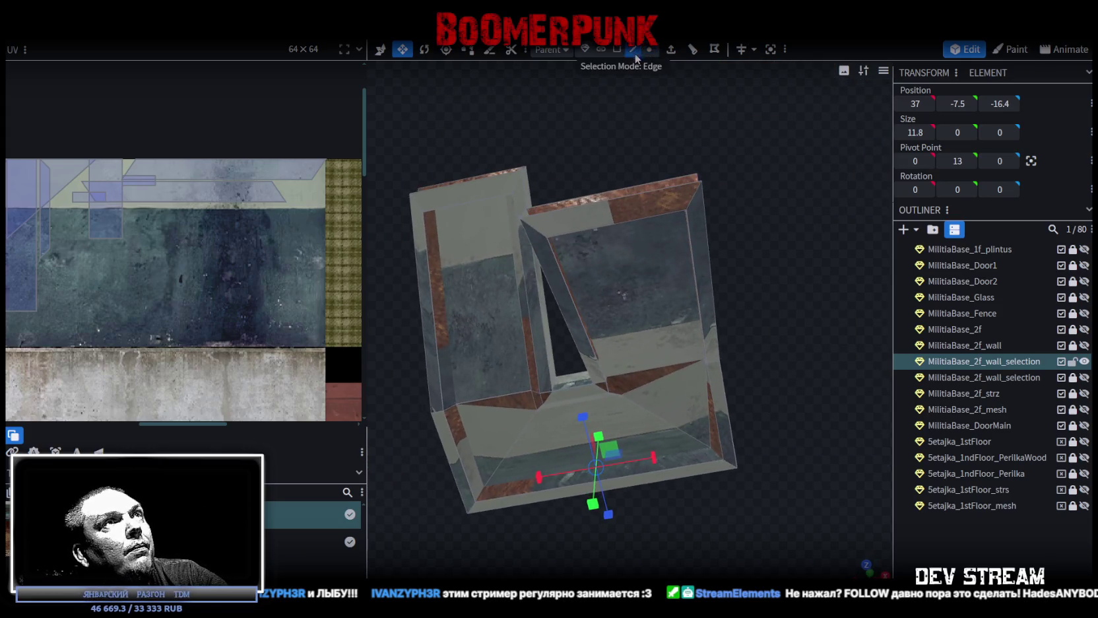
- Raise the selected mesh edge by 0.5 on Y
{"action": "scroll", "coordinate": [594, 158], "scroll_direction": "up", "scroll_amount": 3}
{"action": "left_click", "coordinate": [545, 261]}
{"action": "key", "text": "Up"}
{"action": "mouse_move", "coordinate": [670, 257]}
{"action": "left_mouse_down"}
{"action": "mouse_move", "coordinate": [832, 277]}
{"action": "mouse_move", "coordinate": [757, 335]}
{"action": "mouse_move", "coordinate": [730, 329]}
{"action": "mouse_move", "coordinate": [789, 329]}
{"action": "mouse_move", "coordinate": [774, 330]}
{"action": "mouse_move", "coordinate": [769, 423]}
{"action": "mouse_move", "coordinate": [679, 310]}
{"action": "mouse_move", "coordinate": [709, 191]}
{"action": "mouse_move", "coordinate": [631, 238]}
{"action": "mouse_move", "coordinate": [572, 245]}
{"action": "mouse_move", "coordinate": [592, 249]}
{"action": "mouse_move", "coordinate": [785, 420]}
{"action": "mouse_move", "coordinate": [769, 288]}
{"action": "mouse_move", "coordinate": [727, 237]}
{"action": "mouse_move", "coordinate": [787, 346]}
{"action": "mouse_move", "coordinate": [829, 292]}
{"action": "mouse_move", "coordinate": [697, 251]}
{"action": "mouse_move", "coordinate": [722, 237]}
{"action": "mouse_move", "coordinate": [638, 59]}
{"action": "left_mouse_up"}
{"action": "left_click", "coordinate": [758, 336]}
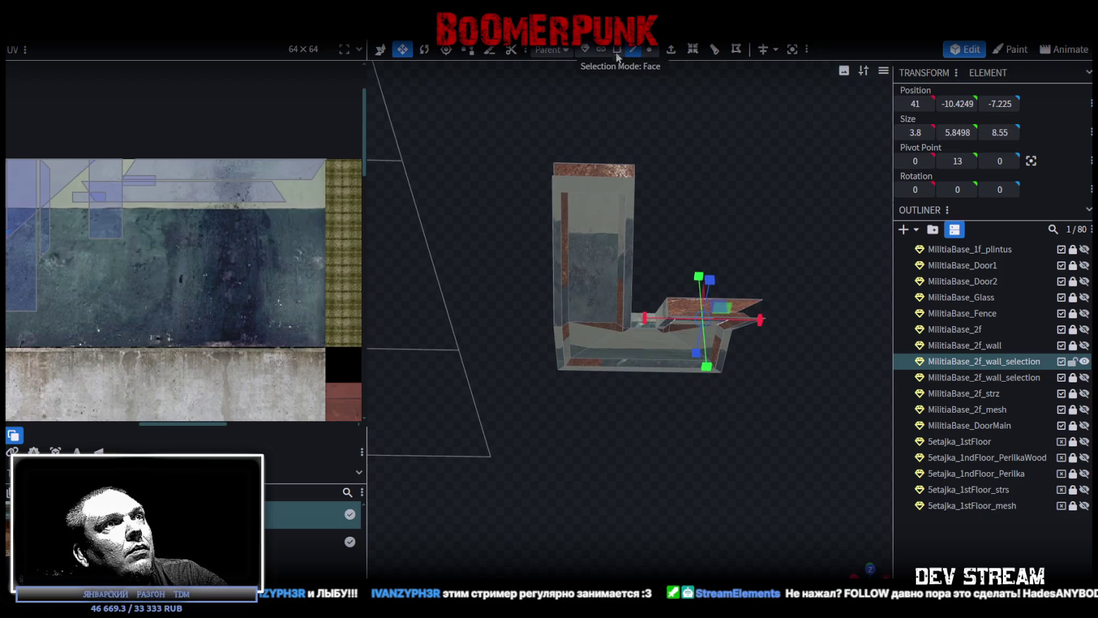
- Select the wall corner faces in Face mode and view the mesh head-on
{"action": "left_click", "coordinate": [616, 50]}
{"action": "mouse_move", "coordinate": [688, 244]}
{"action": "left_mouse_down"}
{"action": "mouse_move", "coordinate": [682, 306]}
{"action": "mouse_move", "coordinate": [708, 221]}
{"action": "mouse_move", "coordinate": [668, 279]}
{"action": "mouse_move", "coordinate": [598, 262]}
{"action": "left_mouse_up"}
{"action": "scroll", "coordinate": [755, 227], "scroll_direction": "up", "scroll_amount": 5}
{"action": "left_click_drag", "start_coordinate": [781, 242], "coordinate": [690, 265]}
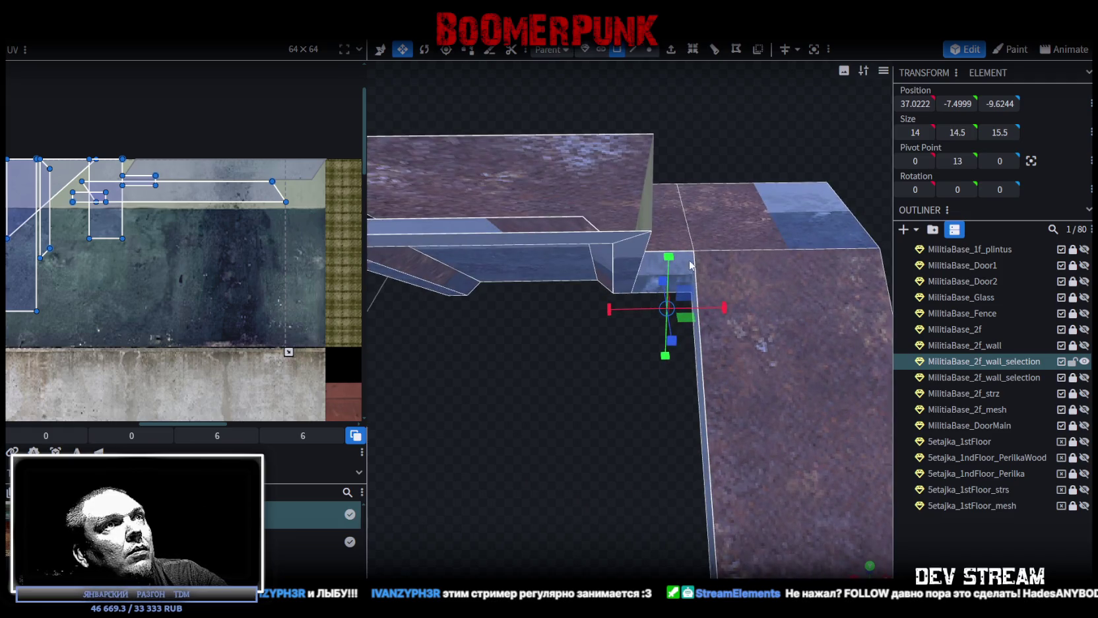
{"action": "left_click", "coordinate": [690, 266]}
{"action": "left_click", "coordinate": [705, 436]}
{"action": "left_click_drag", "start_coordinate": [704, 435], "coordinate": [621, 330]}
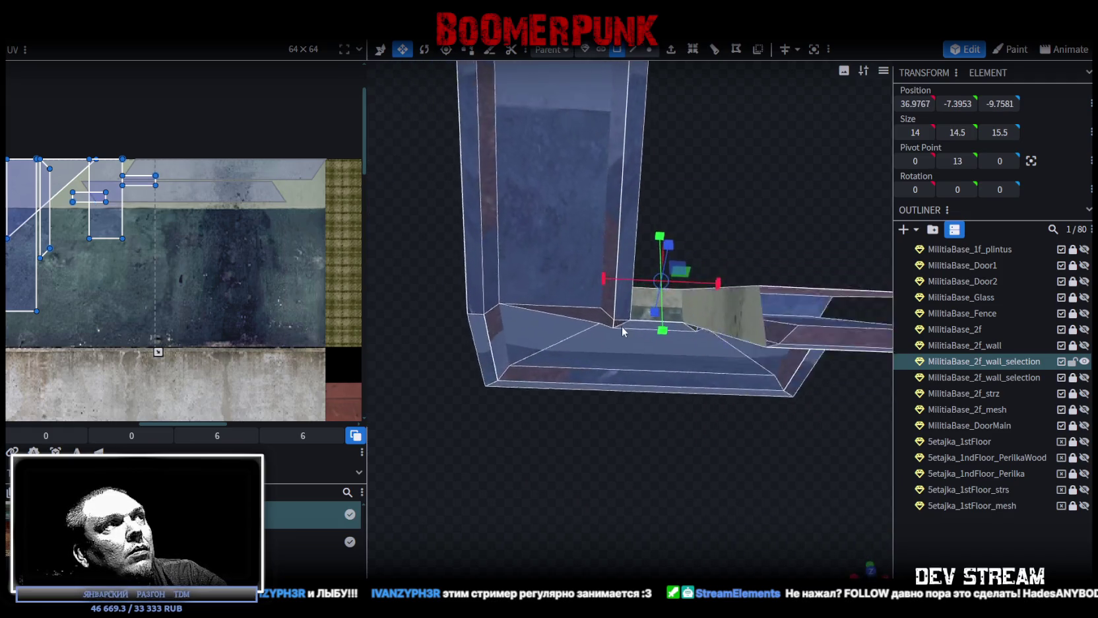
{"action": "left_click", "coordinate": [871, 565]}
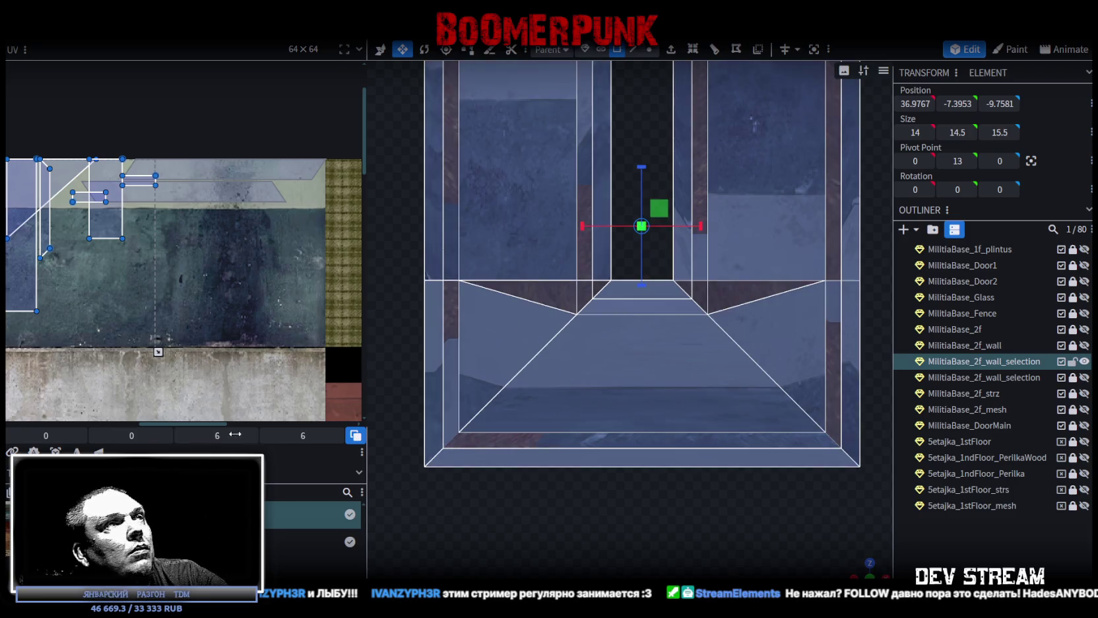
- Move the faces' UV island onto the concrete area, rotated right and split into two panels
{"action": "mouse_move", "coordinate": [139, 286]}
{"action": "left_mouse_down"}
{"action": "mouse_move", "coordinate": [213, 264]}
{"action": "mouse_move", "coordinate": [246, 351]}
{"action": "left_mouse_up"}
{"action": "right_click", "coordinate": [221, 253]}
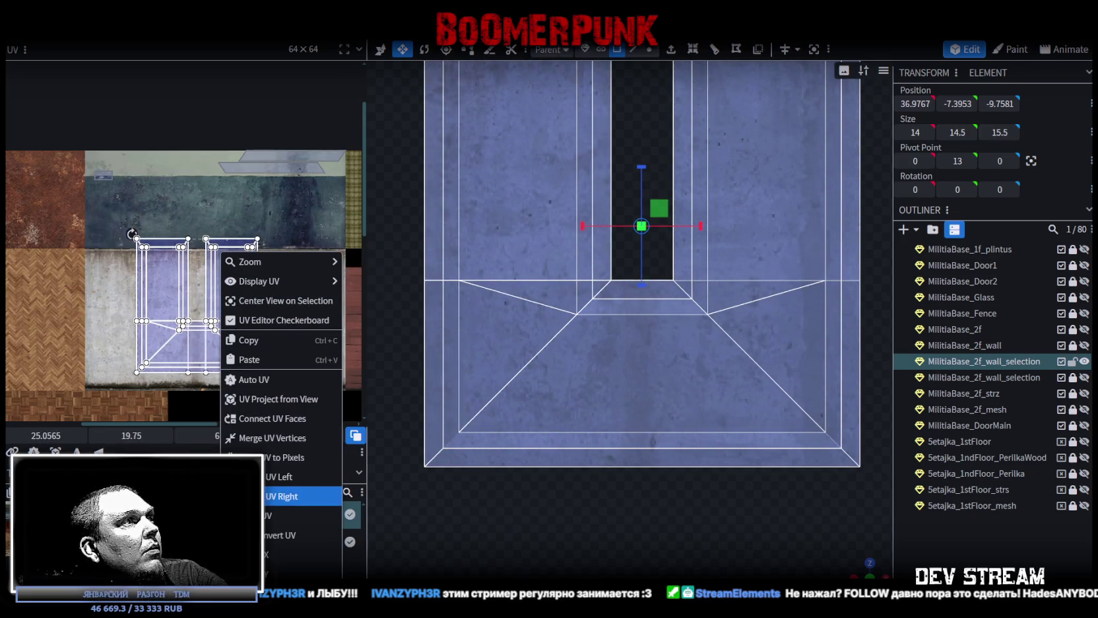
{"action": "left_click", "coordinate": [303, 497]}
{"action": "left_click_drag", "start_coordinate": [171, 276], "coordinate": [154, 280]}
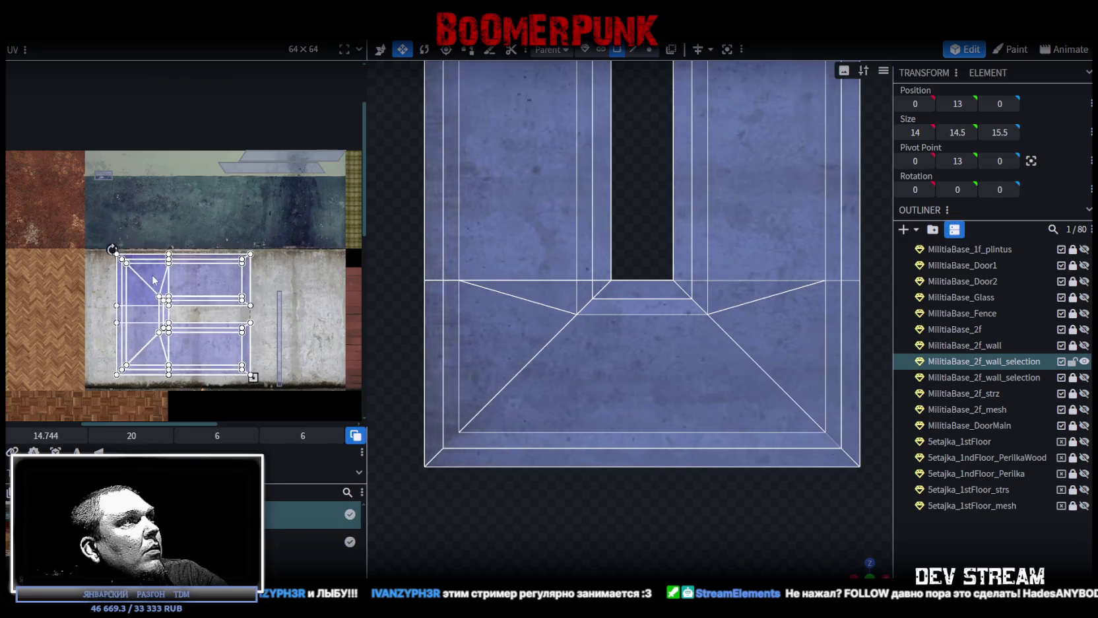
{"action": "right_click", "coordinate": [195, 251]}
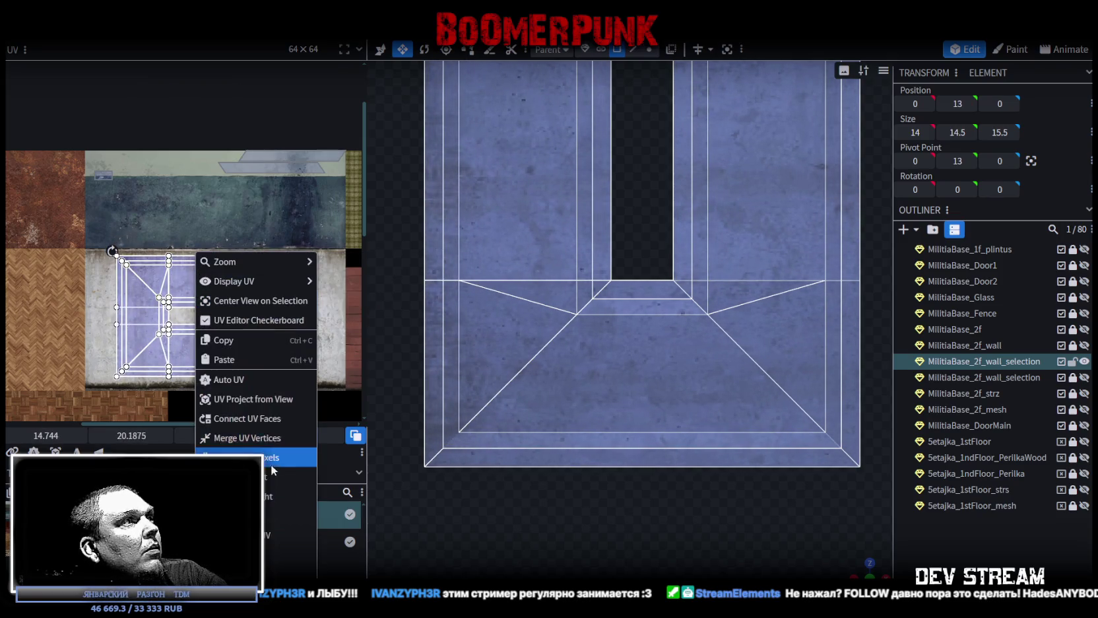
{"action": "left_click", "coordinate": [290, 476]}
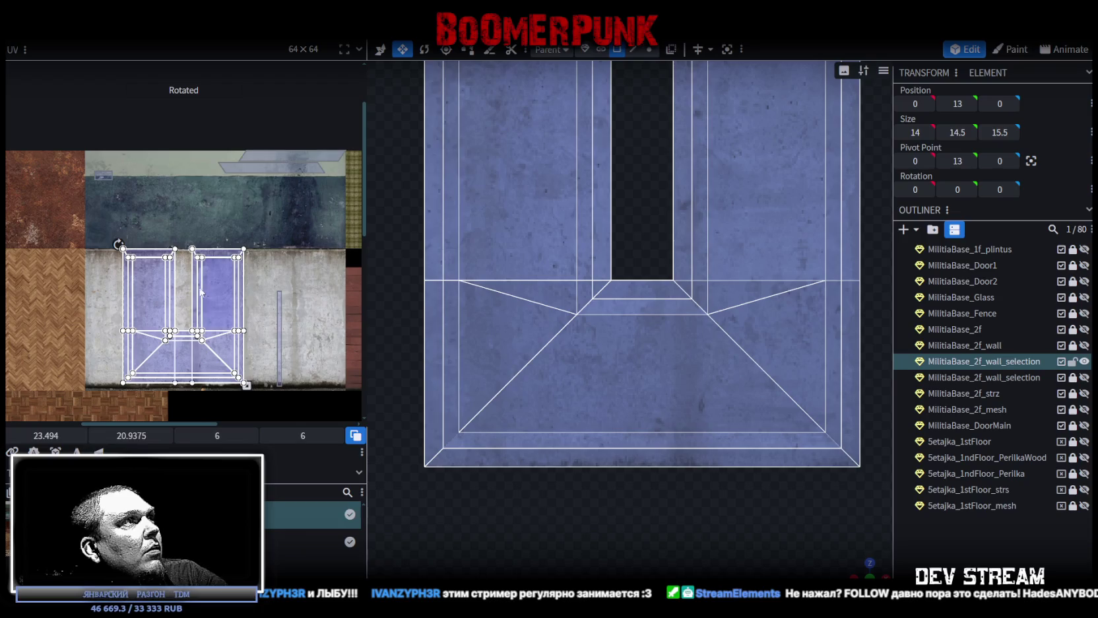
{"action": "left_click_drag", "start_coordinate": [206, 292], "coordinate": [176, 292]}
- Nudge the UV island slightly left on the concrete, then clear the selection
{"action": "scroll", "coordinate": [116, 295], "scroll_direction": "up", "scroll_amount": 3}
{"action": "scroll", "coordinate": [114, 309], "scroll_direction": "up", "scroll_amount": 2}
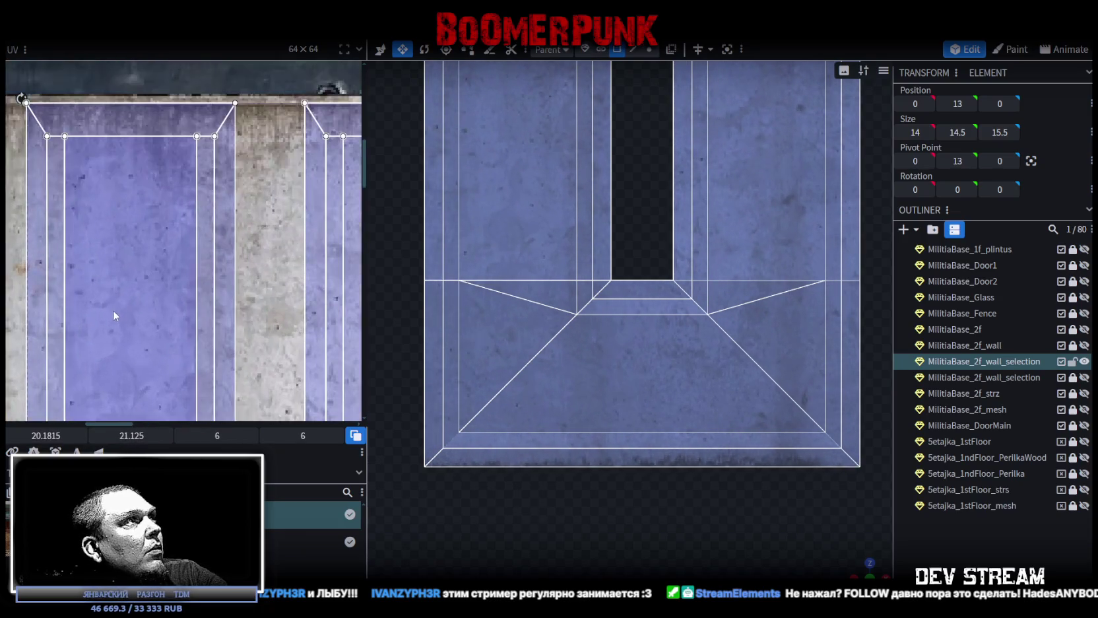
{"action": "scroll", "coordinate": [184, 322], "scroll_direction": "down", "scroll_amount": 1}
{"action": "left_click_drag", "start_coordinate": [184, 322], "coordinate": [156, 329]}
{"action": "scroll", "coordinate": [154, 324], "scroll_direction": "down", "scroll_amount": 4}
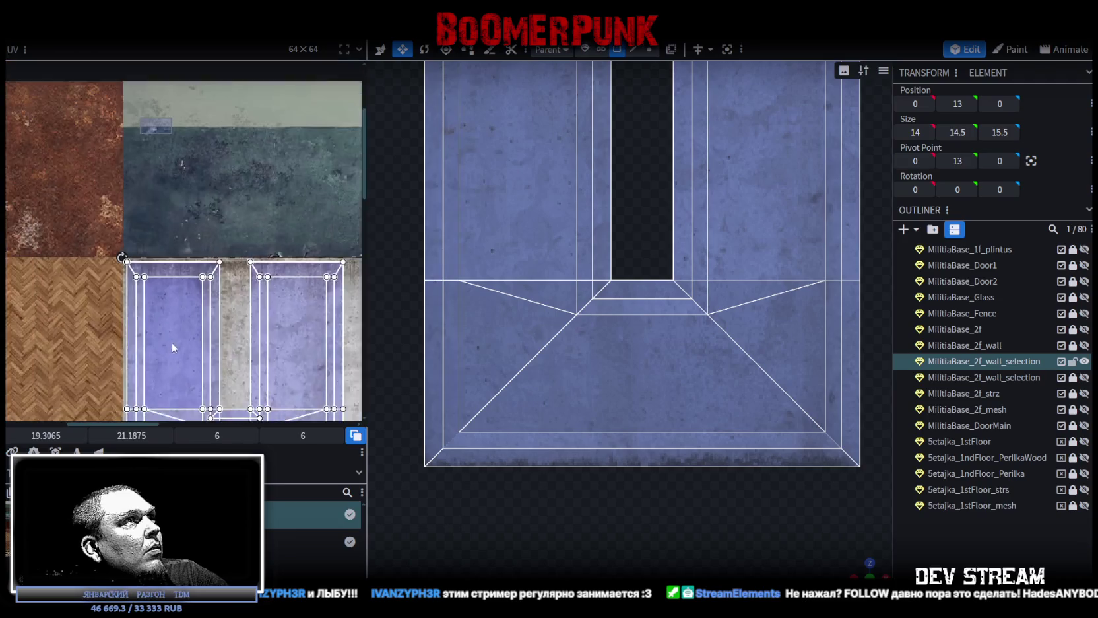
{"action": "scroll", "coordinate": [172, 341], "scroll_direction": "down", "scroll_amount": 1}
{"action": "scroll", "coordinate": [241, 337], "scroll_direction": "up", "scroll_amount": 2}
{"action": "scroll", "coordinate": [244, 343], "scroll_direction": "up", "scroll_amount": 2}
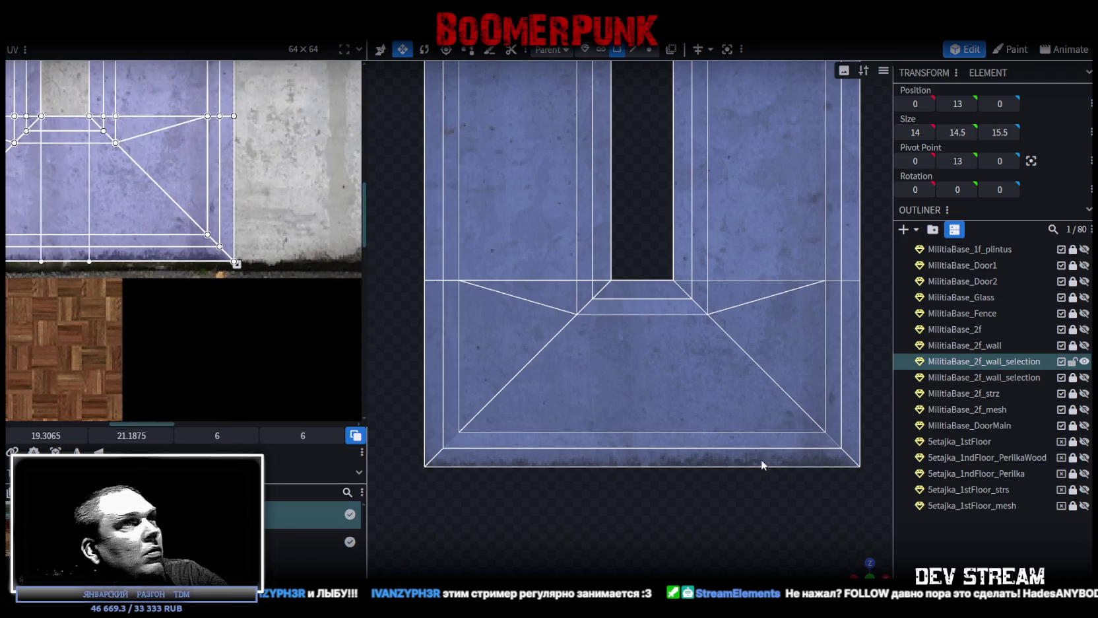
{"action": "scroll", "coordinate": [828, 500], "scroll_direction": "down", "scroll_amount": 1}
{"action": "scroll", "coordinate": [845, 535], "scroll_direction": "down", "scroll_amount": 1}
{"action": "mouse_move", "coordinate": [857, 572]}
{"action": "left_mouse_down"}
{"action": "mouse_move", "coordinate": [684, 422]}
{"action": "mouse_move", "coordinate": [692, 396]}
{"action": "mouse_move", "coordinate": [706, 466]}
{"action": "mouse_move", "coordinate": [684, 502]}
{"action": "mouse_move", "coordinate": [797, 250]}
{"action": "mouse_move", "coordinate": [762, 292]}
{"action": "mouse_move", "coordinate": [614, 367]}
{"action": "mouse_move", "coordinate": [621, 299]}
{"action": "mouse_move", "coordinate": [601, 318]}
{"action": "left_mouse_up"}
{"action": "left_click", "coordinate": [684, 422]}
{"action": "mouse_move", "coordinate": [666, 494]}
{"action": "left_mouse_down"}
{"action": "mouse_move", "coordinate": [724, 437]}
{"action": "mouse_move", "coordinate": [703, 485]}
{"action": "mouse_move", "coordinate": [718, 515]}
{"action": "mouse_move", "coordinate": [700, 487]}
{"action": "mouse_move", "coordinate": [745, 394]}
{"action": "left_mouse_up"}
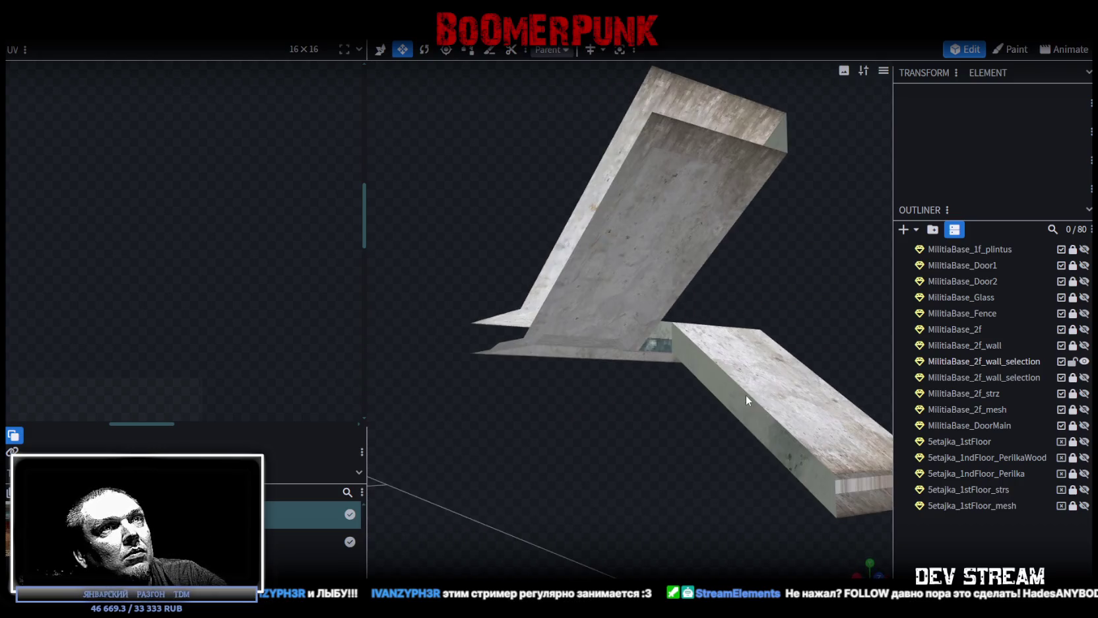
- Move the UV of the slab's small joint face onto the concrete area
{"action": "left_click", "coordinate": [739, 407]}
{"action": "left_click_drag", "start_coordinate": [786, 246], "coordinate": [765, 251]}
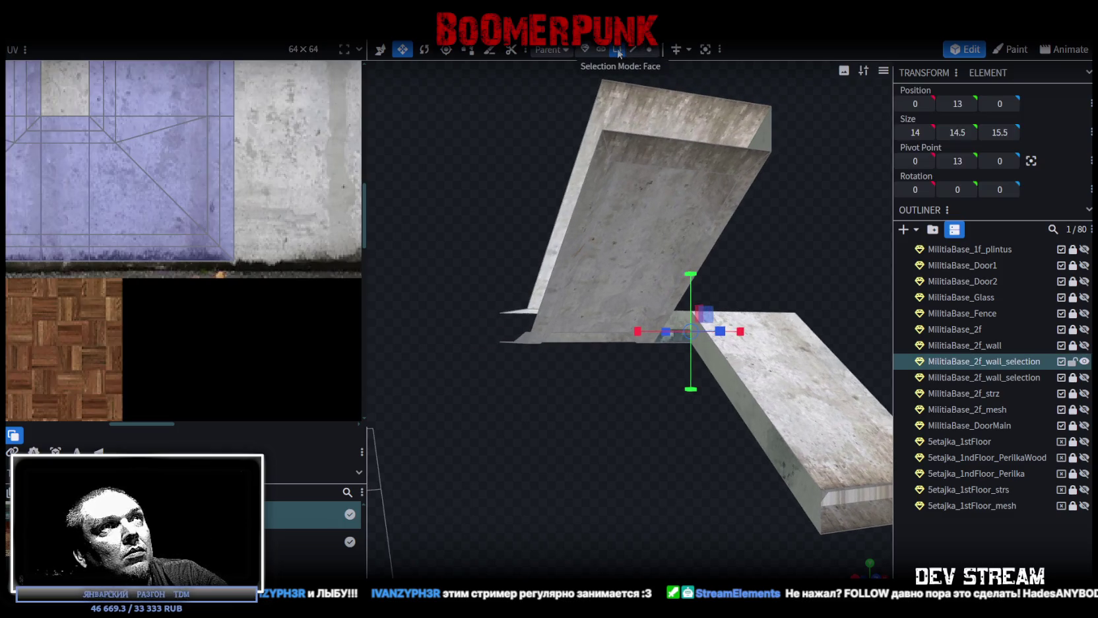
{"action": "left_click", "coordinate": [732, 416]}
{"action": "left_click_drag", "start_coordinate": [732, 416], "coordinate": [725, 325]}
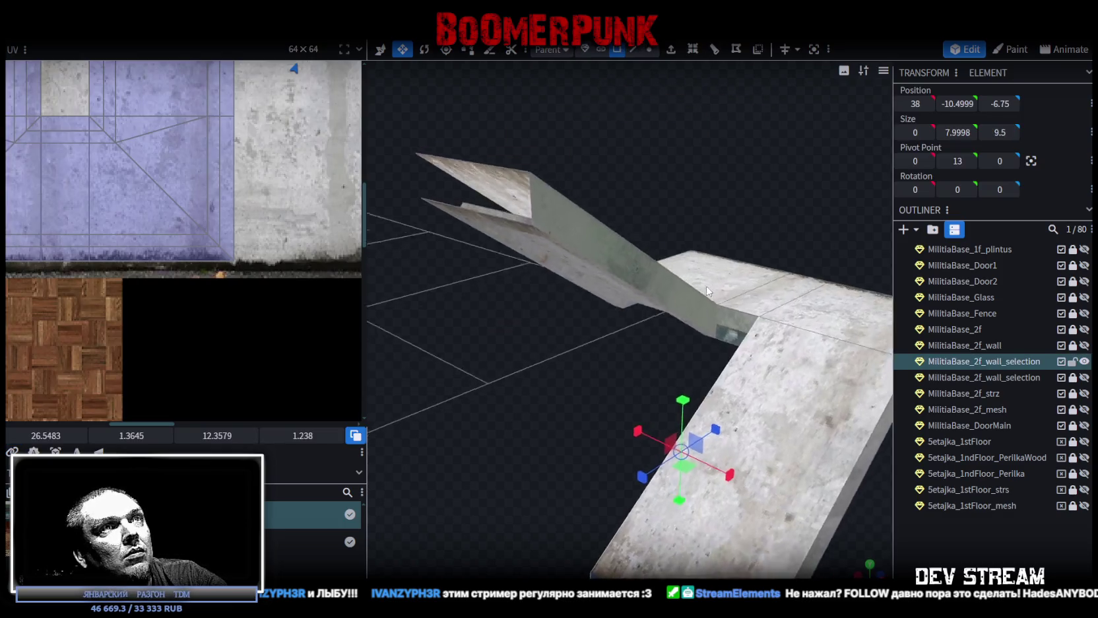
{"action": "left_click", "coordinate": [725, 325]}
{"action": "scroll", "coordinate": [219, 278], "scroll_direction": "down", "scroll_amount": 3, "text": "ctrl"}
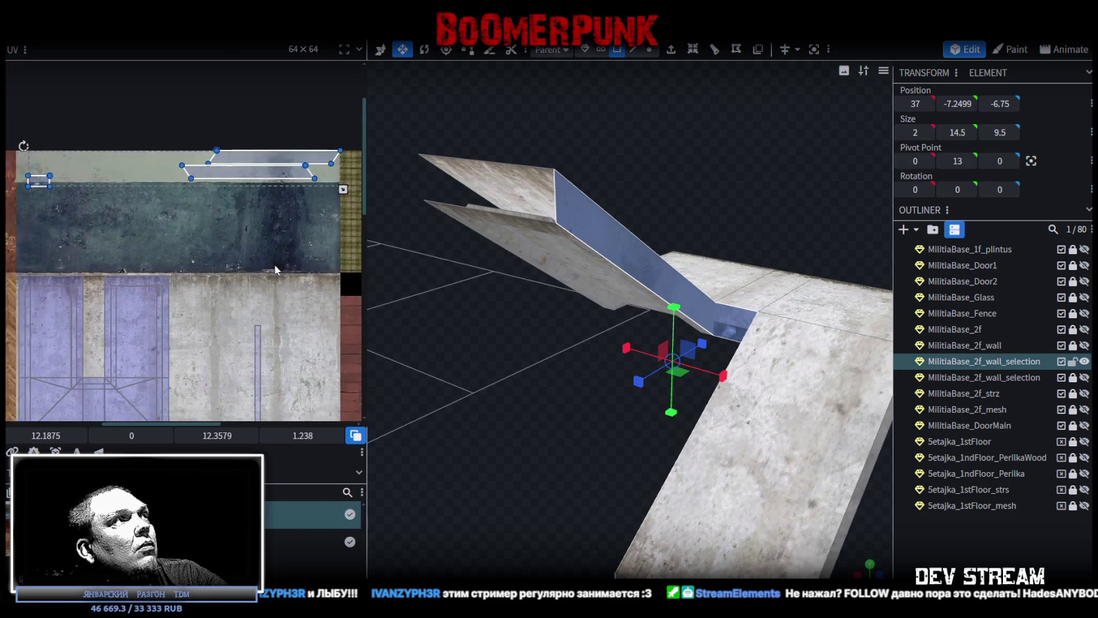
{"action": "scroll", "coordinate": [274, 264], "scroll_direction": "down", "scroll_amount": 2}
{"action": "left_click_drag", "start_coordinate": [276, 131], "coordinate": [283, 257]}
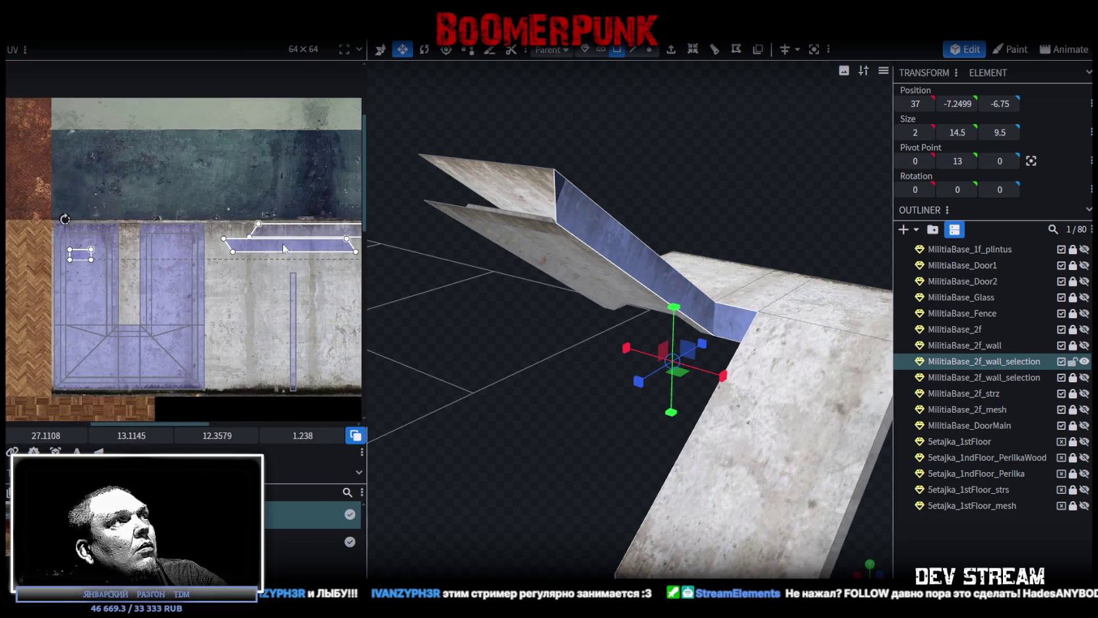
{"action": "scroll", "coordinate": [264, 271], "scroll_direction": "up", "scroll_amount": 2, "text": "ctrl"}
{"action": "scroll", "coordinate": [228, 252], "scroll_direction": "up", "scroll_amount": 2, "text": "ctrl"}
- Place the larger slab face's UV on the top concrete strip
{"action": "left_click", "coordinate": [198, 243]}
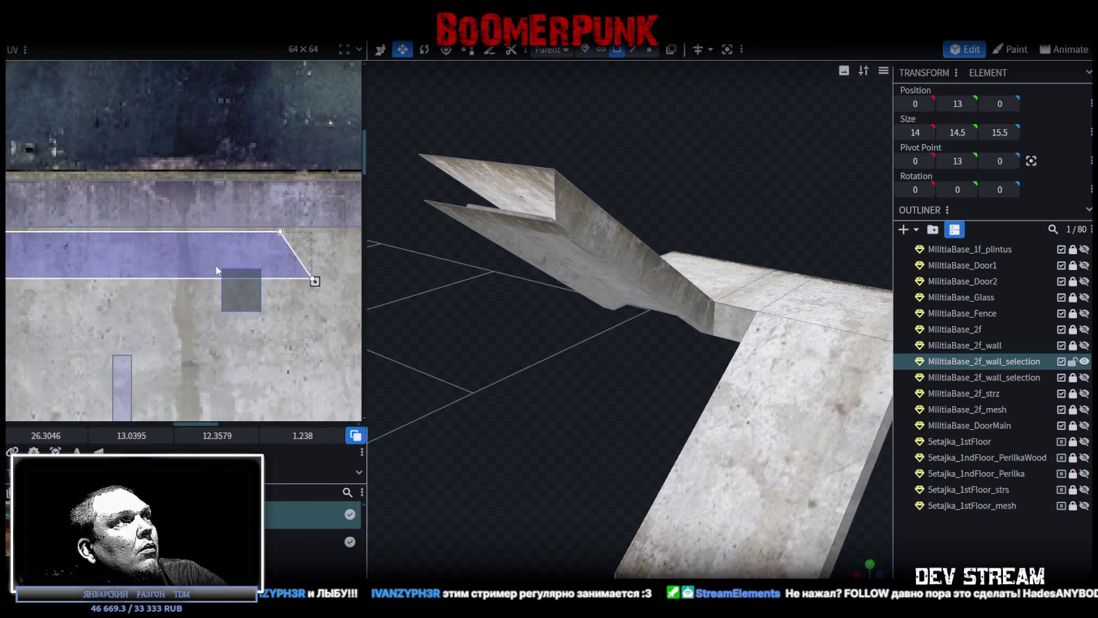
{"action": "scroll", "coordinate": [227, 317], "scroll_direction": "down", "scroll_amount": 2}
{"action": "middle_click_drag", "start_coordinate": [227, 315], "coordinate": [293, 252]}
{"action": "left_click_drag", "start_coordinate": [557, 494], "coordinate": [684, 474]}
{"action": "mouse_move", "coordinate": [219, 206]}
{"action": "left_mouse_down"}
{"action": "mouse_move", "coordinate": [157, 182]}
{"action": "mouse_move", "coordinate": [70, 188]}
{"action": "left_mouse_up"}
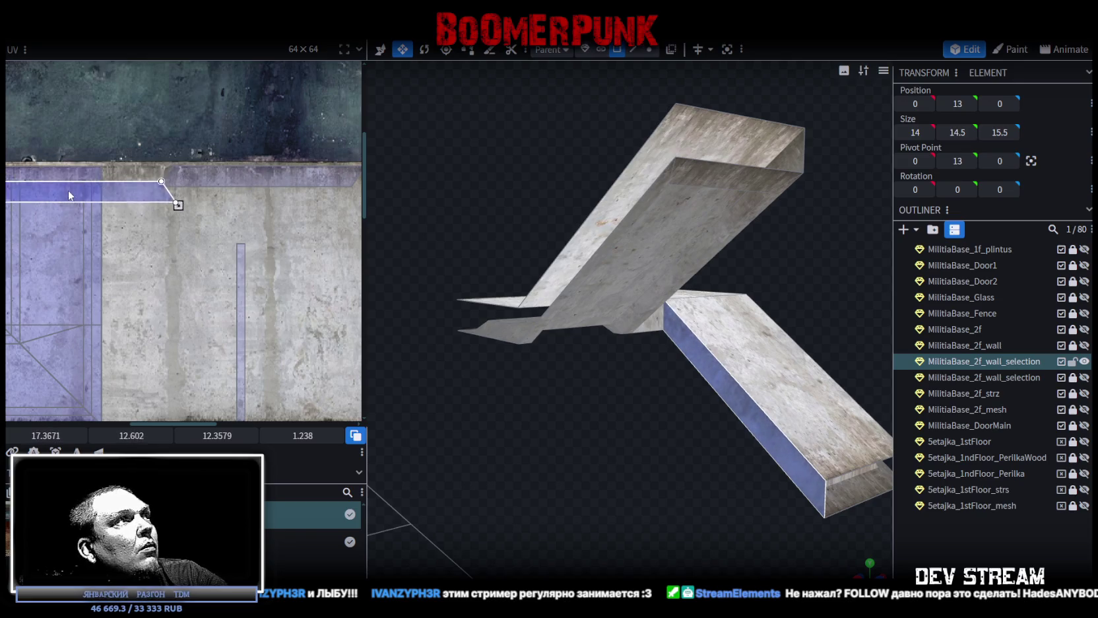
{"action": "left_click_drag", "start_coordinate": [660, 422], "coordinate": [580, 436]}
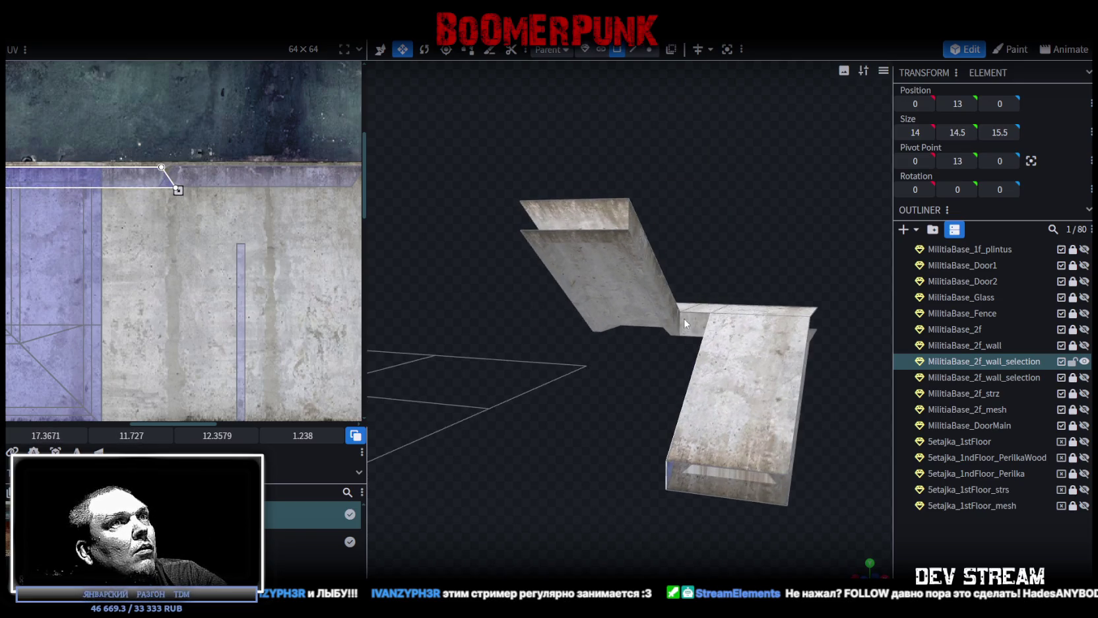
- Put the small stair-joint face's UV on plain concrete and deselect
{"action": "left_click", "coordinate": [701, 315]}
{"action": "scroll", "coordinate": [119, 187], "scroll_direction": "down", "scroll_amount": 3}
{"action": "left_click_drag", "start_coordinate": [124, 192], "coordinate": [297, 309]}
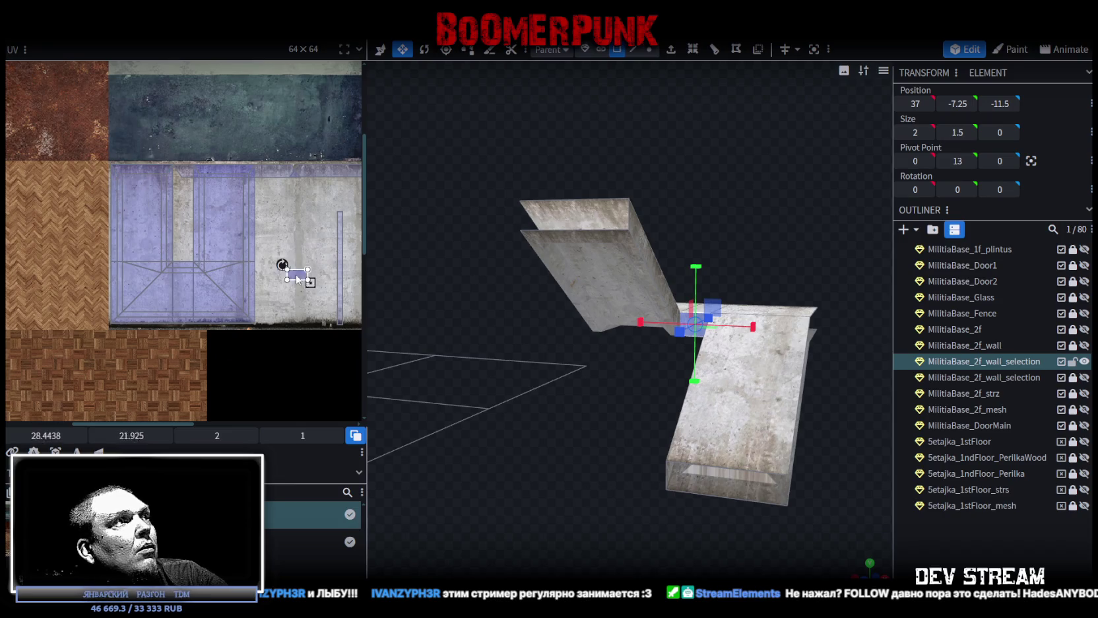
{"action": "scroll", "coordinate": [290, 311], "scroll_direction": "up", "scroll_amount": 3}
{"action": "mouse_move", "coordinate": [239, 194]}
{"action": "left_mouse_down"}
{"action": "mouse_move", "coordinate": [286, 223]}
{"action": "mouse_move", "coordinate": [281, 231]}
{"action": "left_mouse_up"}
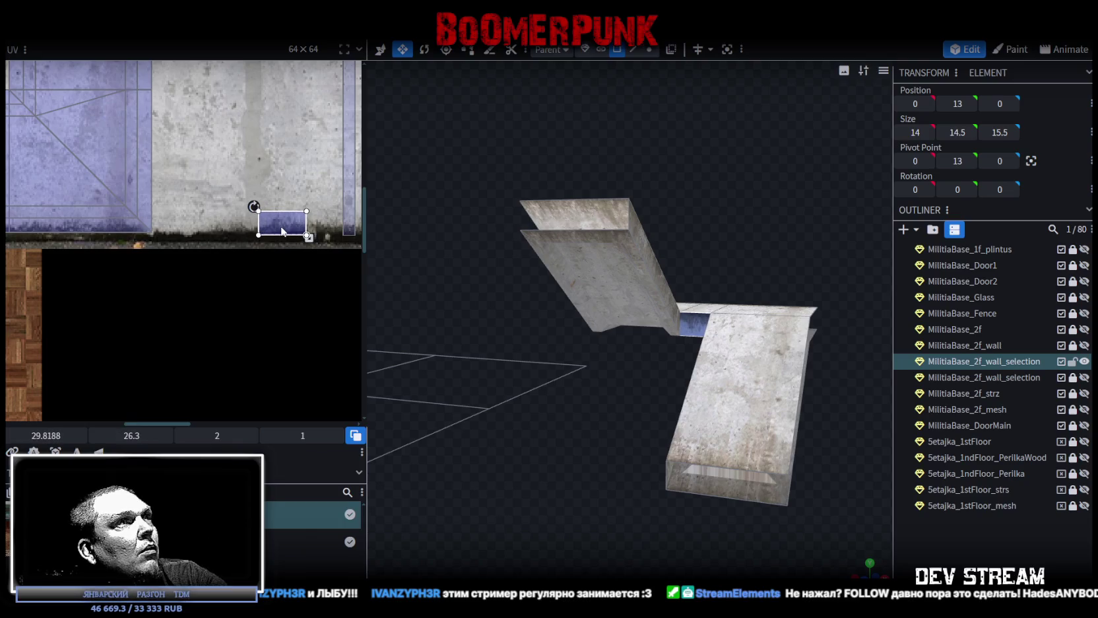
{"action": "left_click", "coordinate": [644, 480]}
{"action": "mouse_move", "coordinate": [644, 480]}
{"action": "left_mouse_down"}
{"action": "mouse_move", "coordinate": [570, 461]}
{"action": "mouse_move", "coordinate": [611, 472]}
{"action": "left_mouse_up"}
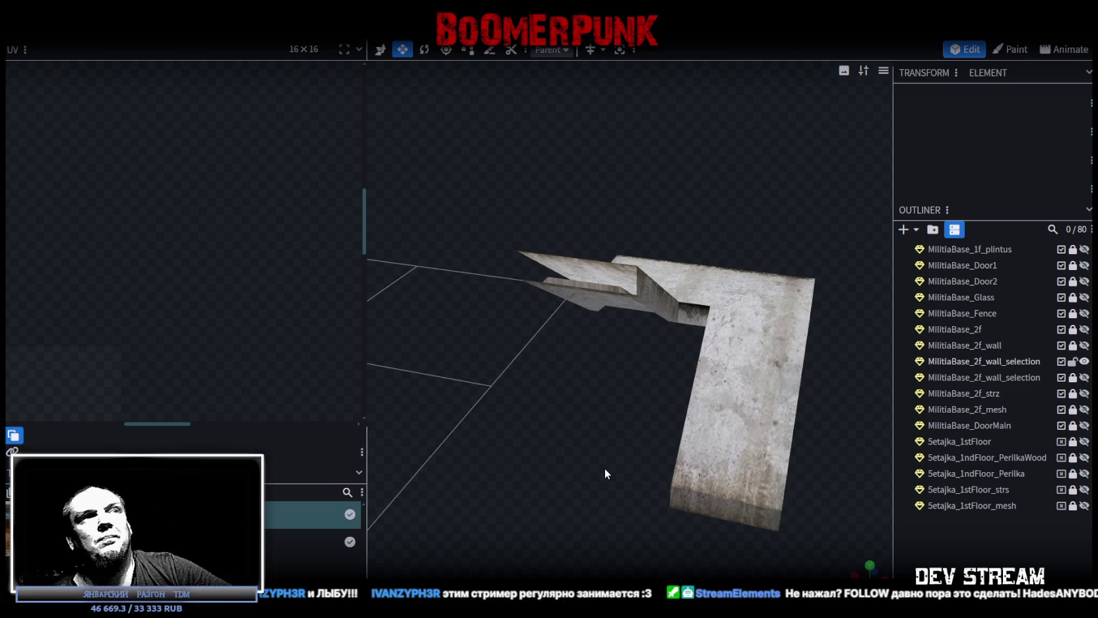
- Select the five top faces of the stair mesh's ramps
{"action": "left_click_drag", "start_coordinate": [589, 485], "coordinate": [618, 494]}
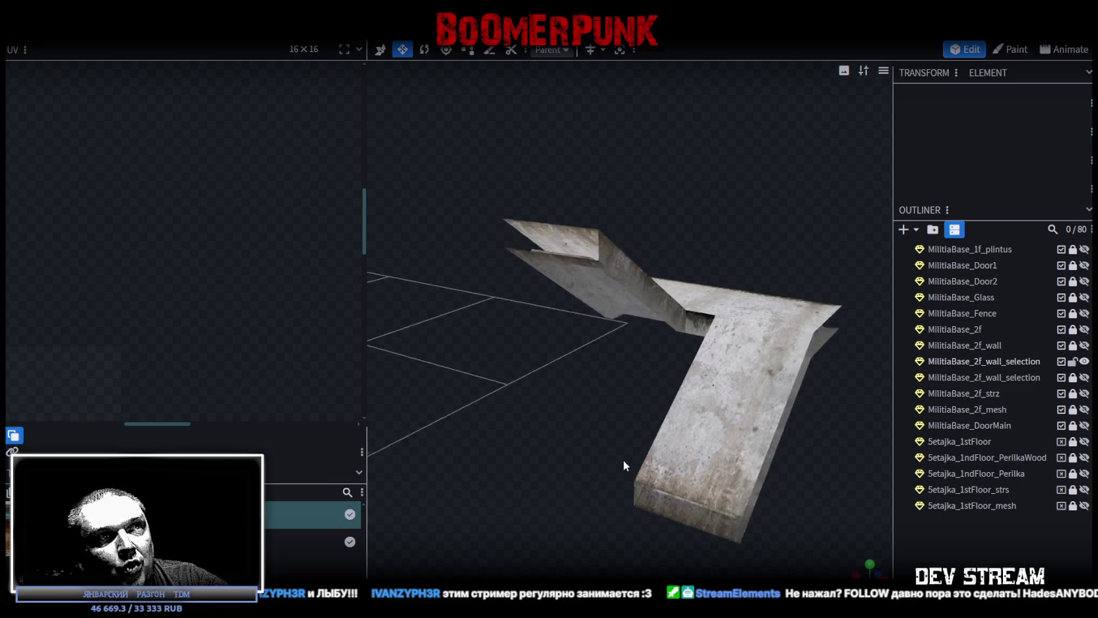
{"action": "left_click", "coordinate": [777, 429]}
{"action": "left_click", "coordinate": [768, 387]}
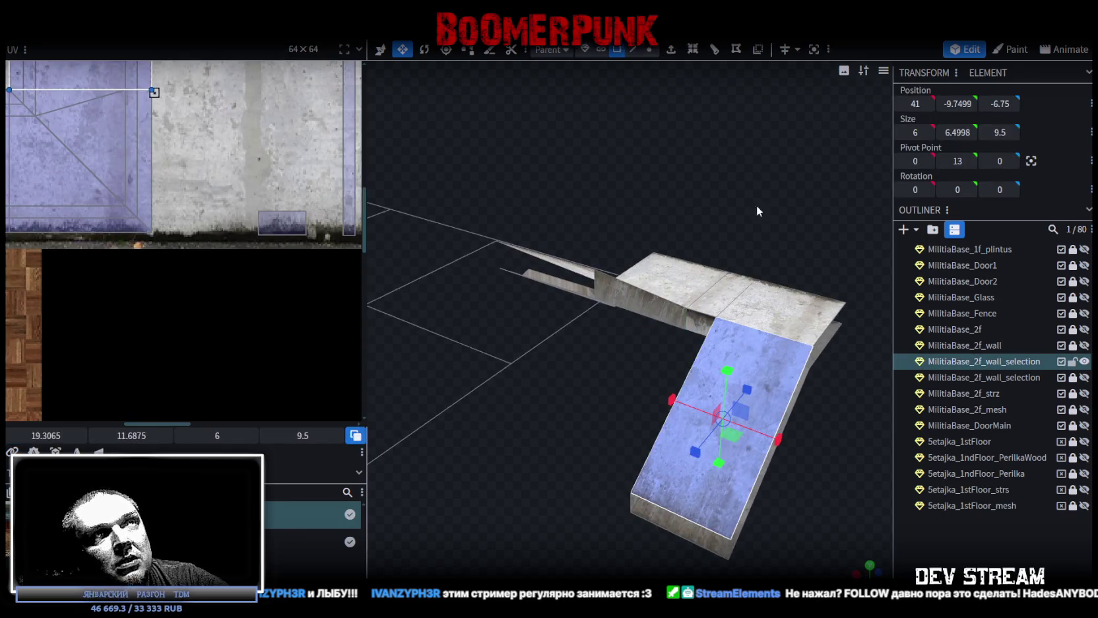
{"action": "left_click_drag", "start_coordinate": [757, 207], "coordinate": [722, 172]}
{"action": "left_click", "coordinate": [620, 318], "text": "shift"}
{"action": "left_click", "coordinate": [681, 259], "text": "shift"}
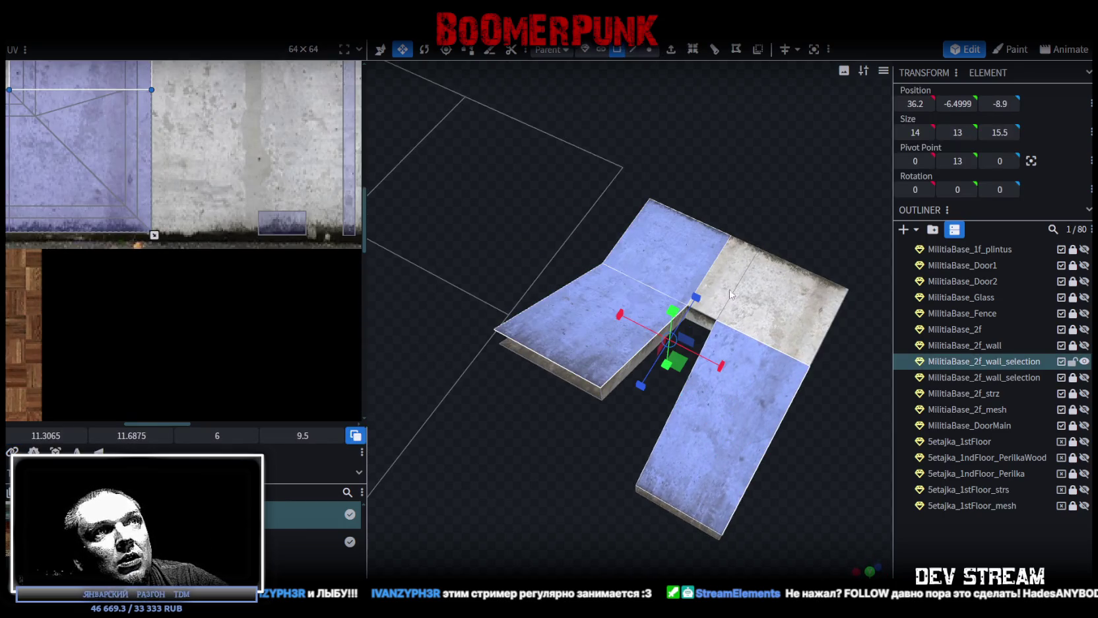
{"action": "left_click", "coordinate": [722, 295], "text": "shift"}
{"action": "left_click", "coordinate": [800, 346], "text": "shift"}
{"action": "mouse_move", "coordinate": [800, 371]}
{"action": "left_mouse_down"}
{"action": "mouse_move", "coordinate": [675, 486]}
{"action": "mouse_move", "coordinate": [679, 410]}
{"action": "mouse_move", "coordinate": [462, 401]}
{"action": "mouse_move", "coordinate": [455, 373]}
{"action": "mouse_move", "coordinate": [585, 377]}
{"action": "mouse_move", "coordinate": [707, 414]}
{"action": "mouse_move", "coordinate": [812, 409]}
{"action": "mouse_move", "coordinate": [826, 493]}
{"action": "mouse_move", "coordinate": [766, 419]}
{"action": "mouse_move", "coordinate": [804, 429]}
{"action": "mouse_move", "coordinate": [747, 461]}
{"action": "left_mouse_up"}
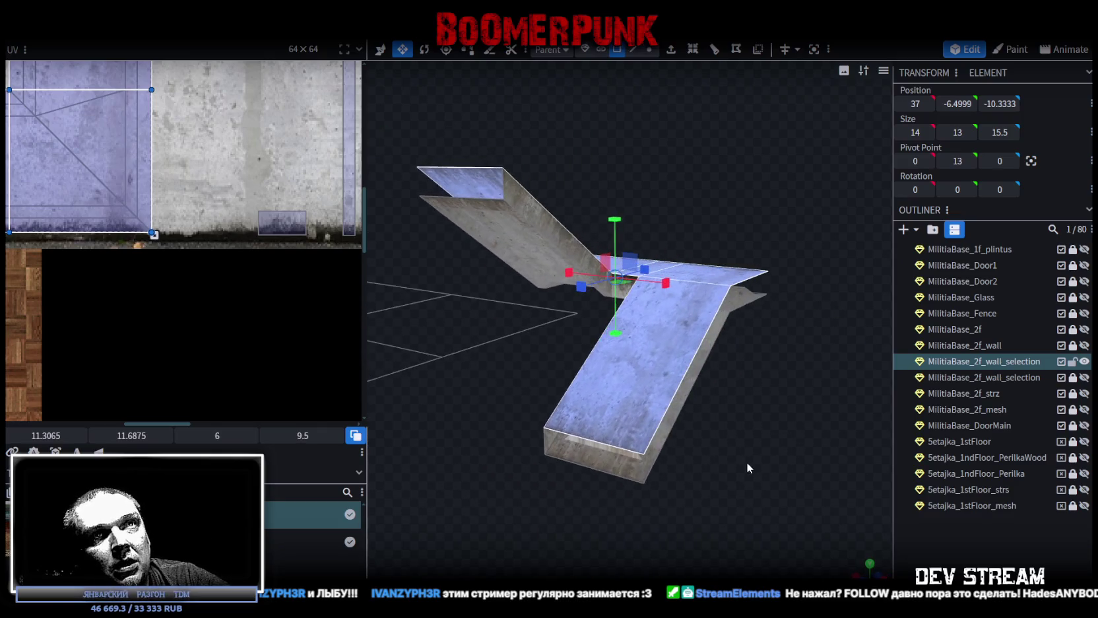
- Show the wooden floor mesh under the ramp and select the ramp's whole upper surface
{"action": "left_click", "coordinate": [1085, 377]}
{"action": "mouse_move", "coordinate": [740, 514]}
{"action": "left_mouse_down"}
{"action": "mouse_move", "coordinate": [684, 526]}
{"action": "mouse_move", "coordinate": [695, 506]}
{"action": "mouse_move", "coordinate": [781, 501]}
{"action": "mouse_move", "coordinate": [706, 550]}
{"action": "mouse_move", "coordinate": [679, 446]}
{"action": "mouse_move", "coordinate": [778, 455]}
{"action": "mouse_move", "coordinate": [785, 430]}
{"action": "mouse_move", "coordinate": [745, 442]}
{"action": "mouse_move", "coordinate": [770, 467]}
{"action": "mouse_move", "coordinate": [705, 463]}
{"action": "mouse_move", "coordinate": [658, 481]}
{"action": "mouse_move", "coordinate": [556, 467]}
{"action": "mouse_move", "coordinate": [539, 491]}
{"action": "left_mouse_up"}
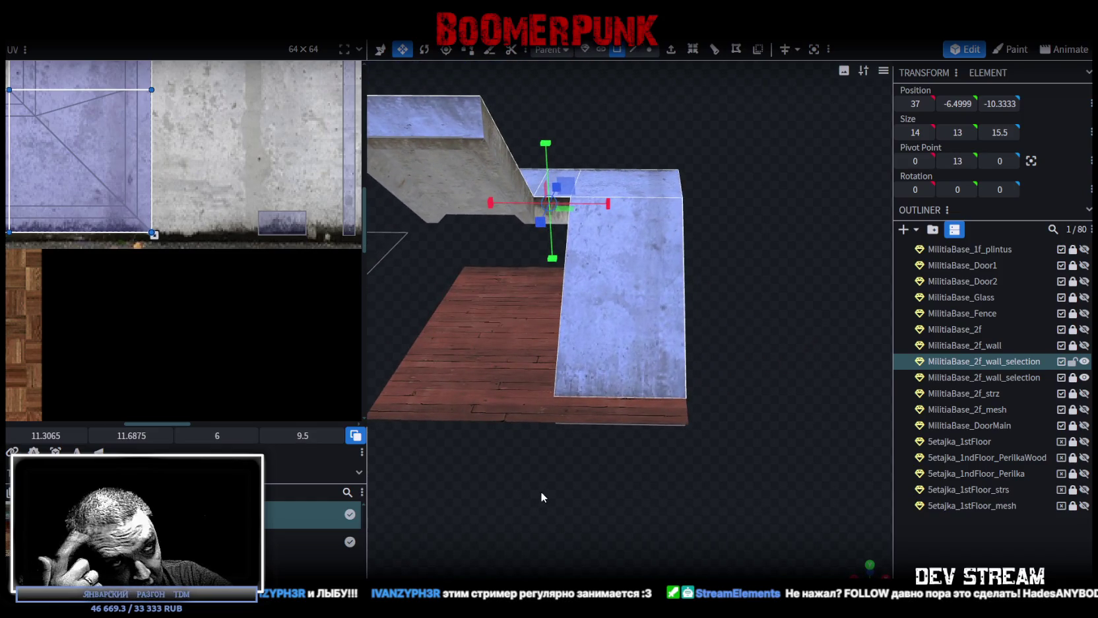
{"action": "mouse_move", "coordinate": [745, 467]}
{"action": "left_mouse_down"}
{"action": "mouse_move", "coordinate": [593, 438]}
{"action": "mouse_move", "coordinate": [569, 460]}
{"action": "mouse_move", "coordinate": [591, 516]}
{"action": "mouse_move", "coordinate": [642, 459]}
{"action": "mouse_move", "coordinate": [490, 512]}
{"action": "mouse_move", "coordinate": [605, 481]}
{"action": "left_mouse_up"}
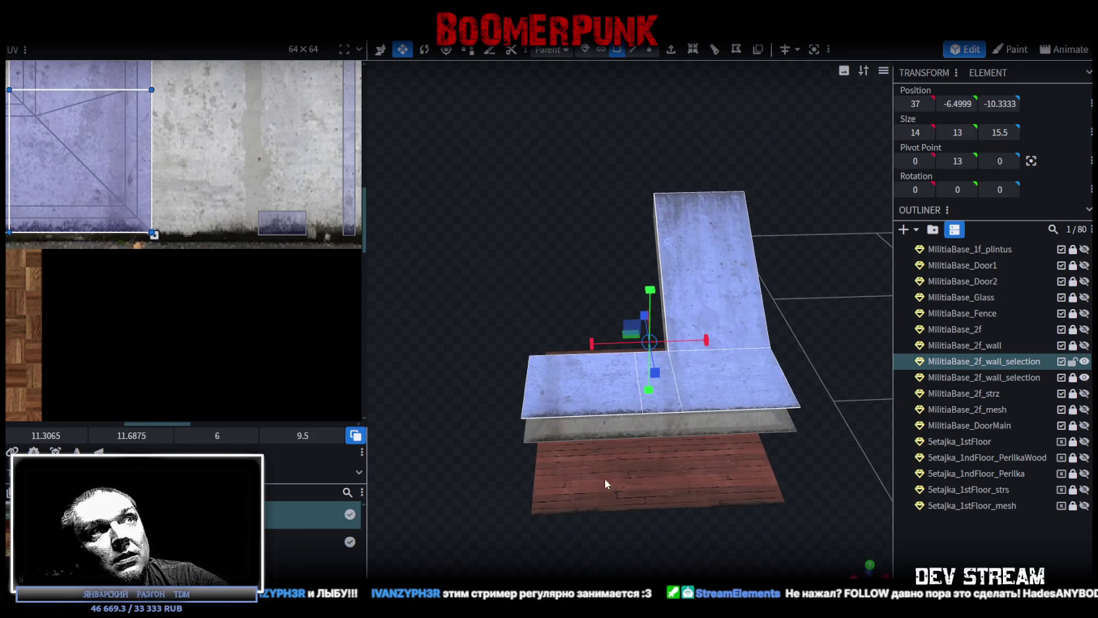
{"action": "mouse_move", "coordinate": [812, 286]}
{"action": "left_mouse_down"}
{"action": "mouse_move", "coordinate": [759, 308]}
{"action": "mouse_move", "coordinate": [756, 376]}
{"action": "mouse_move", "coordinate": [732, 343]}
{"action": "mouse_move", "coordinate": [567, 322]}
{"action": "mouse_move", "coordinate": [734, 319]}
{"action": "left_mouse_up"}
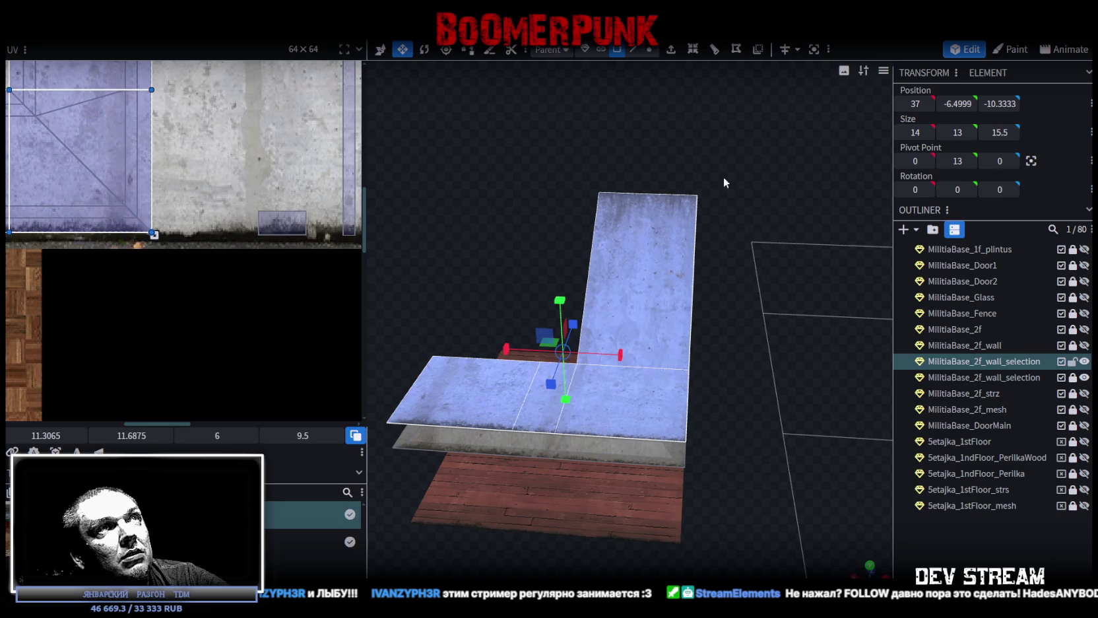
{"action": "left_click", "coordinate": [635, 50]}
{"action": "left_click", "coordinate": [660, 195]}
{"action": "mouse_move", "coordinate": [660, 195]}
{"action": "left_mouse_down"}
{"action": "mouse_move", "coordinate": [738, 278]}
{"action": "mouse_move", "coordinate": [723, 280]}
{"action": "mouse_move", "coordinate": [762, 308]}
{"action": "mouse_move", "coordinate": [713, 442]}
{"action": "mouse_move", "coordinate": [601, 533]}
{"action": "mouse_move", "coordinate": [710, 508]}
{"action": "left_mouse_up"}
{"action": "double_click", "coordinate": [707, 332]}
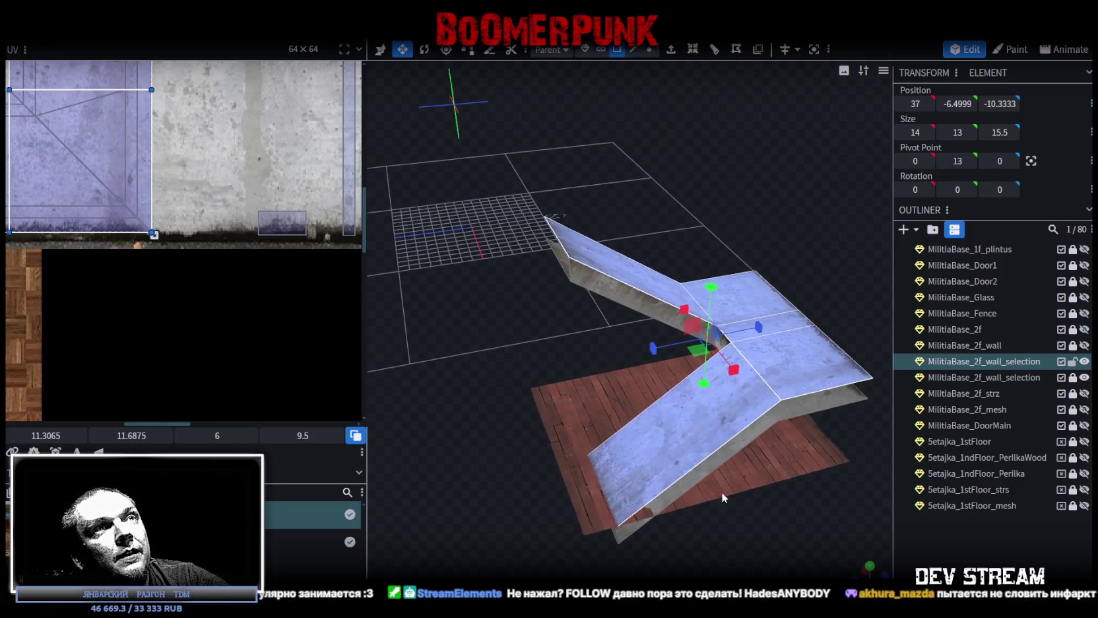
- Split the ramp's upper faces off into their own mesh and select MilitiaBase_2f_wall_selection
{"action": "right_click", "coordinate": [763, 396]}
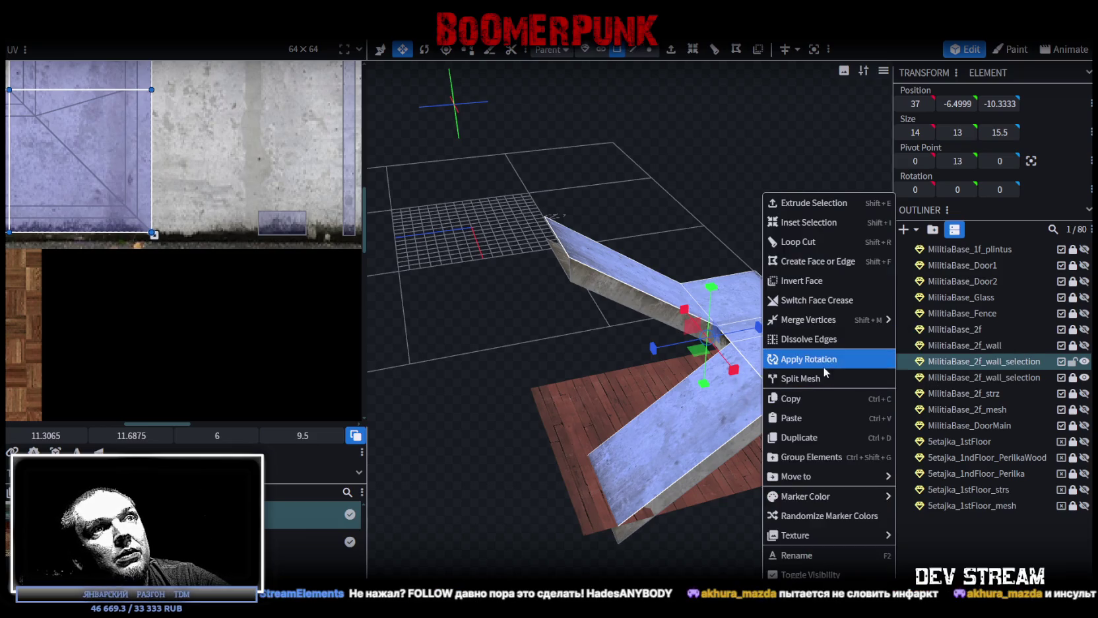
{"action": "left_click", "coordinate": [816, 379]}
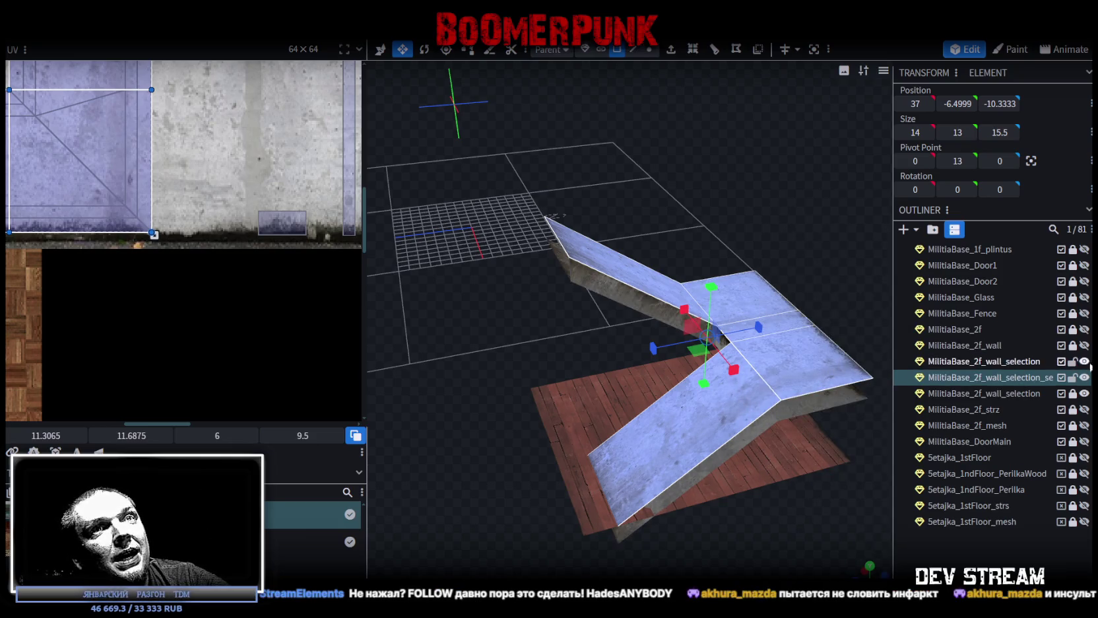
{"action": "left_click", "coordinate": [989, 362]}
{"action": "scroll", "coordinate": [950, 394], "scroll_direction": "down", "scroll_amount": 1}
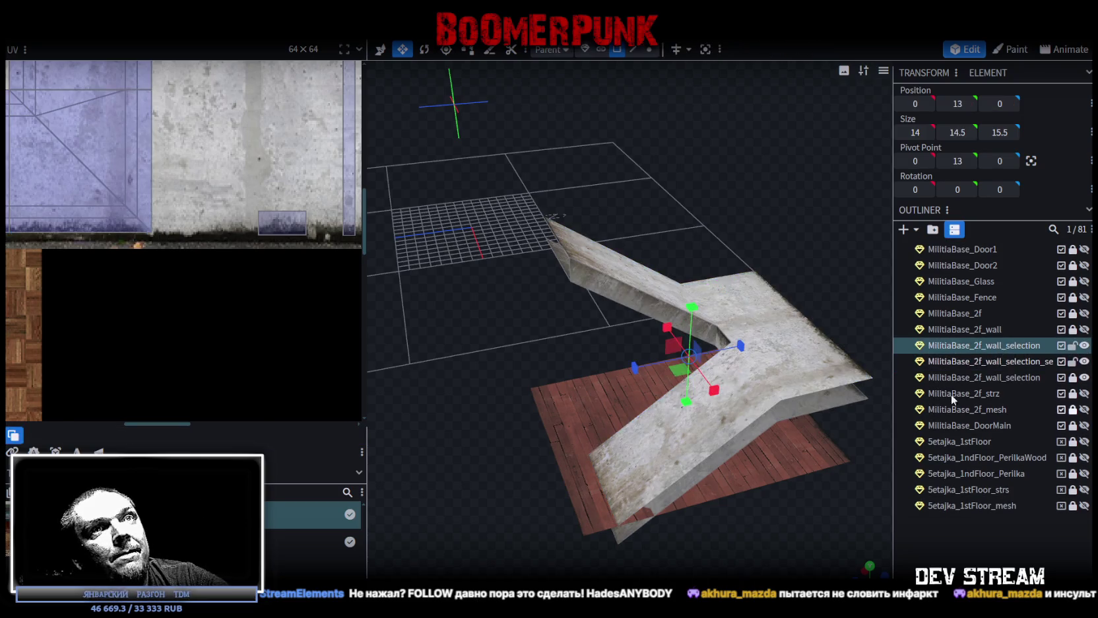
- Show MilitiaBase_2f_wall, merge it with the wall_selection mesh, and inspect the stairs inside
{"action": "left_click", "coordinate": [1085, 329]}
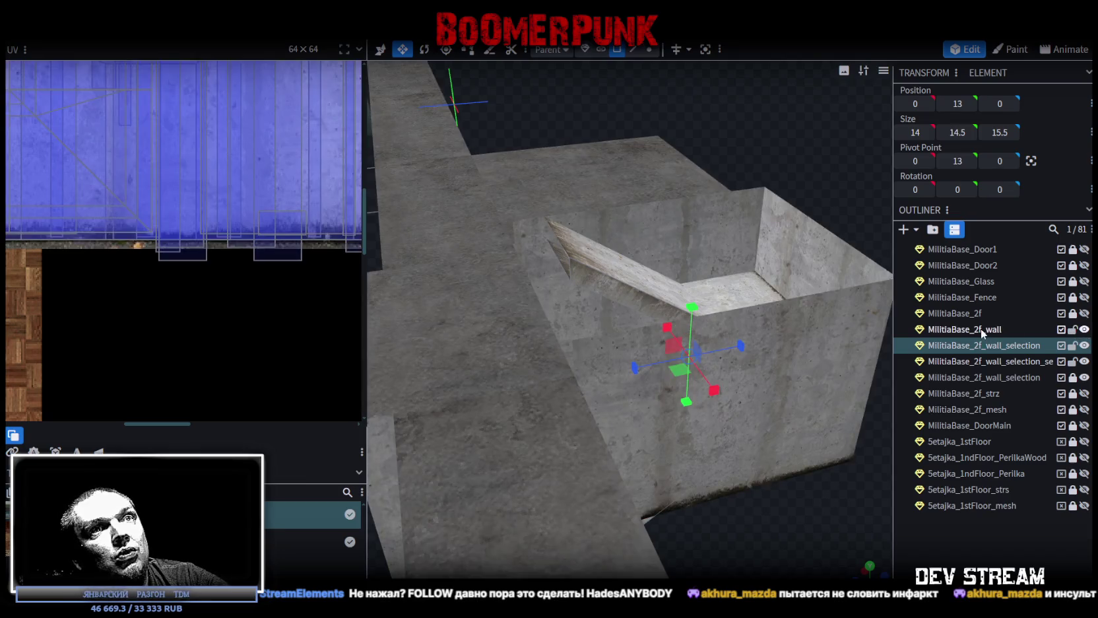
{"action": "left_click", "coordinate": [981, 328], "text": "ctrl"}
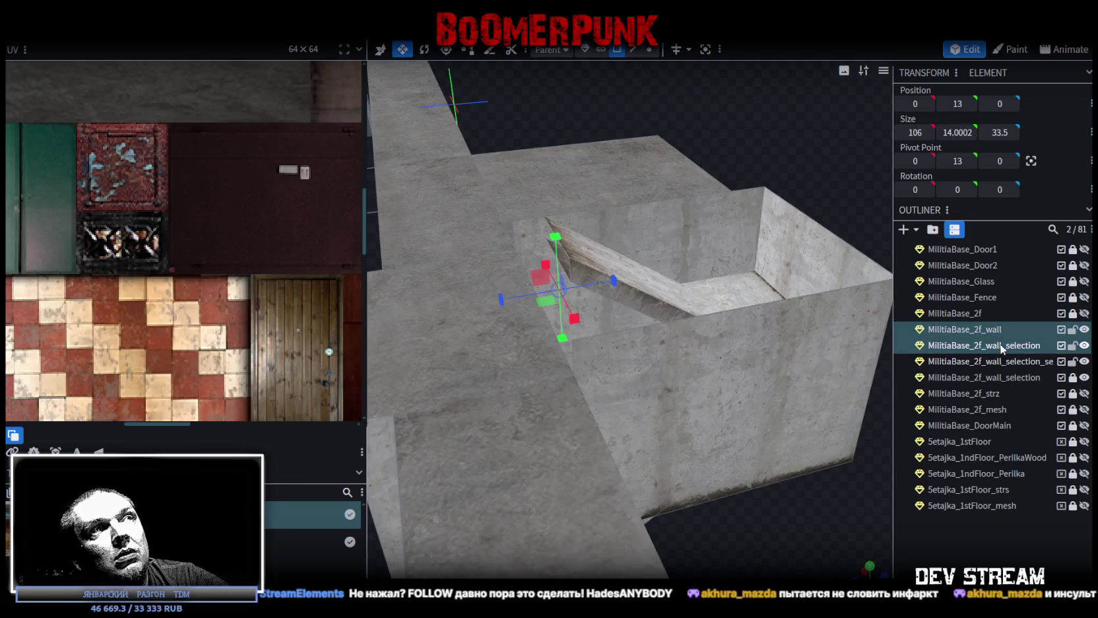
{"action": "right_click", "coordinate": [1002, 348]}
{"action": "left_click", "coordinate": [920, 376]}
{"action": "mouse_move", "coordinate": [778, 483]}
{"action": "left_mouse_down"}
{"action": "mouse_move", "coordinate": [688, 511]}
{"action": "mouse_move", "coordinate": [734, 524]}
{"action": "mouse_move", "coordinate": [744, 408]}
{"action": "left_mouse_up"}
{"action": "mouse_move", "coordinate": [682, 360]}
{"action": "left_mouse_down"}
{"action": "mouse_move", "coordinate": [708, 397]}
{"action": "mouse_move", "coordinate": [857, 475]}
{"action": "mouse_move", "coordinate": [796, 399]}
{"action": "mouse_move", "coordinate": [707, 389]}
{"action": "mouse_move", "coordinate": [717, 390]}
{"action": "left_mouse_up"}
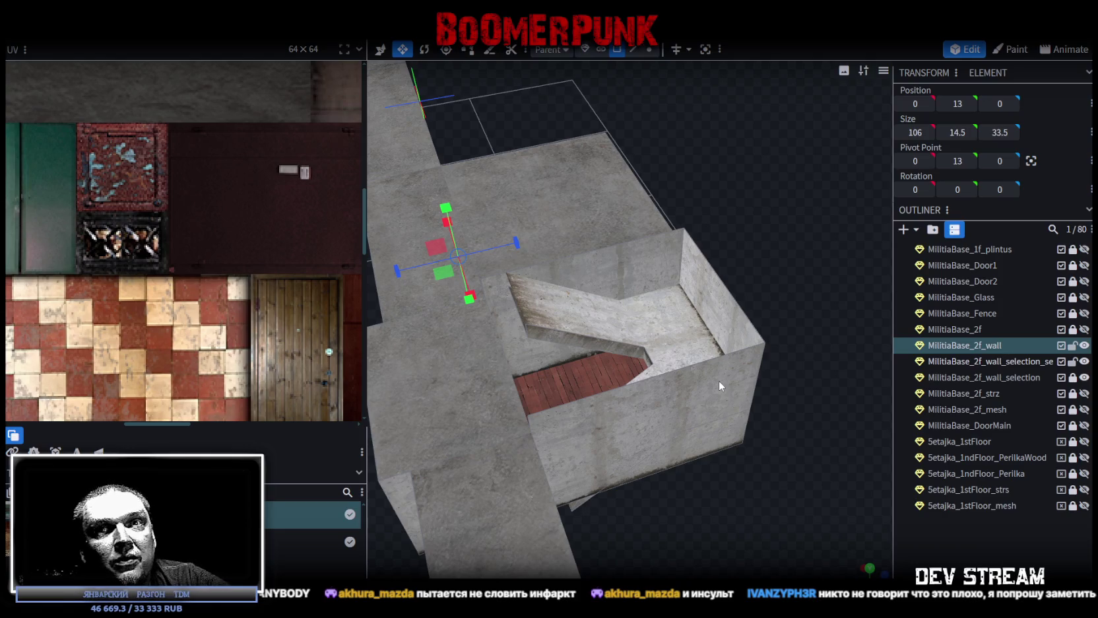
{"action": "mouse_move", "coordinate": [743, 438]}
{"action": "left_mouse_down"}
{"action": "mouse_move", "coordinate": [725, 496]}
{"action": "mouse_move", "coordinate": [677, 458]}
{"action": "mouse_move", "coordinate": [666, 529]}
{"action": "mouse_move", "coordinate": [738, 357]}
{"action": "mouse_move", "coordinate": [857, 379]}
{"action": "mouse_move", "coordinate": [837, 418]}
{"action": "mouse_move", "coordinate": [715, 501]}
{"action": "mouse_move", "coordinate": [632, 487]}
{"action": "mouse_move", "coordinate": [611, 503]}
{"action": "mouse_move", "coordinate": [633, 477]}
{"action": "mouse_move", "coordinate": [581, 436]}
{"action": "mouse_move", "coordinate": [630, 528]}
{"action": "mouse_move", "coordinate": [591, 438]}
{"action": "mouse_move", "coordinate": [721, 456]}
{"action": "left_mouse_up"}
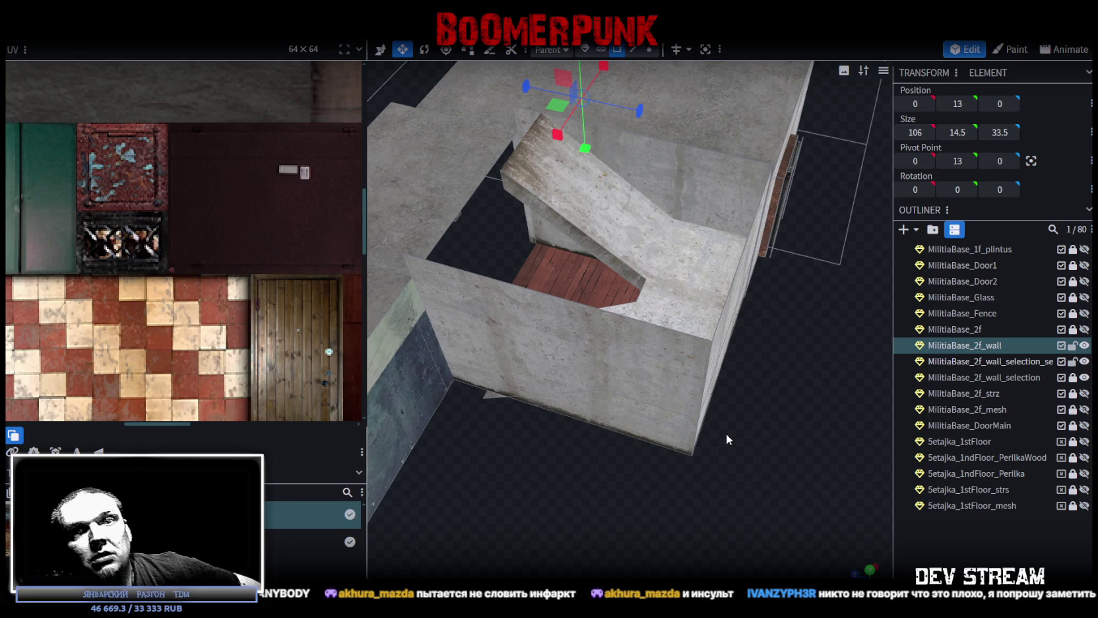
{"action": "mouse_move", "coordinate": [702, 435]}
{"action": "left_mouse_down"}
{"action": "mouse_move", "coordinate": [582, 491]}
{"action": "mouse_move", "coordinate": [588, 500]}
{"action": "left_mouse_up"}
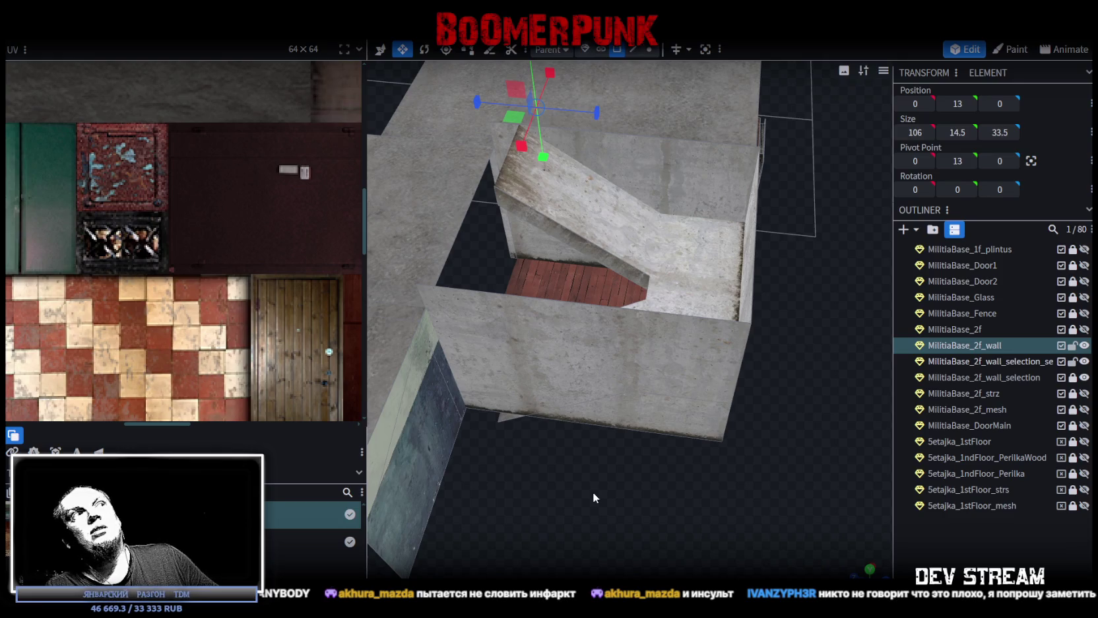
{"action": "left_click_drag", "start_coordinate": [603, 453], "coordinate": [621, 197]}
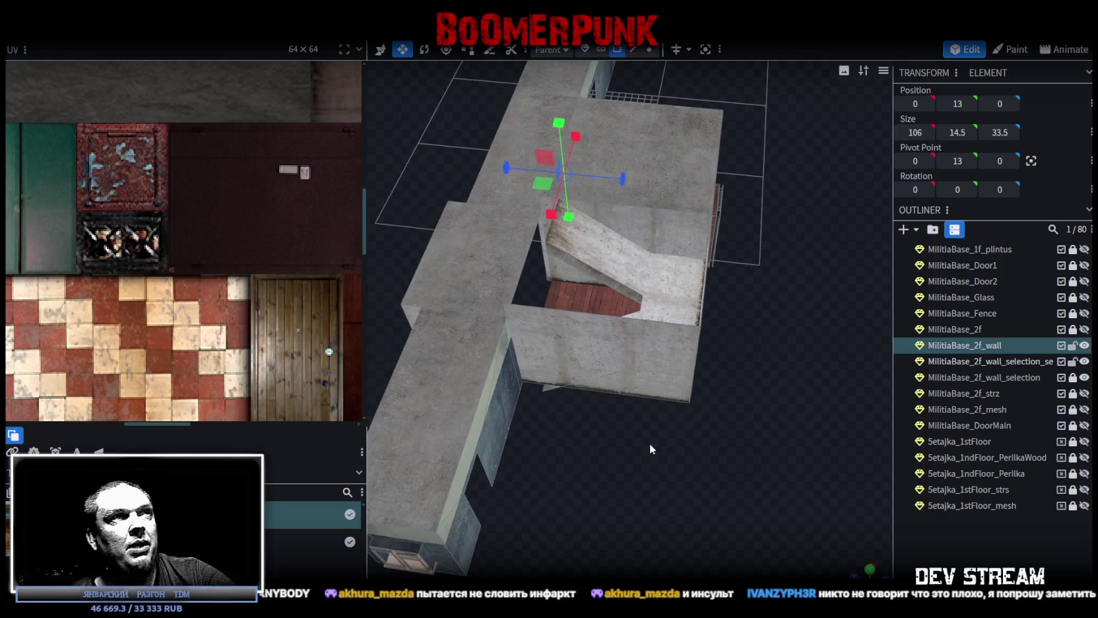
- Make the MilitiaBase_2f floor mesh visible and unlock it for editing
{"action": "left_click", "coordinate": [622, 197]}
{"action": "left_click_drag", "start_coordinate": [584, 337], "coordinate": [899, 425]}
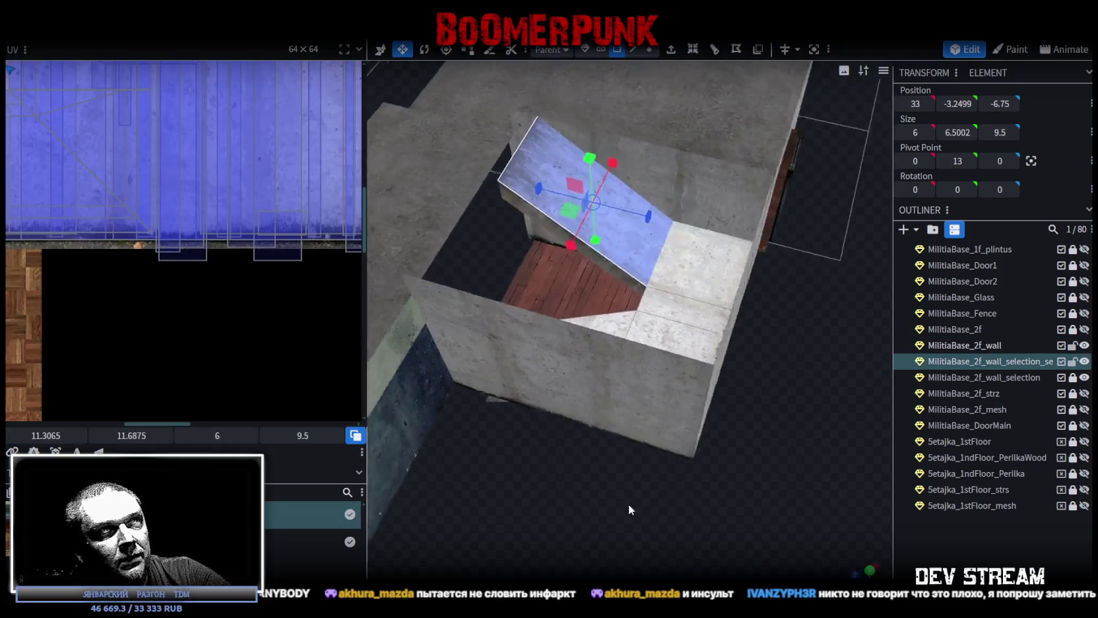
{"action": "scroll", "coordinate": [1051, 403], "scroll_direction": "up", "scroll_amount": 3}
{"action": "left_click", "coordinate": [1084, 436]}
{"action": "left_click", "coordinate": [1085, 436]}
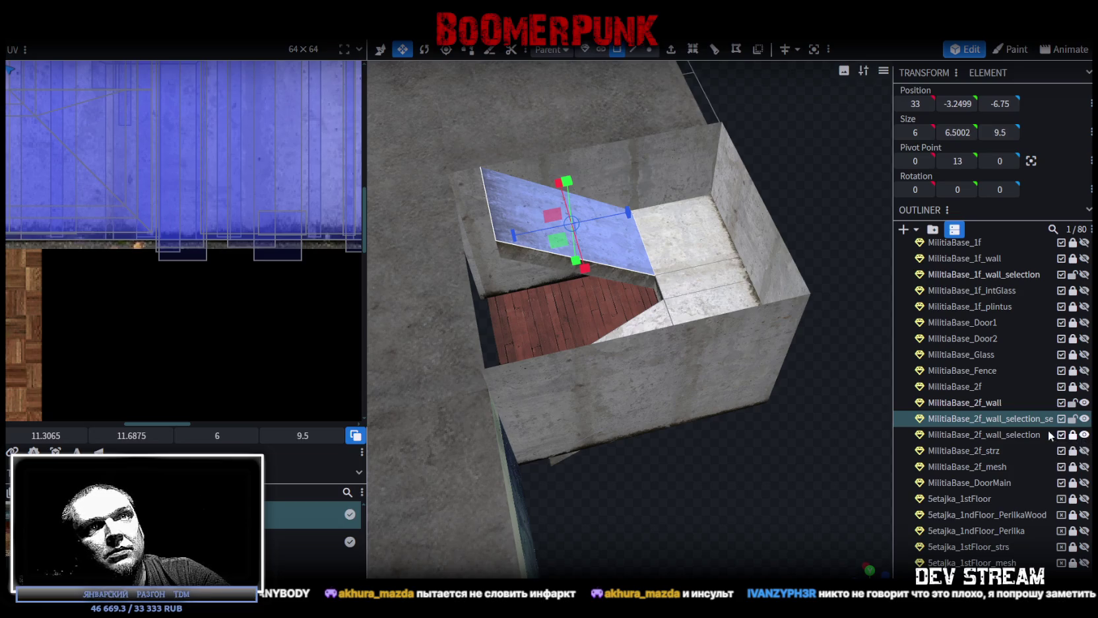
{"action": "left_click", "coordinate": [989, 400]}
{"action": "left_click_drag", "start_coordinate": [748, 448], "coordinate": [677, 463]}
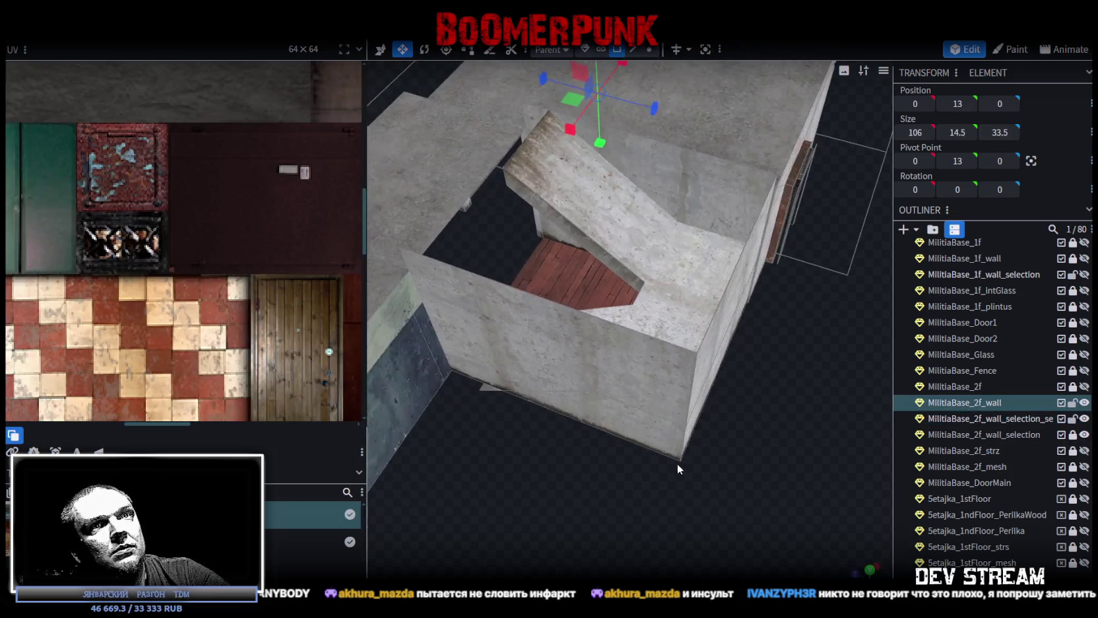
{"action": "left_click", "coordinate": [1085, 387]}
{"action": "left_click", "coordinate": [1074, 388]}
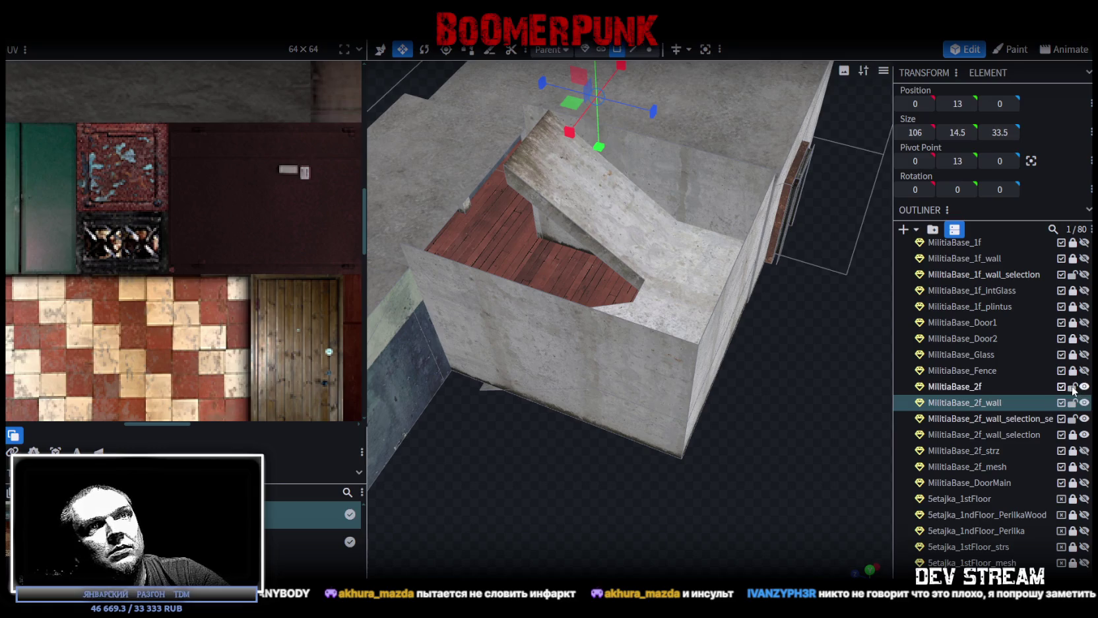
- Unlock MilitiaBase_2f_wall_selection and merge it with MilitiaBase_2f using Merge Meshes
{"action": "left_click", "coordinate": [977, 388]}
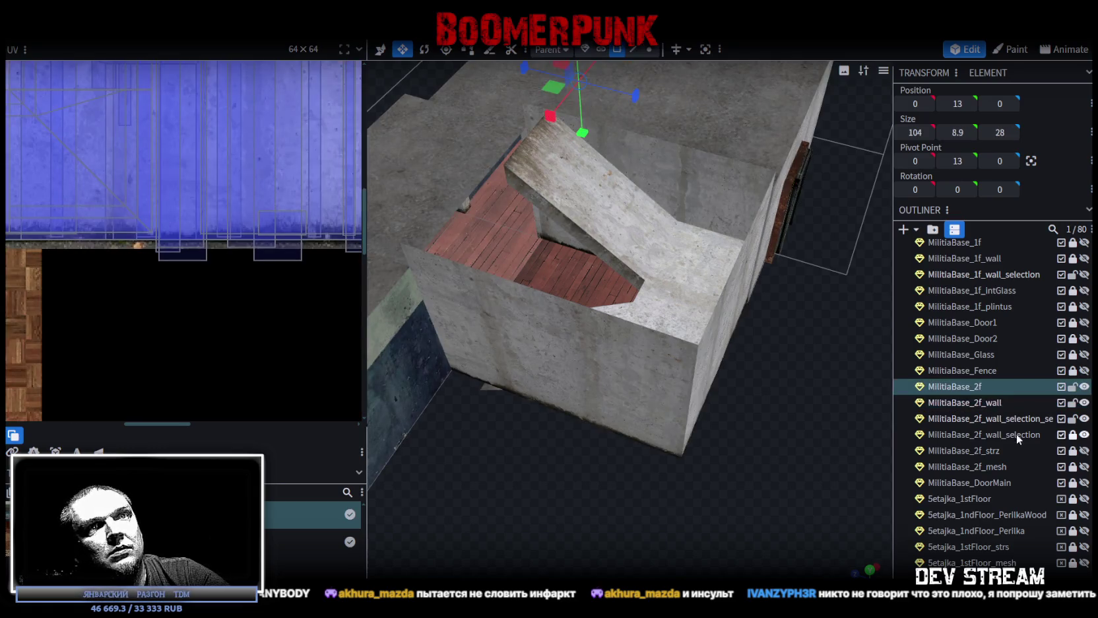
{"action": "left_click", "coordinate": [1074, 435]}
{"action": "left_click", "coordinate": [1012, 435]}
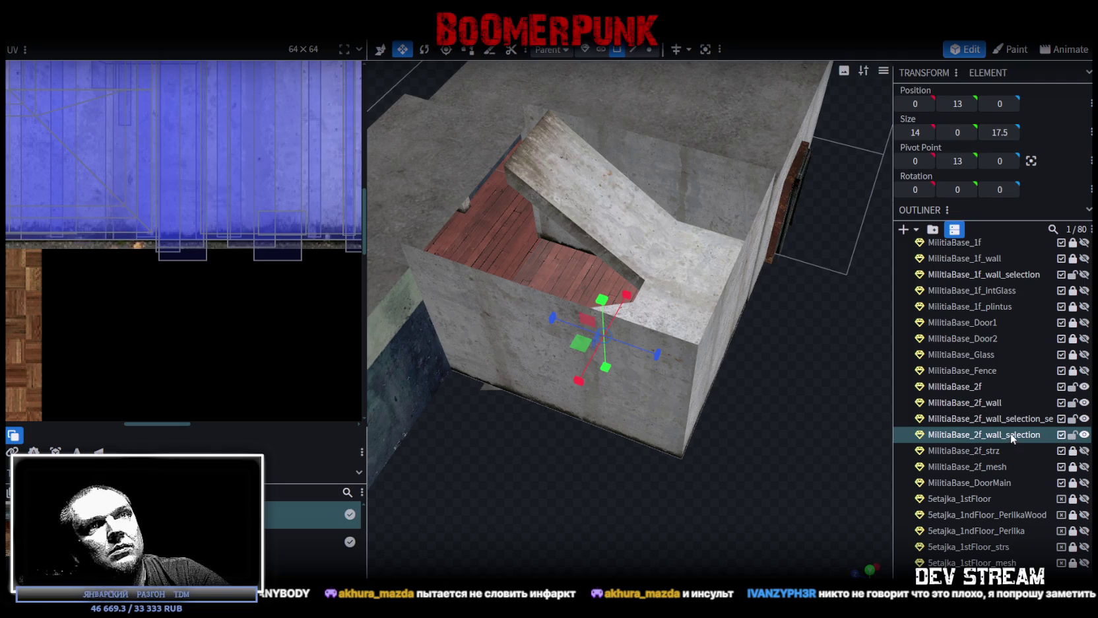
{"action": "left_click", "coordinate": [974, 386]}
{"action": "left_click", "coordinate": [984, 433], "text": "ctrl"}
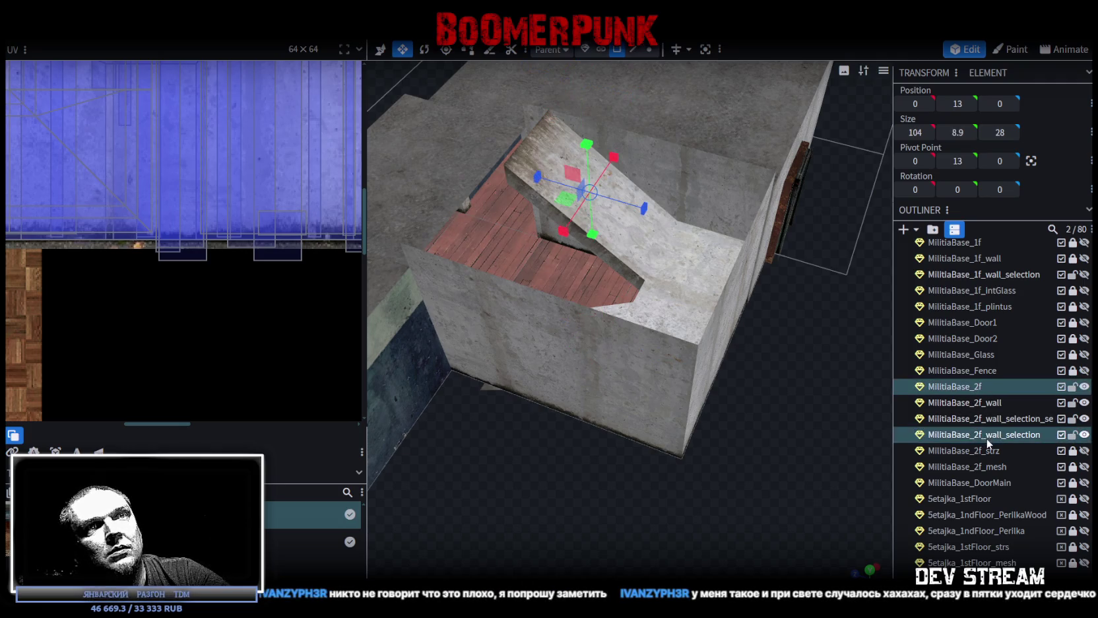
{"action": "right_click", "coordinate": [984, 435]}
{"action": "left_click", "coordinate": [919, 215]}
- Vertex-snap the merged mesh down into place and weld the overlapping vertices
{"action": "scroll", "coordinate": [680, 458], "scroll_direction": "down", "scroll_amount": 5}
{"action": "scroll", "coordinate": [693, 421], "scroll_direction": "down", "scroll_amount": 3}
{"action": "left_click", "coordinate": [650, 50]}
{"action": "mouse_move", "coordinate": [735, 232]}
{"action": "left_mouse_down"}
{"action": "mouse_move", "coordinate": [727, 353]}
{"action": "mouse_move", "coordinate": [746, 304]}
{"action": "mouse_move", "coordinate": [597, 182]}
{"action": "left_mouse_up"}
{"action": "key", "text": "x"}
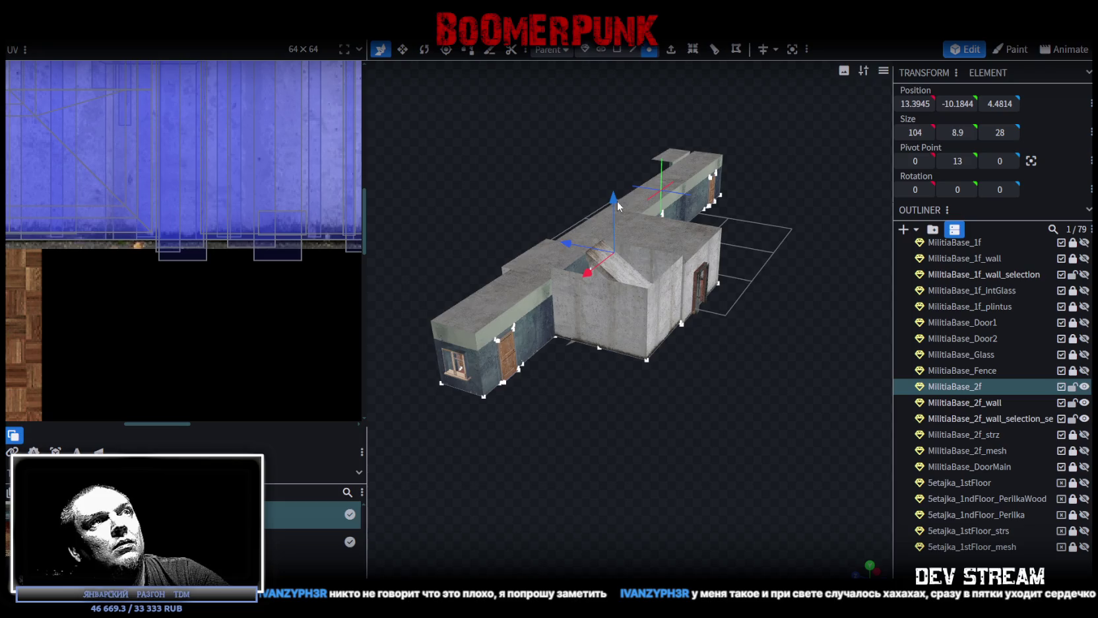
{"action": "left_click", "coordinate": [614, 198]}
{"action": "left_click", "coordinate": [615, 206]}
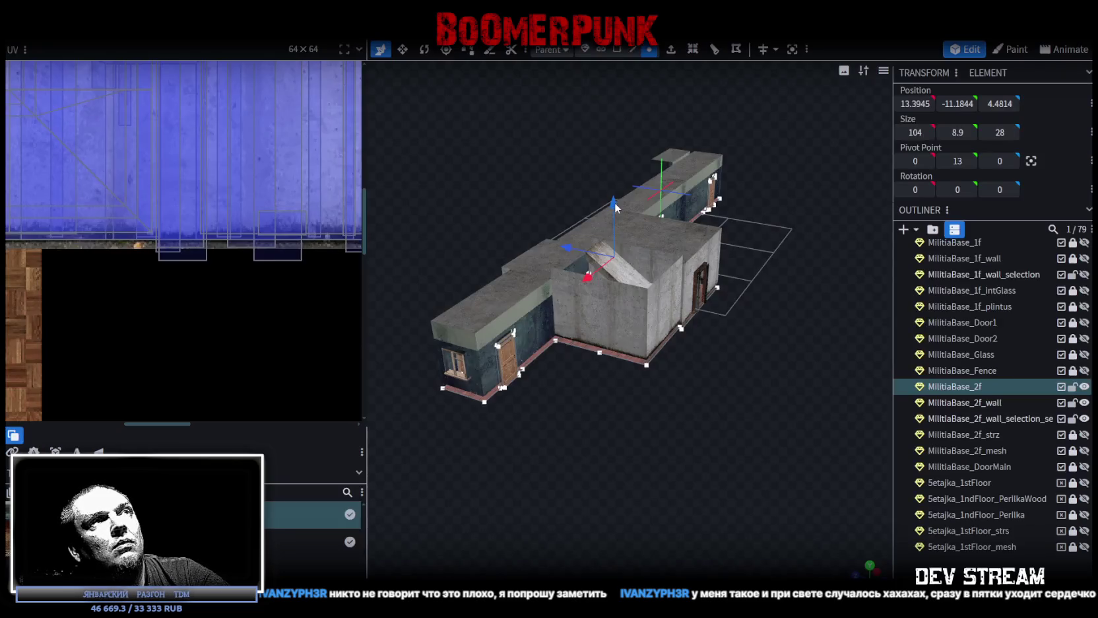
{"action": "left_click", "coordinate": [615, 202]}
{"action": "left_click", "coordinate": [555, 138]}
- Check the snapped mesh from above and select the split-off ramp surface mesh
{"action": "mouse_move", "coordinate": [591, 364]}
{"action": "left_mouse_down"}
{"action": "mouse_move", "coordinate": [682, 470]}
{"action": "mouse_move", "coordinate": [581, 522]}
{"action": "mouse_move", "coordinate": [732, 512]}
{"action": "mouse_move", "coordinate": [604, 479]}
{"action": "mouse_move", "coordinate": [572, 489]}
{"action": "mouse_move", "coordinate": [586, 455]}
{"action": "mouse_move", "coordinate": [652, 442]}
{"action": "mouse_move", "coordinate": [633, 467]}
{"action": "mouse_move", "coordinate": [768, 334]}
{"action": "mouse_move", "coordinate": [789, 275]}
{"action": "mouse_move", "coordinate": [835, 315]}
{"action": "mouse_move", "coordinate": [849, 399]}
{"action": "mouse_move", "coordinate": [827, 432]}
{"action": "mouse_move", "coordinate": [816, 417]}
{"action": "left_mouse_up"}
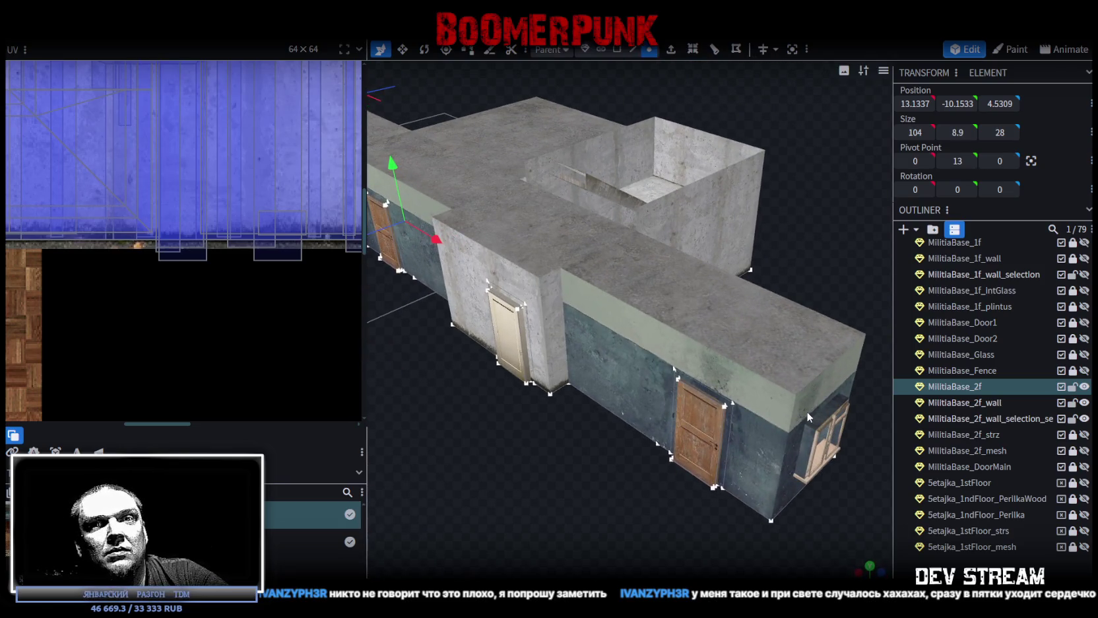
{"action": "scroll", "coordinate": [802, 409], "scroll_direction": "down", "scroll_amount": 3}
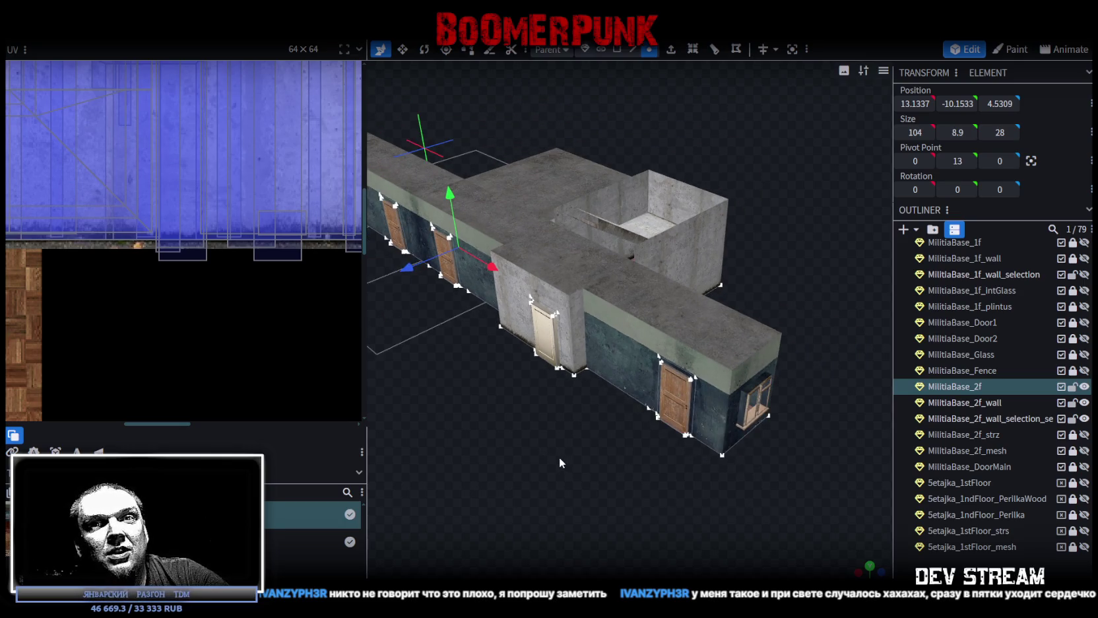
{"action": "mouse_move", "coordinate": [557, 456]}
{"action": "left_mouse_down"}
{"action": "mouse_move", "coordinate": [560, 467]}
{"action": "mouse_move", "coordinate": [472, 492]}
{"action": "left_mouse_up"}
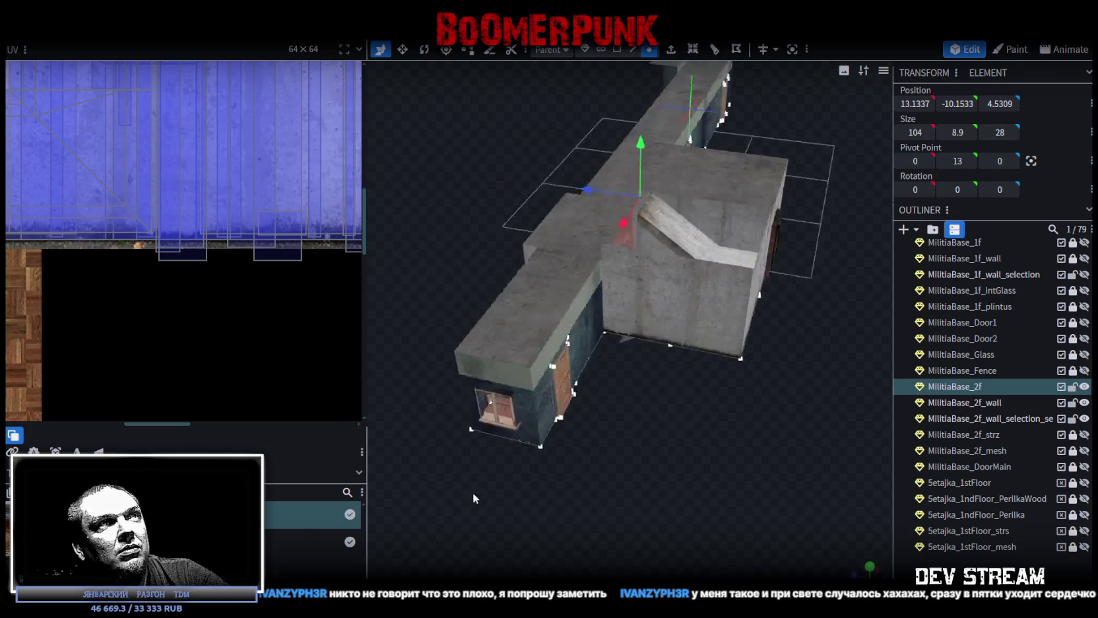
{"action": "scroll", "coordinate": [386, 512], "scroll_direction": "up", "scroll_amount": 3}
{"action": "mouse_move", "coordinate": [386, 512]}
{"action": "left_mouse_down"}
{"action": "mouse_move", "coordinate": [470, 469]}
{"action": "mouse_move", "coordinate": [491, 498]}
{"action": "mouse_move", "coordinate": [656, 357]}
{"action": "mouse_move", "coordinate": [562, 519]}
{"action": "left_mouse_up"}
{"action": "left_click", "coordinate": [656, 358]}
{"action": "right_click_drag", "start_coordinate": [562, 518], "coordinate": [594, 499]}
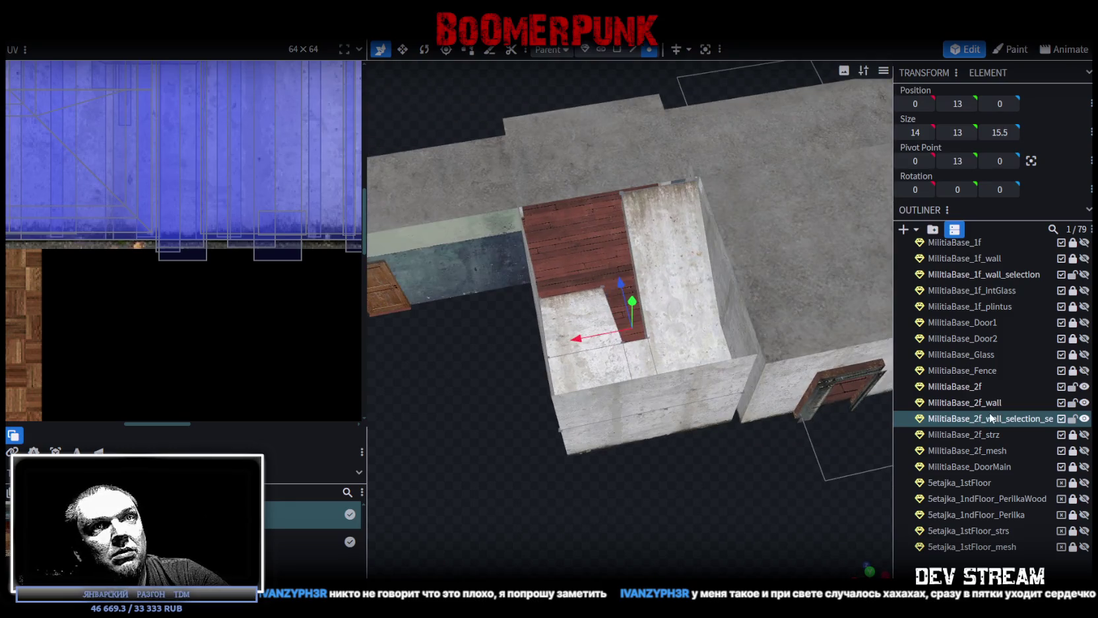
- Duplicate the ramp surface mesh, lock the other meshes, and hide the second-floor floor and walls
{"action": "key", "text": "ctrl+d"}
{"action": "left_click", "coordinate": [1073, 402]}
{"action": "left_click", "coordinate": [1072, 386]}
{"action": "left_click", "coordinate": [1073, 434]}
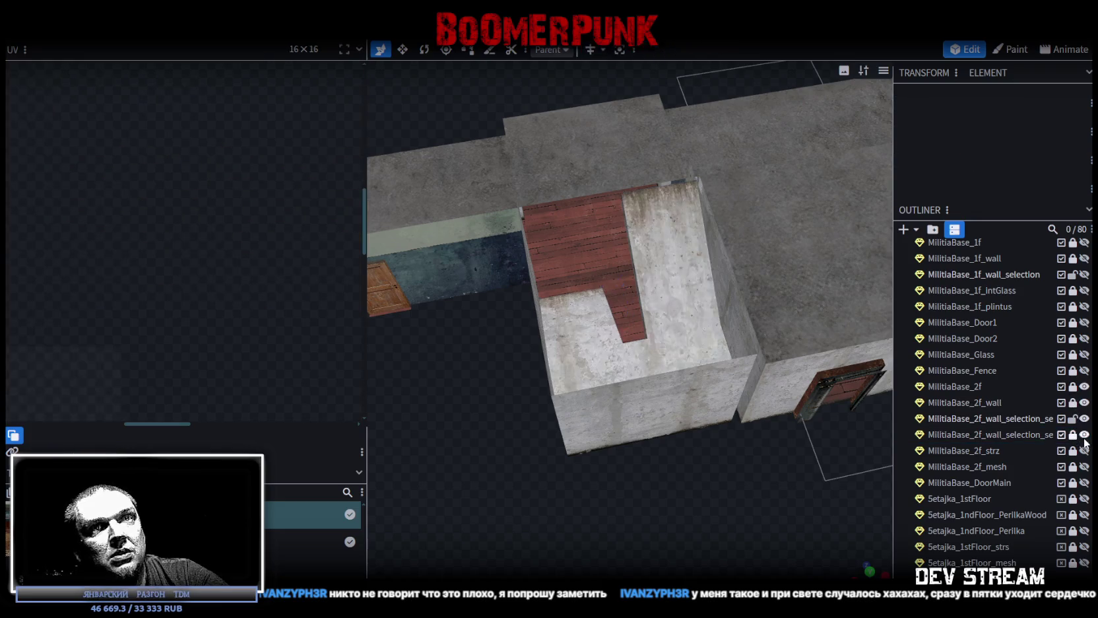
{"action": "left_click", "coordinate": [1085, 402]}
{"action": "left_click", "coordinate": [1084, 386]}
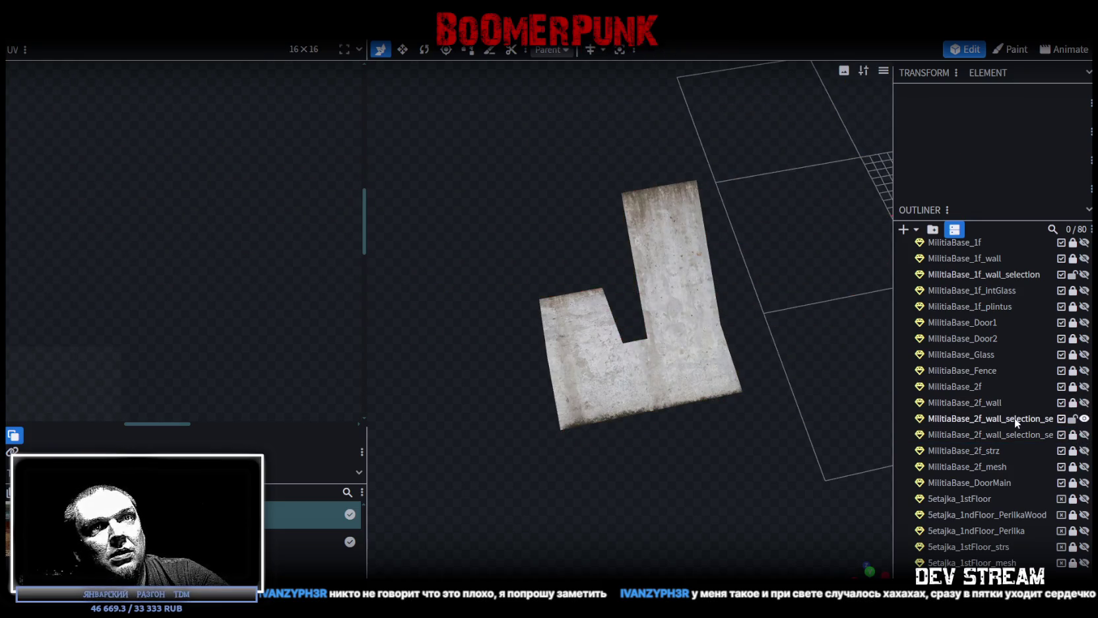
{"action": "left_click", "coordinate": [1015, 419]}
{"action": "mouse_move", "coordinate": [742, 418]}
{"action": "left_mouse_down"}
{"action": "mouse_move", "coordinate": [704, 427]}
{"action": "mouse_move", "coordinate": [769, 412]}
{"action": "left_mouse_up"}
{"action": "scroll", "coordinate": [769, 412], "scroll_direction": "up", "scroll_amount": 3}
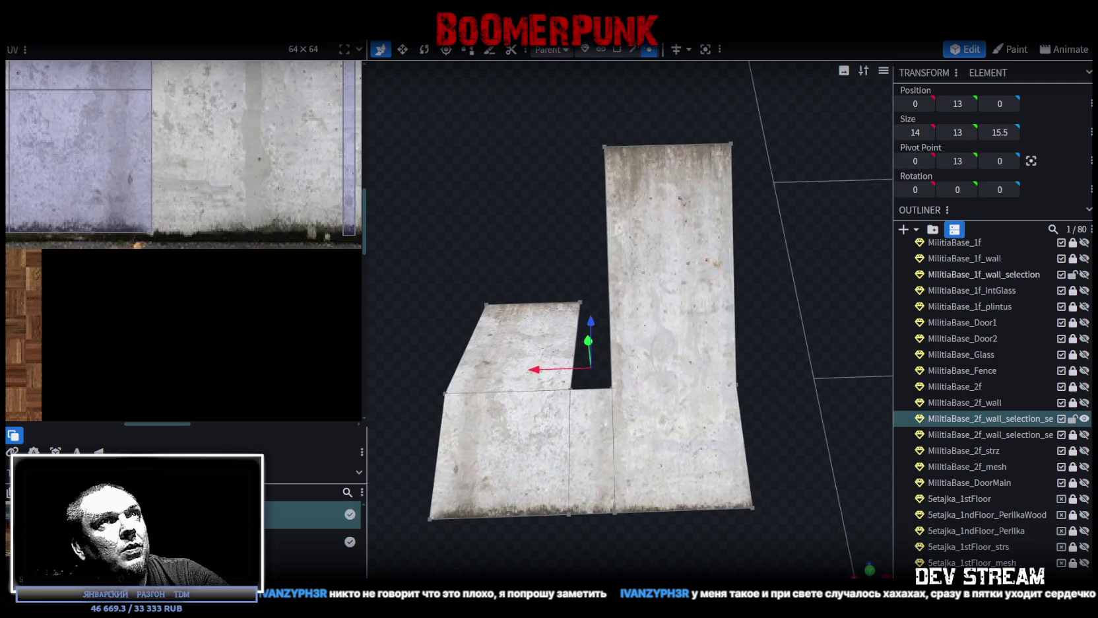
- Add a loop cut across the floor at offset 5.5
{"action": "left_click", "coordinate": [626, 50]}
{"action": "left_click", "coordinate": [649, 144]}
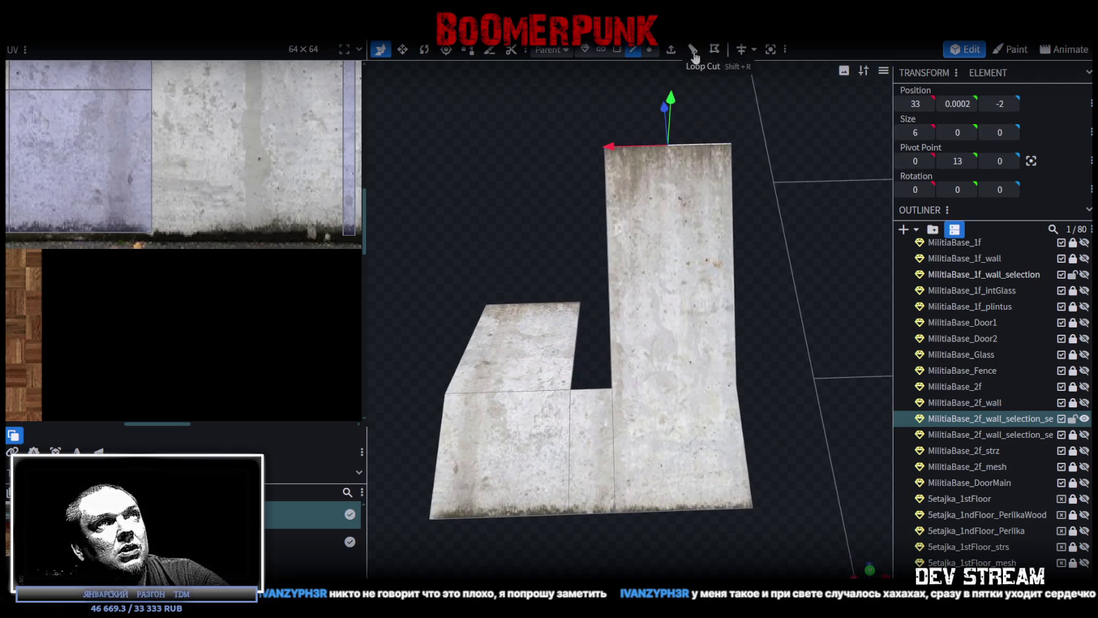
{"action": "left_click", "coordinate": [693, 49]}
{"action": "left_click", "coordinate": [686, 571]}
{"action": "left_click", "coordinate": [686, 571]}
{"action": "left_click", "coordinate": [687, 570], "text": "ctrl"}
- Add a loop cut across the tall wing at offset 0.5
{"action": "left_click_drag", "start_coordinate": [759, 508], "coordinate": [780, 536]}
{"action": "left_click", "coordinate": [650, 134]}
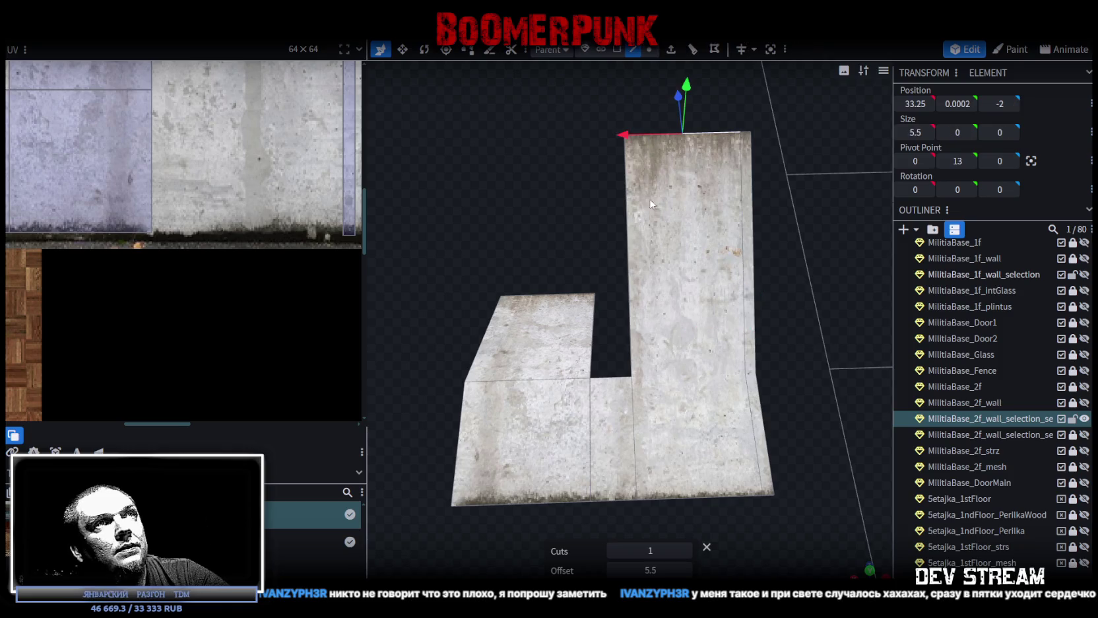
{"action": "left_click", "coordinate": [687, 570]}
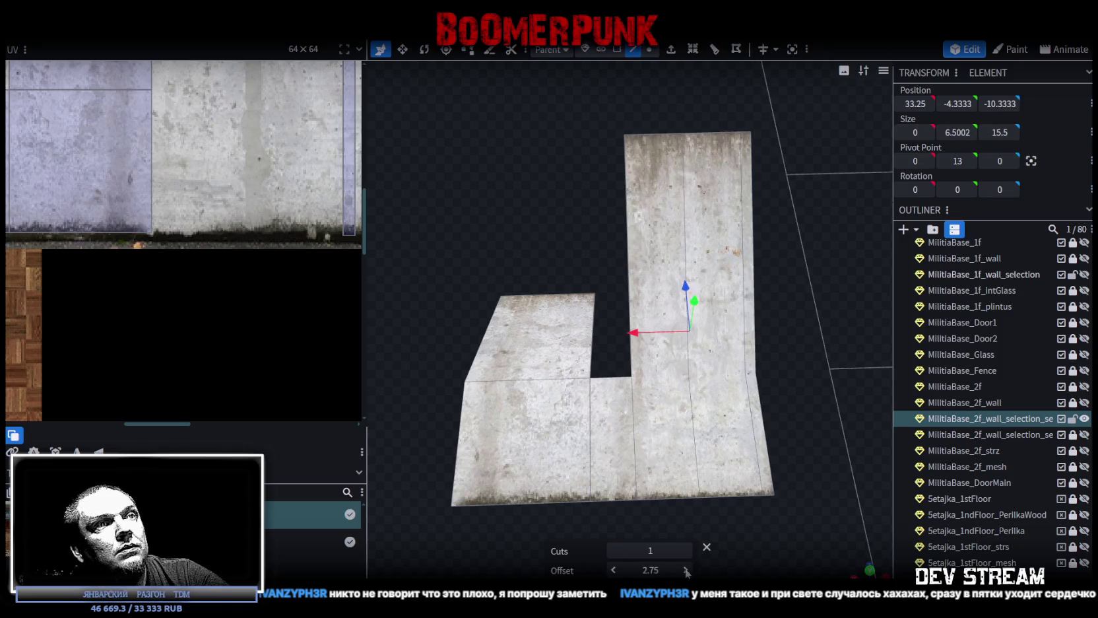
{"action": "double_click", "coordinate": [613, 571]}
{"action": "left_click", "coordinate": [614, 570]}
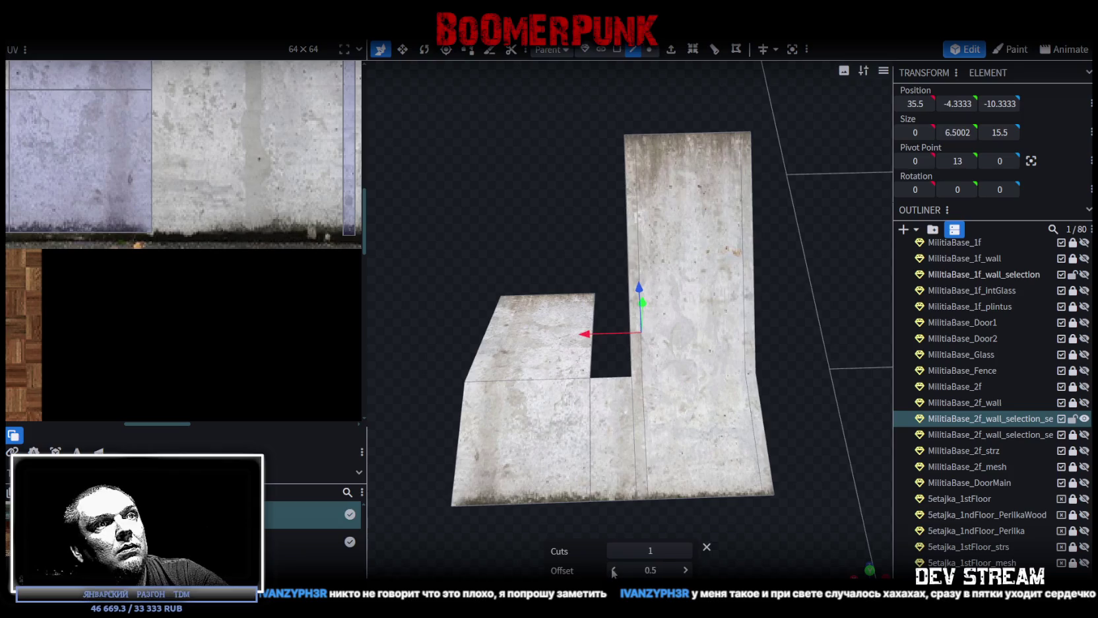
- Add a loop cut across the left wing, settling its offset at 0.5
{"action": "right_click_drag", "start_coordinate": [614, 571], "coordinate": [687, 426]}
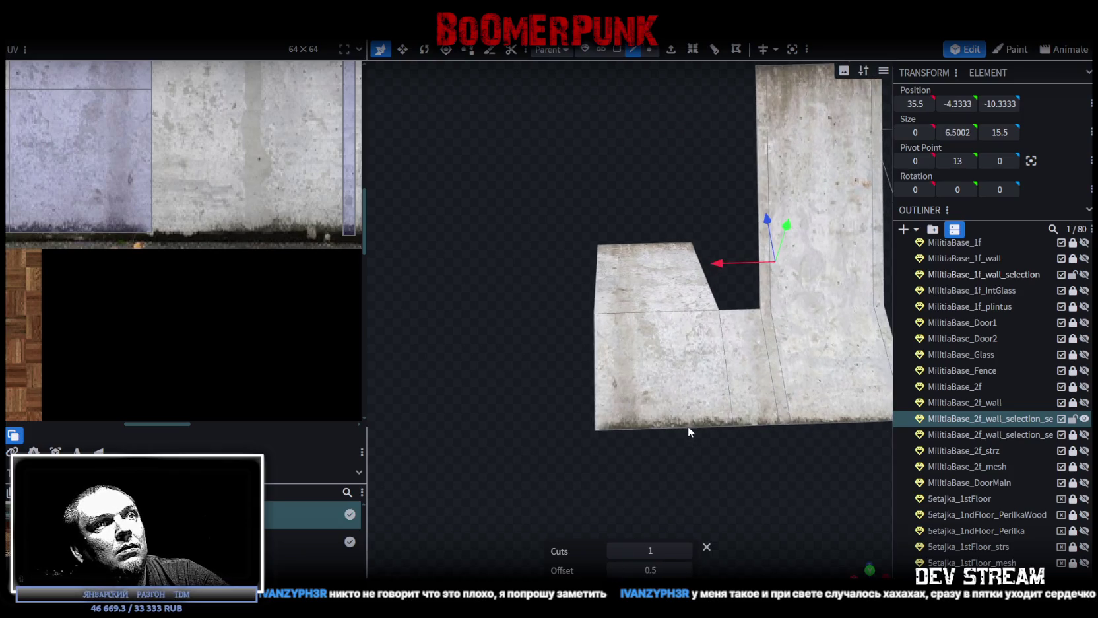
{"action": "left_click", "coordinate": [687, 426]}
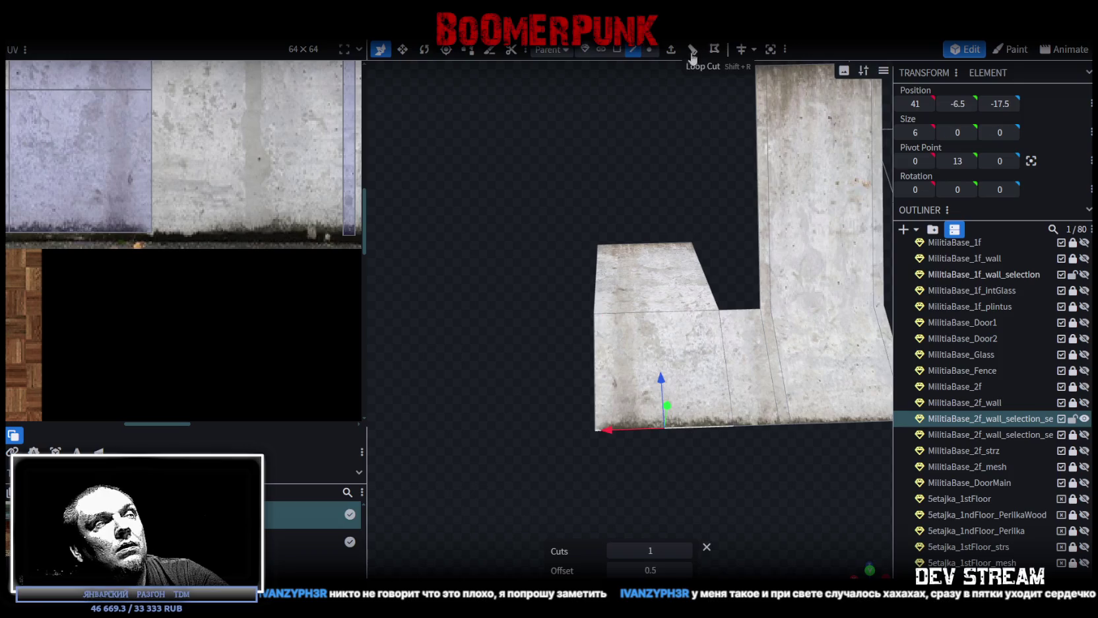
{"action": "left_click", "coordinate": [660, 308]}
{"action": "left_click", "coordinate": [686, 570]}
{"action": "left_click", "coordinate": [686, 569]}
{"action": "left_click", "coordinate": [687, 570]}
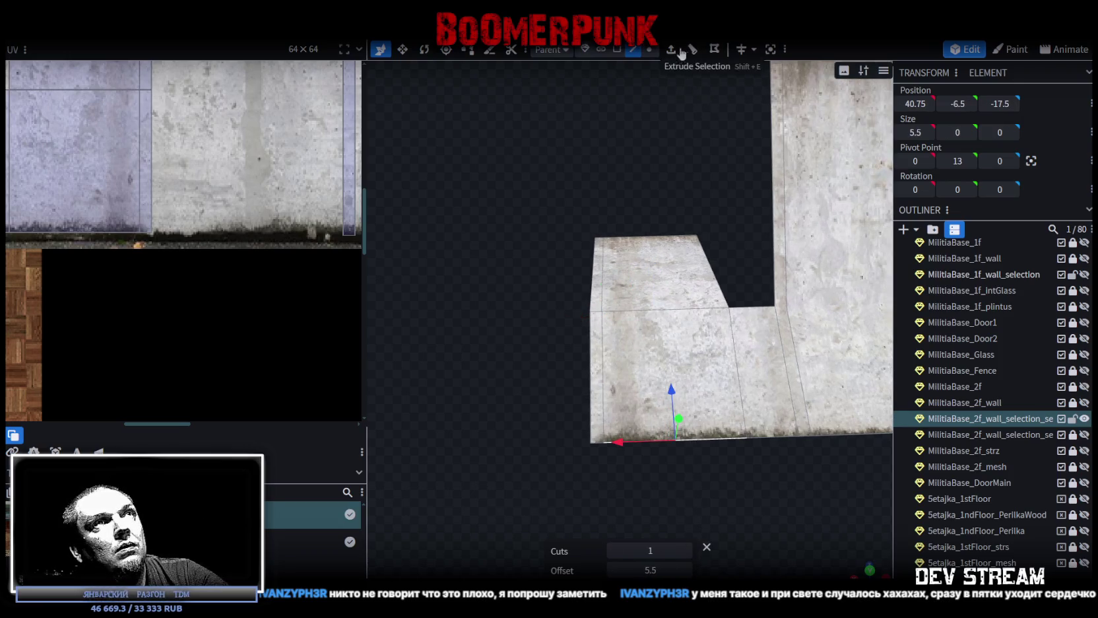
{"action": "left_click_drag", "start_coordinate": [650, 570], "coordinate": [631, 565]}
{"action": "left_click", "coordinate": [614, 569]}
{"action": "left_click", "coordinate": [614, 570]}
{"action": "left_click", "coordinate": [614, 569]}
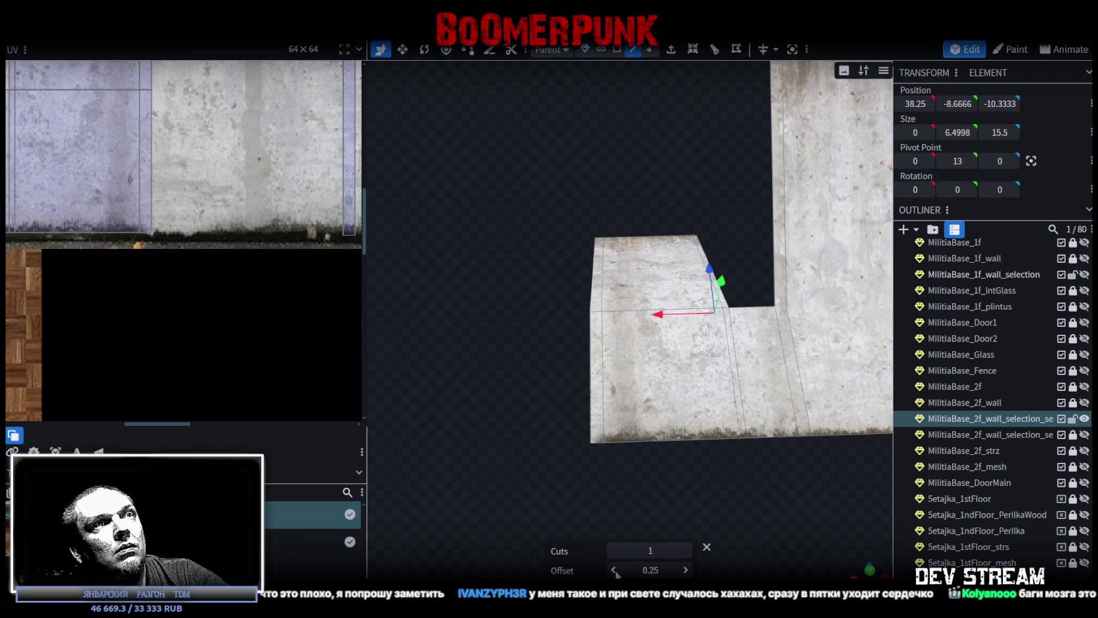
{"action": "left_click", "coordinate": [686, 569]}
- Inspect the L-shaped floor and select the left and long right ramp faces
{"action": "mouse_move", "coordinate": [753, 540]}
{"action": "left_mouse_down"}
{"action": "mouse_move", "coordinate": [843, 548]}
{"action": "mouse_move", "coordinate": [575, 467]}
{"action": "mouse_move", "coordinate": [768, 396]}
{"action": "mouse_move", "coordinate": [744, 374]}
{"action": "left_mouse_up"}
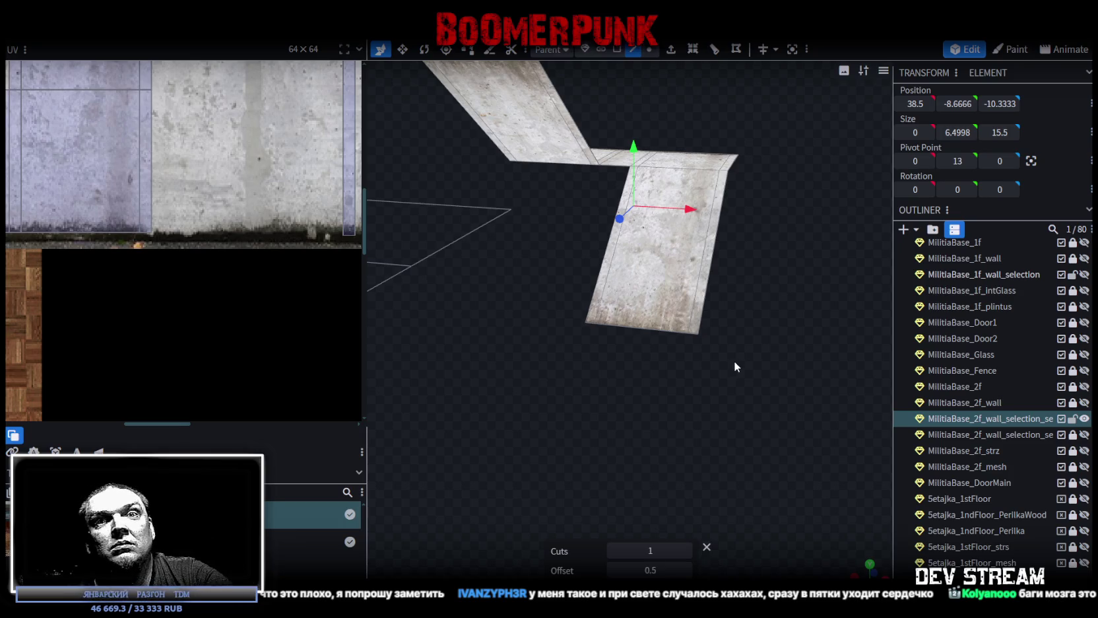
{"action": "mouse_move", "coordinate": [747, 374]}
{"action": "left_mouse_down"}
{"action": "mouse_move", "coordinate": [769, 303]}
{"action": "mouse_move", "coordinate": [735, 374]}
{"action": "mouse_move", "coordinate": [828, 388]}
{"action": "mouse_move", "coordinate": [758, 299]}
{"action": "left_mouse_up"}
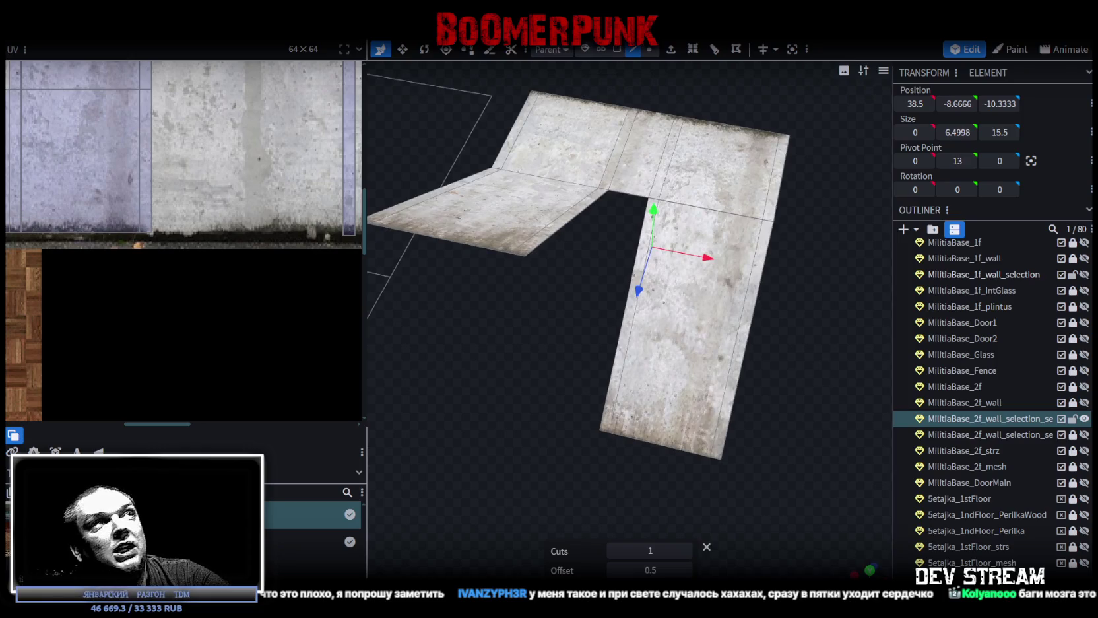
{"action": "left_click", "coordinate": [616, 49]}
{"action": "left_click", "coordinate": [532, 211]}
{"action": "left_click", "coordinate": [704, 326], "text": "shift"}
- Reselect just the upper and lower ramp faces
{"action": "mouse_move", "coordinate": [705, 327]}
{"action": "left_mouse_down"}
{"action": "mouse_move", "coordinate": [762, 347]}
{"action": "mouse_move", "coordinate": [742, 305]}
{"action": "left_mouse_up"}
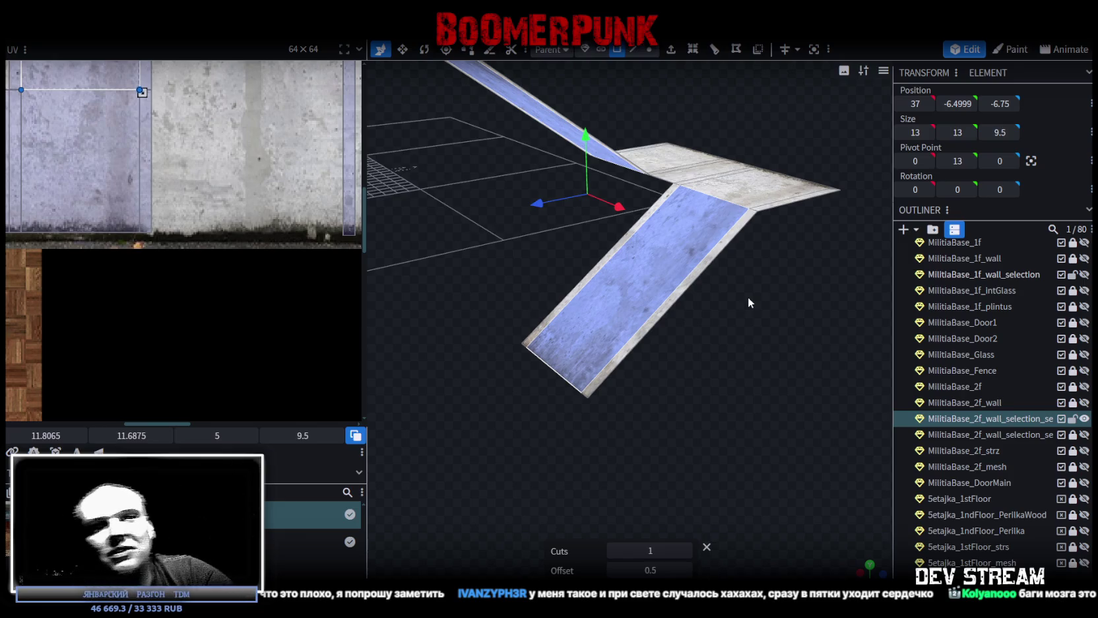
{"action": "mouse_move", "coordinate": [746, 340]}
{"action": "left_mouse_down"}
{"action": "mouse_move", "coordinate": [648, 377]}
{"action": "mouse_move", "coordinate": [739, 334]}
{"action": "left_mouse_up"}
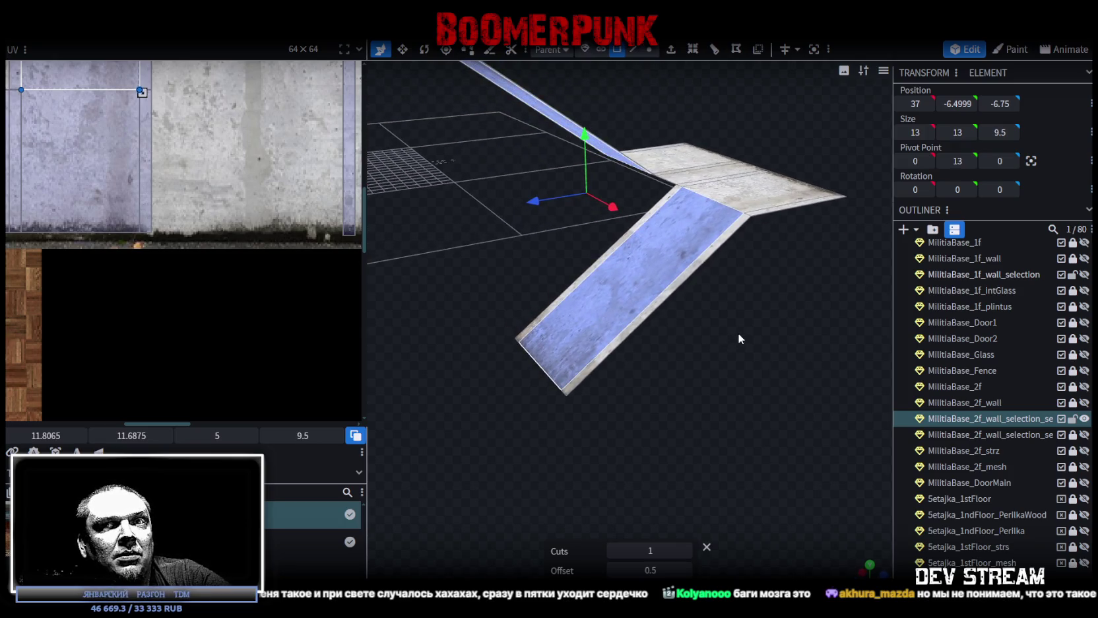
{"action": "mouse_move", "coordinate": [738, 333]}
{"action": "left_mouse_down"}
{"action": "mouse_move", "coordinate": [753, 330]}
{"action": "mouse_move", "coordinate": [721, 363]}
{"action": "mouse_move", "coordinate": [699, 348]}
{"action": "left_mouse_up"}
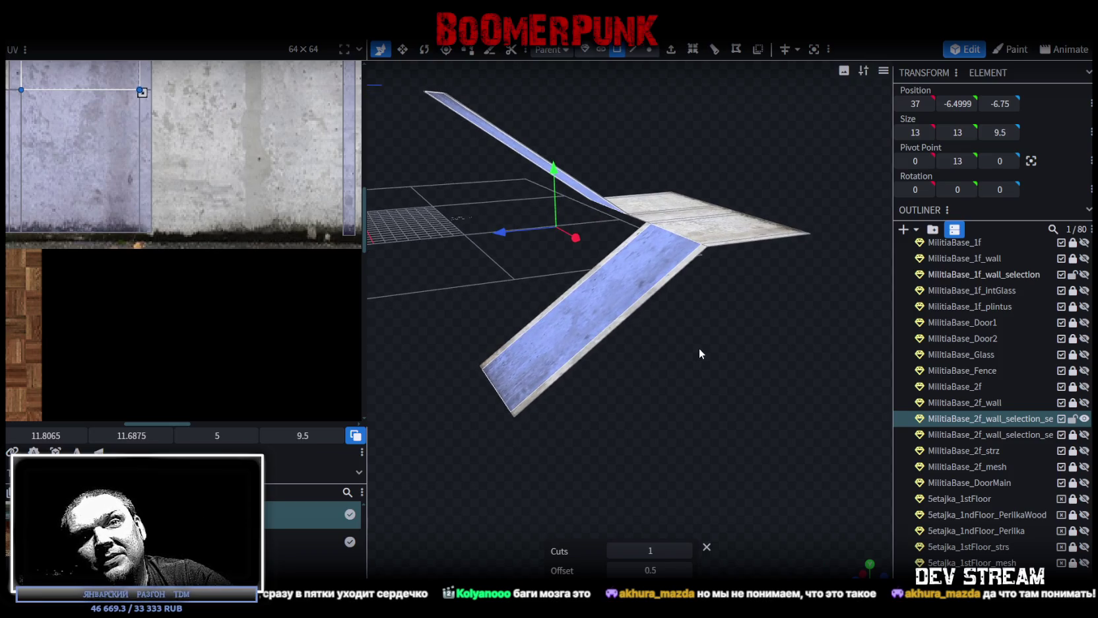
{"action": "mouse_move", "coordinate": [700, 347]}
{"action": "left_mouse_down"}
{"action": "mouse_move", "coordinate": [660, 356]}
{"action": "mouse_move", "coordinate": [742, 337]}
{"action": "mouse_move", "coordinate": [687, 359]}
{"action": "mouse_move", "coordinate": [678, 347]}
{"action": "mouse_move", "coordinate": [719, 337]}
{"action": "mouse_move", "coordinate": [716, 354]}
{"action": "mouse_move", "coordinate": [781, 355]}
{"action": "mouse_move", "coordinate": [776, 389]}
{"action": "mouse_move", "coordinate": [736, 412]}
{"action": "mouse_move", "coordinate": [630, 396]}
{"action": "mouse_move", "coordinate": [656, 391]}
{"action": "mouse_move", "coordinate": [654, 417]}
{"action": "mouse_move", "coordinate": [604, 432]}
{"action": "mouse_move", "coordinate": [539, 425]}
{"action": "mouse_move", "coordinate": [523, 412]}
{"action": "mouse_move", "coordinate": [672, 358]}
{"action": "mouse_move", "coordinate": [458, 281]}
{"action": "mouse_move", "coordinate": [454, 315]}
{"action": "mouse_move", "coordinate": [609, 151]}
{"action": "mouse_move", "coordinate": [656, 154]}
{"action": "mouse_move", "coordinate": [663, 99]}
{"action": "left_mouse_up"}
{"action": "left_click", "coordinate": [555, 175]}
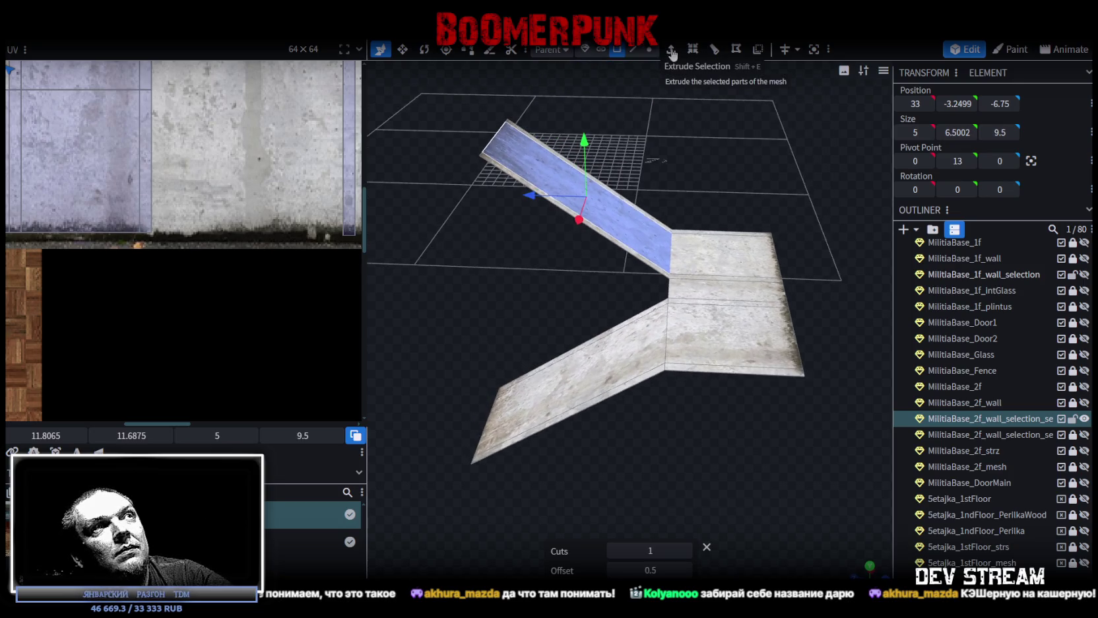
{"action": "left_click", "coordinate": [586, 372], "text": "shift"}
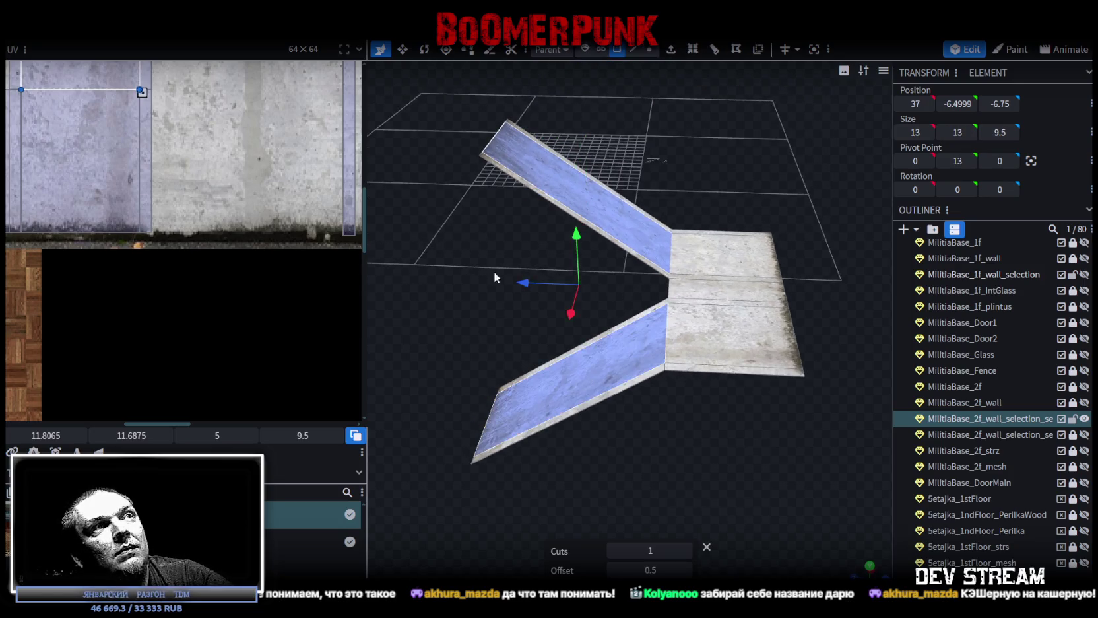
{"action": "left_click_drag", "start_coordinate": [494, 271], "coordinate": [495, 280]}
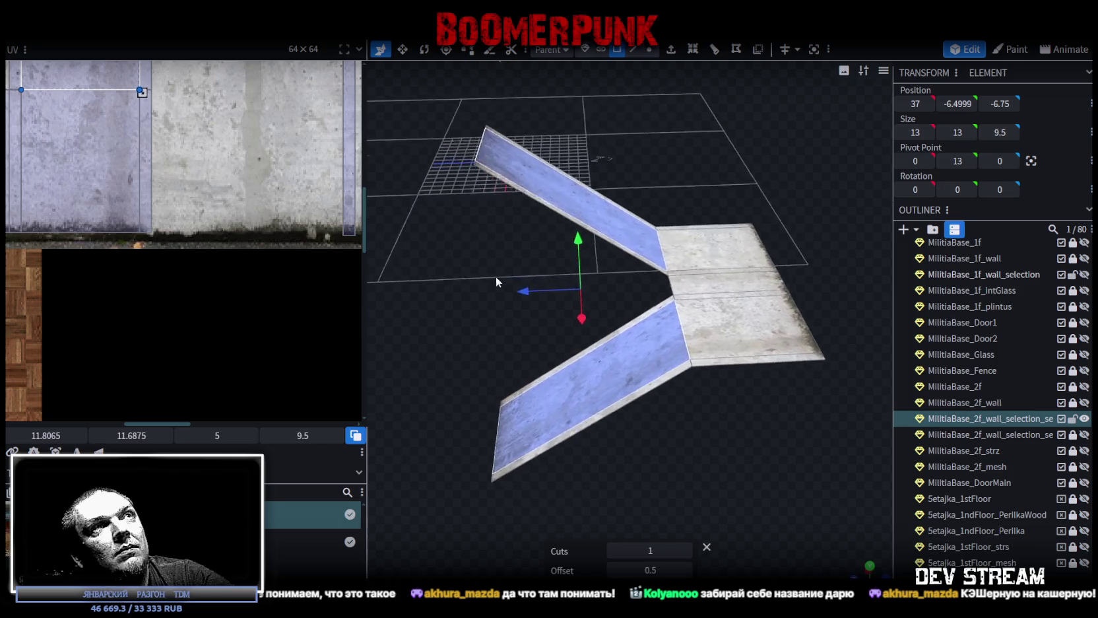
- Extrude both ramp faces 0.75 in the Y- direction
{"action": "left_click", "coordinate": [671, 50]}
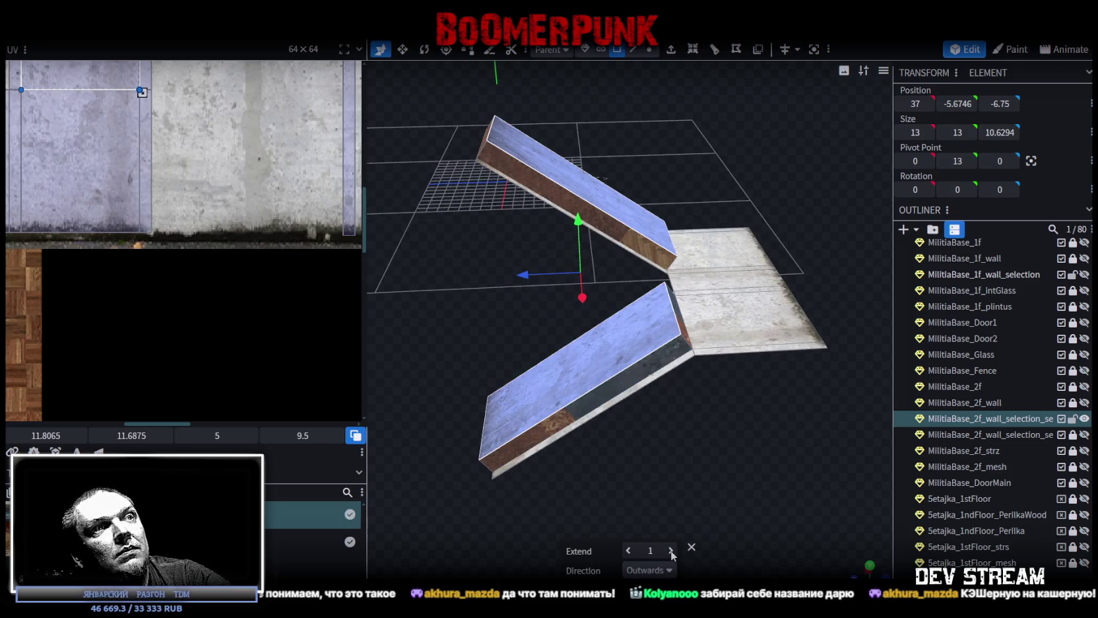
{"action": "left_click", "coordinate": [671, 551]}
{"action": "left_click", "coordinate": [650, 569]}
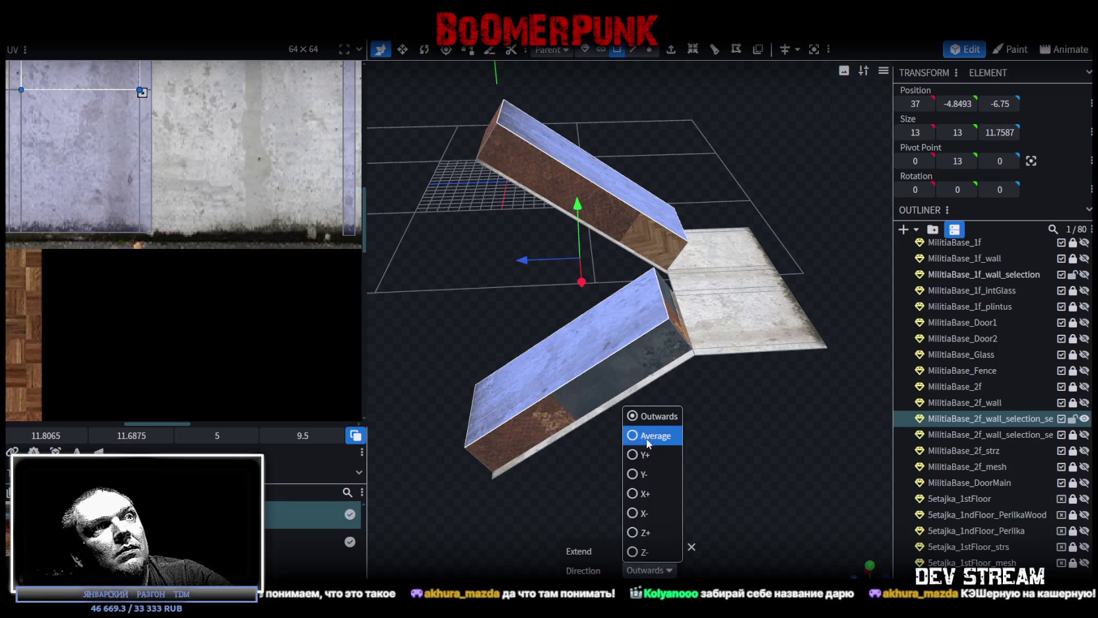
{"action": "left_click", "coordinate": [668, 507]}
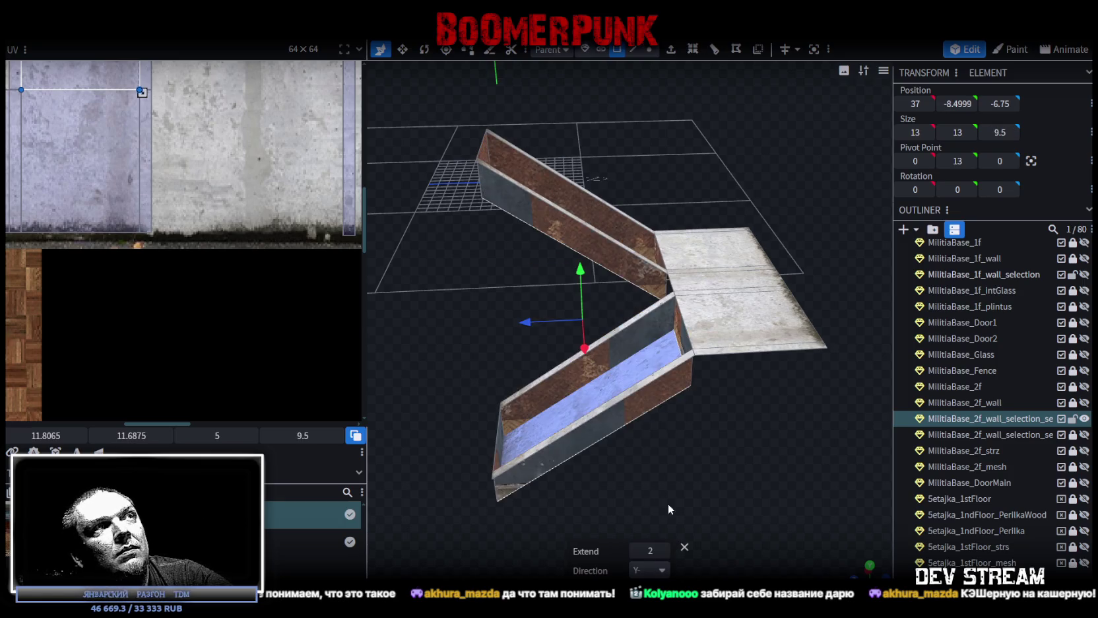
{"action": "left_click", "coordinate": [635, 551]}
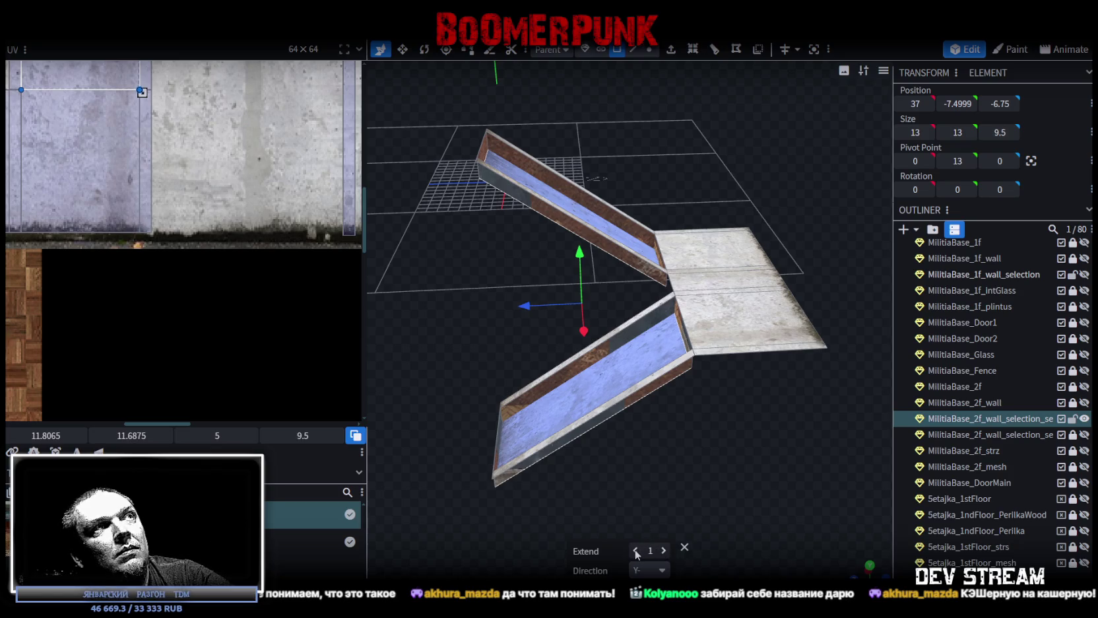
{"action": "left_click", "coordinate": [636, 551]}
{"action": "mouse_move", "coordinate": [667, 508]}
{"action": "left_mouse_down"}
{"action": "mouse_move", "coordinate": [721, 445]}
{"action": "mouse_move", "coordinate": [783, 433]}
{"action": "mouse_move", "coordinate": [742, 429]}
{"action": "mouse_move", "coordinate": [758, 452]}
{"action": "mouse_move", "coordinate": [703, 456]}
{"action": "left_mouse_up"}
{"action": "mouse_move", "coordinate": [622, 470]}
{"action": "left_mouse_down"}
{"action": "mouse_move", "coordinate": [776, 491]}
{"action": "mouse_move", "coordinate": [719, 402]}
{"action": "left_mouse_up"}
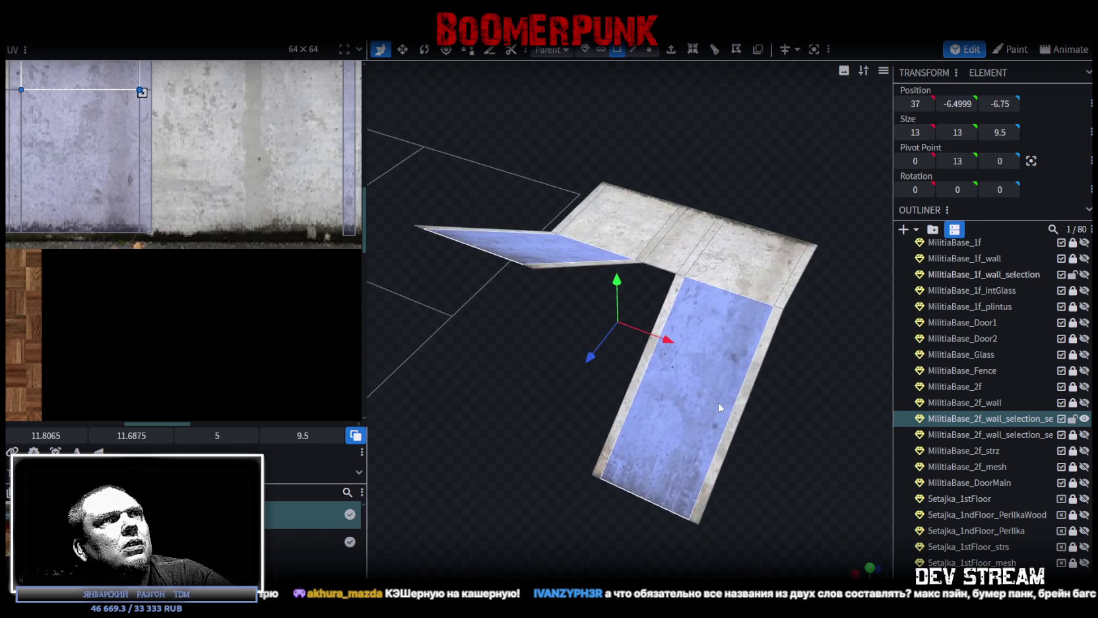
- Split the ramp faces into their own mesh, hide it, and select the remaining floor plate
{"action": "right_click", "coordinate": [697, 400]}
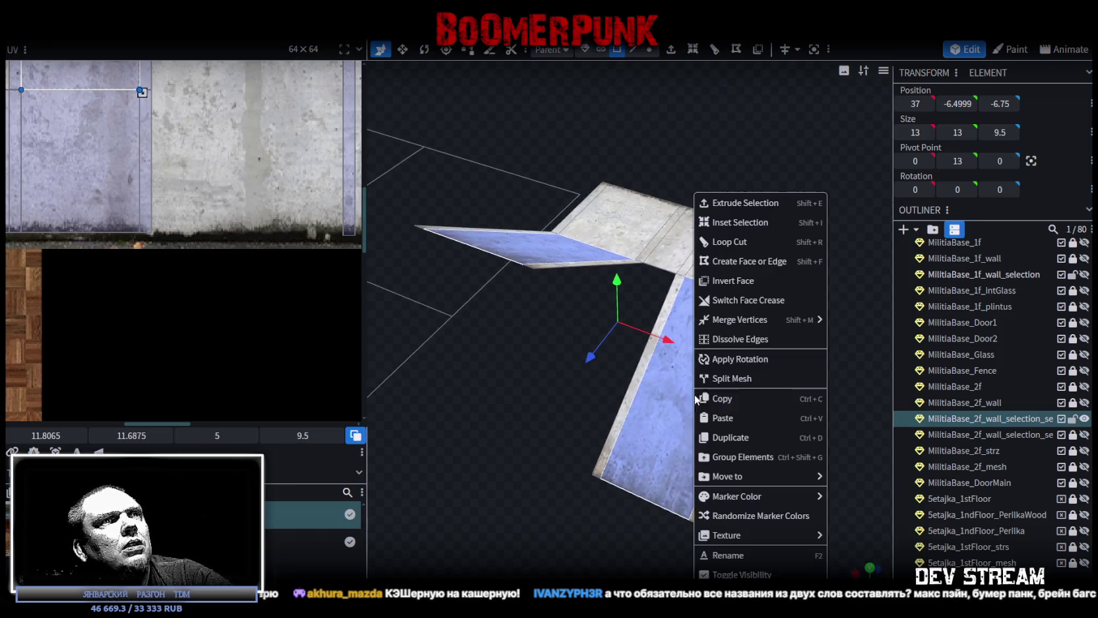
{"action": "left_click", "coordinate": [749, 378]}
{"action": "left_click_drag", "start_coordinate": [750, 383], "coordinate": [825, 396]}
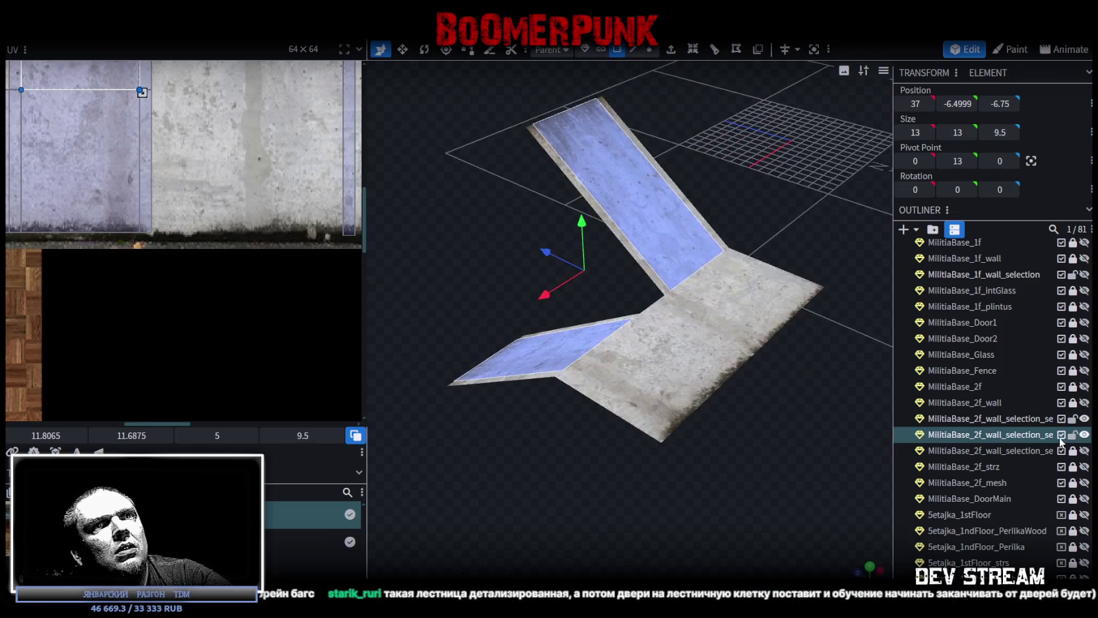
{"action": "left_click", "coordinate": [1084, 435]}
{"action": "left_click", "coordinate": [759, 446]}
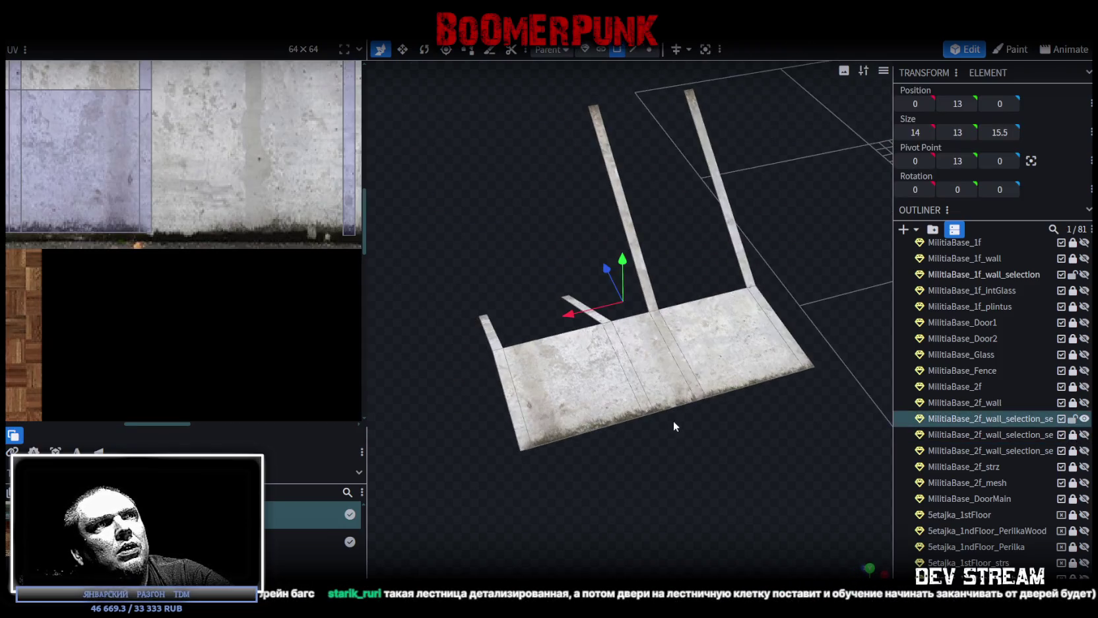
{"action": "scroll", "coordinate": [720, 489], "scroll_direction": "up", "scroll_amount": 3}
{"action": "mouse_move", "coordinate": [720, 492]}
{"action": "left_mouse_down"}
{"action": "mouse_move", "coordinate": [637, 163]}
{"action": "mouse_move", "coordinate": [651, 132]}
{"action": "mouse_move", "coordinate": [545, 188]}
{"action": "mouse_move", "coordinate": [746, 244]}
{"action": "left_mouse_up"}
- Merge the first sets of top-edge vertices into single points
{"action": "left_click", "coordinate": [650, 49]}
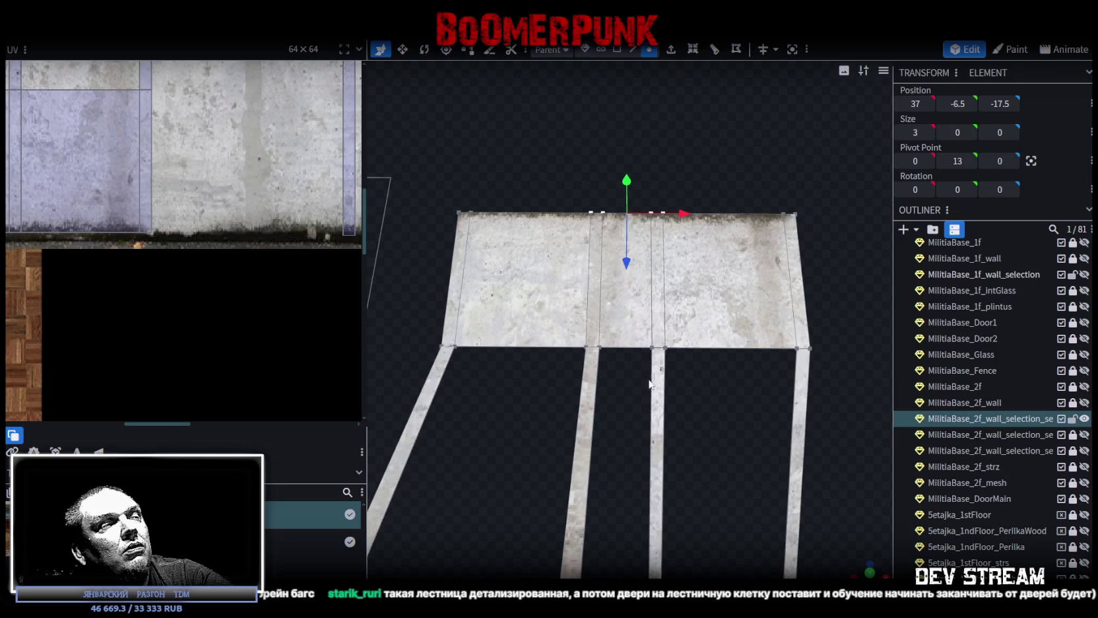
{"action": "right_click", "coordinate": [602, 215]}
{"action": "mouse_move", "coordinate": [649, 301]}
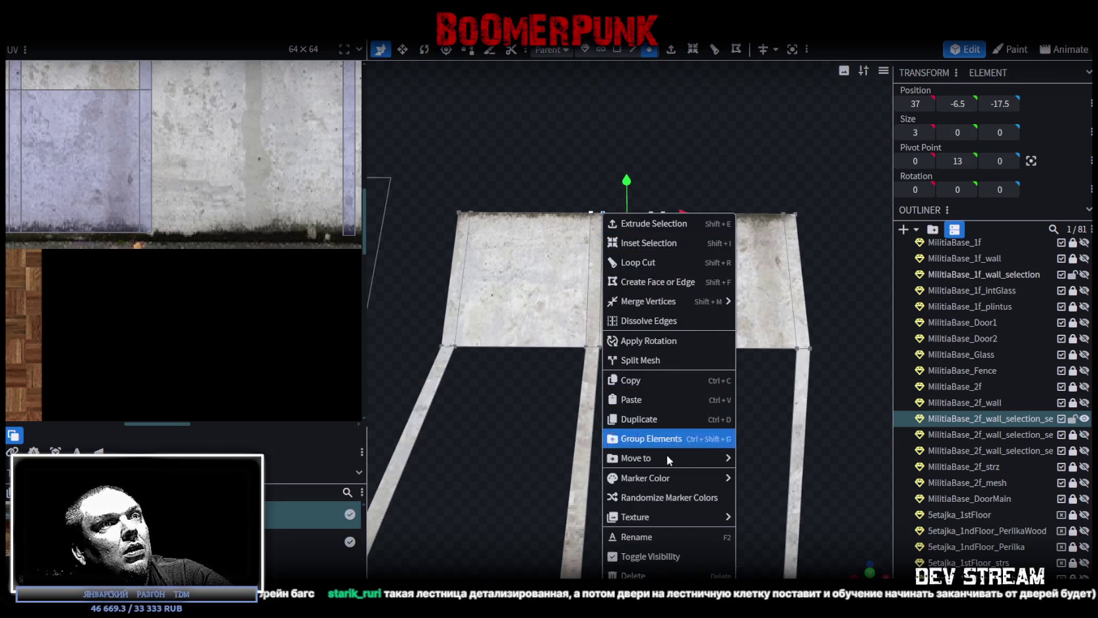
{"action": "left_click", "coordinate": [776, 322]}
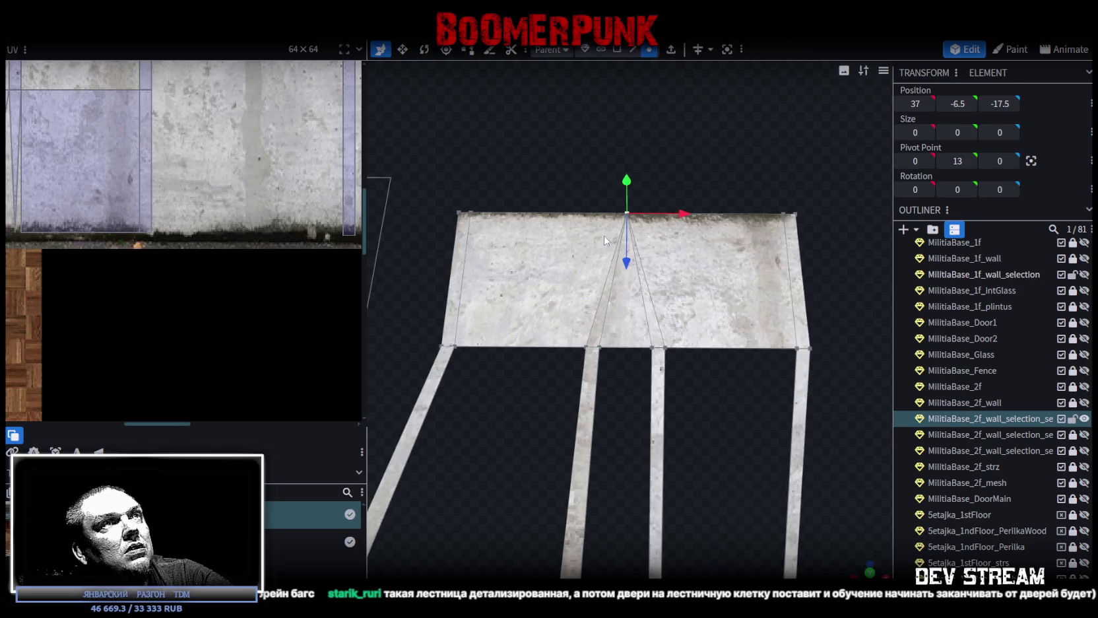
{"action": "left_click", "coordinate": [460, 213]}
{"action": "scroll", "coordinate": [521, 251], "scroll_direction": "up", "scroll_amount": 3}
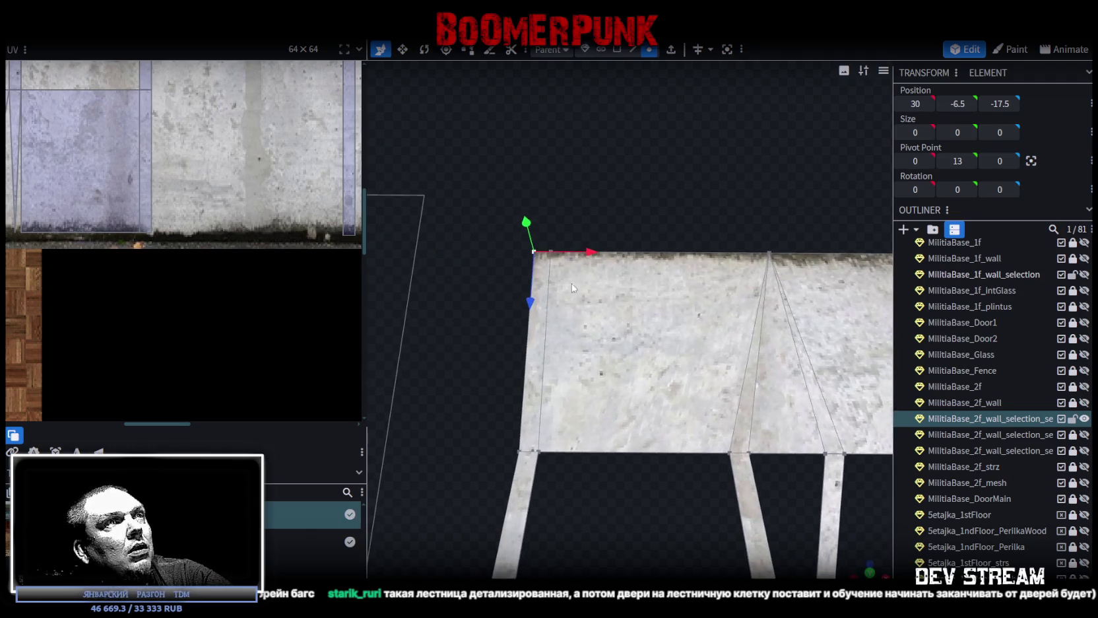
{"action": "scroll", "coordinate": [573, 293], "scroll_direction": "up", "scroll_amount": 1}
{"action": "scroll", "coordinate": [567, 295], "scroll_direction": "up", "scroll_amount": 2}
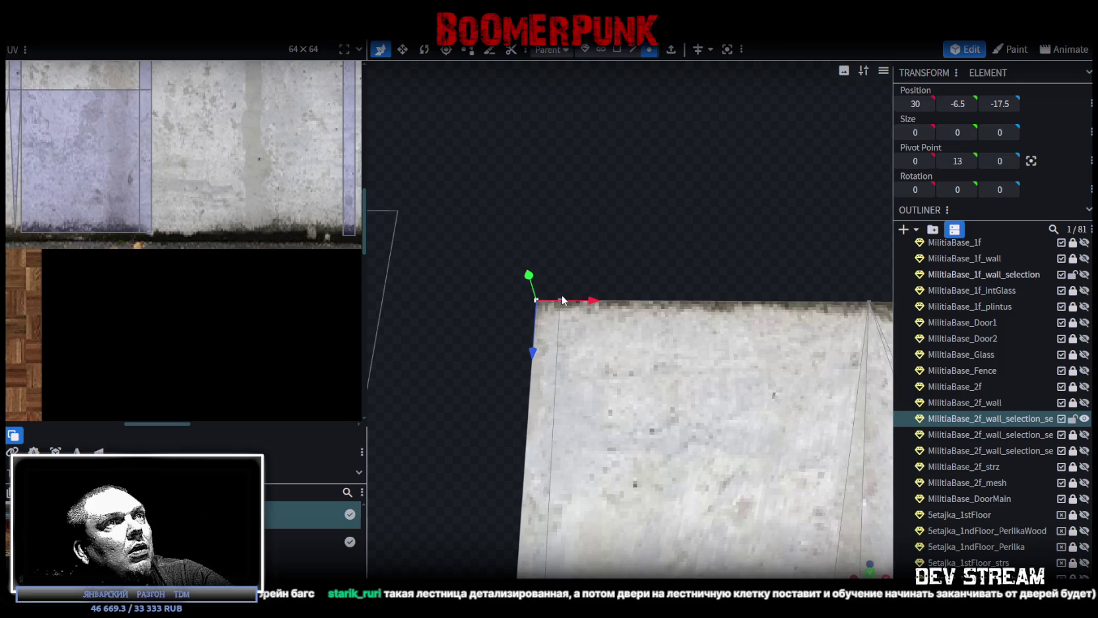
{"action": "left_click", "coordinate": [563, 294], "text": "shift"}
{"action": "right_click", "coordinate": [563, 294]}
{"action": "left_click", "coordinate": [728, 322]}
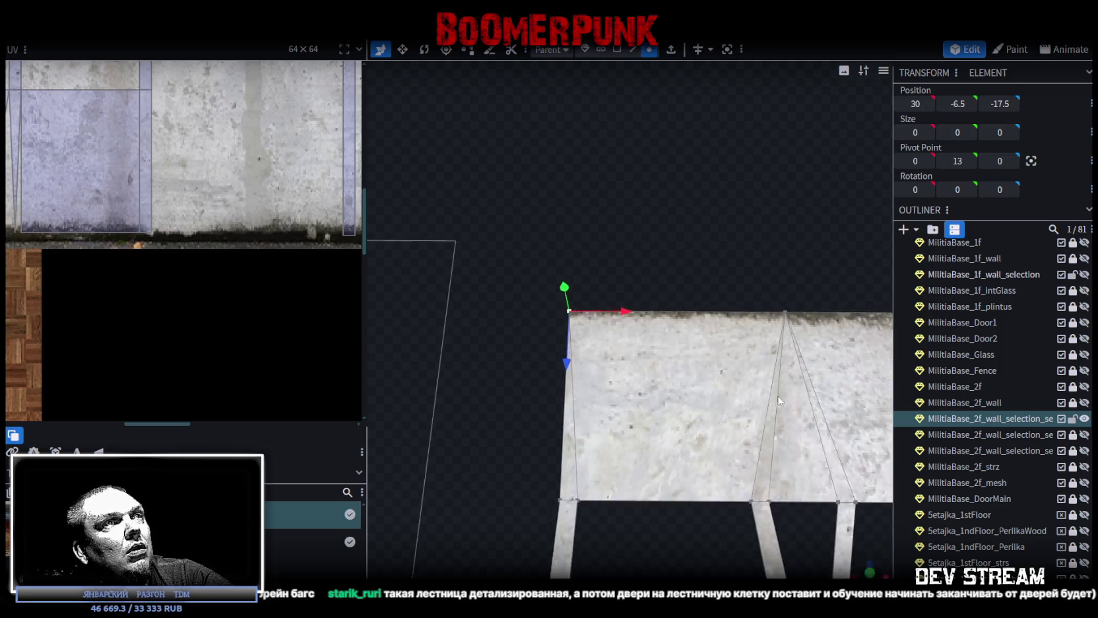
- Weld the vertices at the other top corner with Merge All
{"action": "right_click_drag", "start_coordinate": [729, 323], "coordinate": [541, 310]}
{"action": "left_click", "coordinate": [763, 289], "text": "shift"}
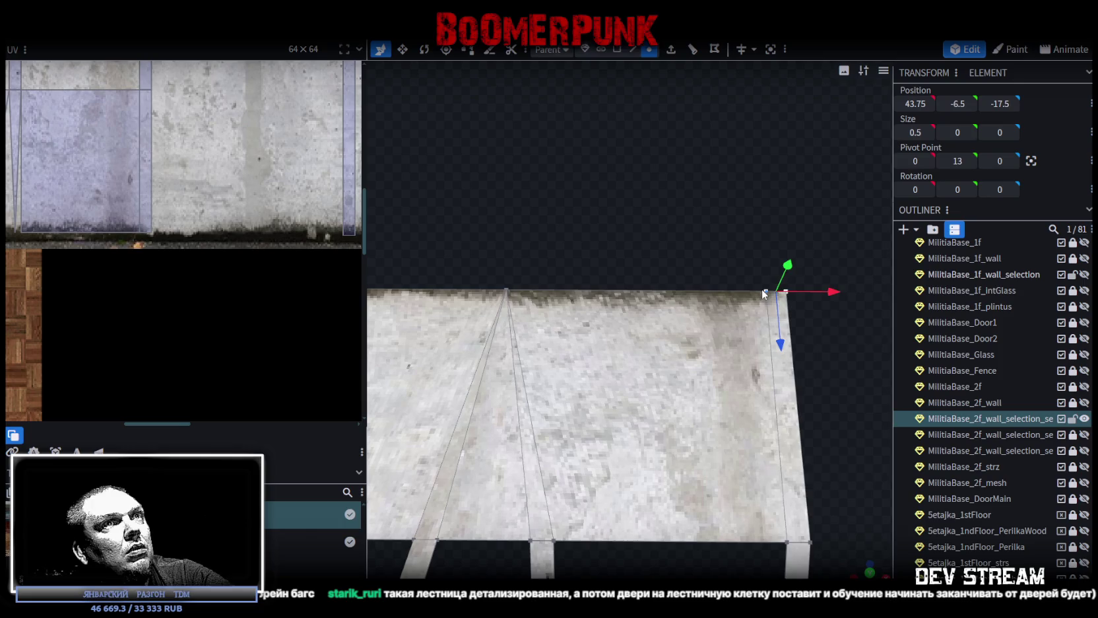
{"action": "right_click", "coordinate": [762, 289]}
{"action": "left_click", "coordinate": [921, 320]}
{"action": "mouse_move", "coordinate": [644, 484]}
{"action": "left_mouse_down"}
{"action": "mouse_move", "coordinate": [635, 515]}
{"action": "mouse_move", "coordinate": [597, 473]}
{"action": "mouse_move", "coordinate": [639, 374]}
{"action": "mouse_move", "coordinate": [667, 451]}
{"action": "mouse_move", "coordinate": [649, 436]}
{"action": "mouse_move", "coordinate": [543, 485]}
{"action": "mouse_move", "coordinate": [554, 455]}
{"action": "left_mouse_up"}
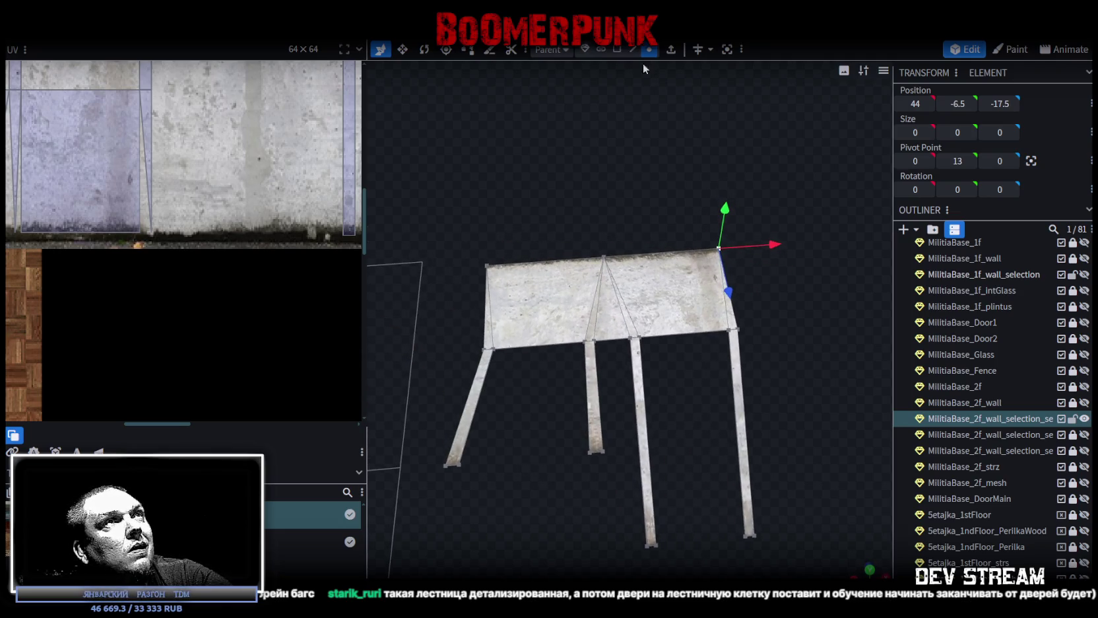
- Select three of the leg edges in edge mode
{"action": "left_click", "coordinate": [633, 49]}
{"action": "left_click", "coordinate": [490, 378]}
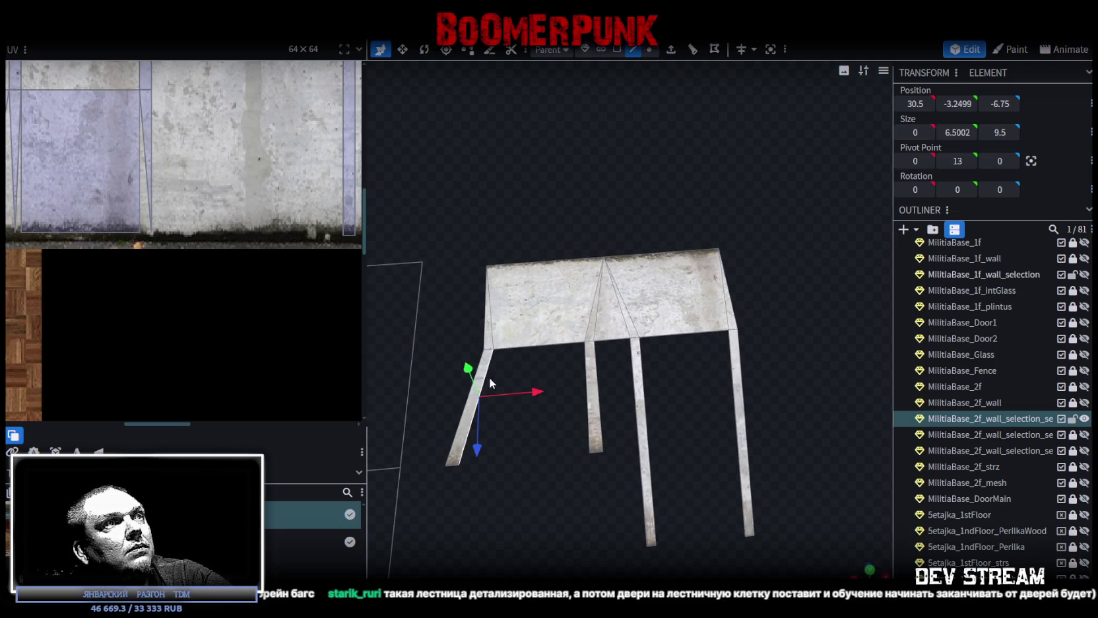
{"action": "left_click", "coordinate": [584, 377], "text": "shift"}
{"action": "left_click", "coordinate": [644, 385], "text": "shift"}
- Extrude all four leg edges into flaps pointing in the Y- direction
{"action": "left_click", "coordinate": [734, 388], "text": "shift"}
{"action": "left_click_drag", "start_coordinate": [707, 433], "coordinate": [709, 392]}
{"action": "left_click", "coordinate": [670, 52]}
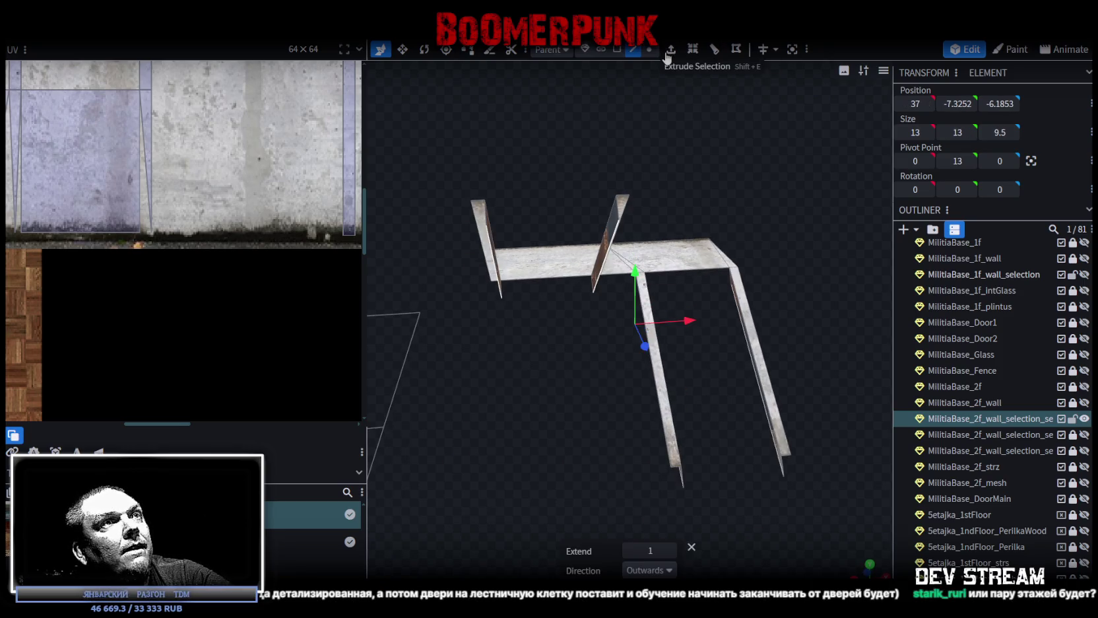
{"action": "left_click_drag", "start_coordinate": [615, 457], "coordinate": [686, 574]}
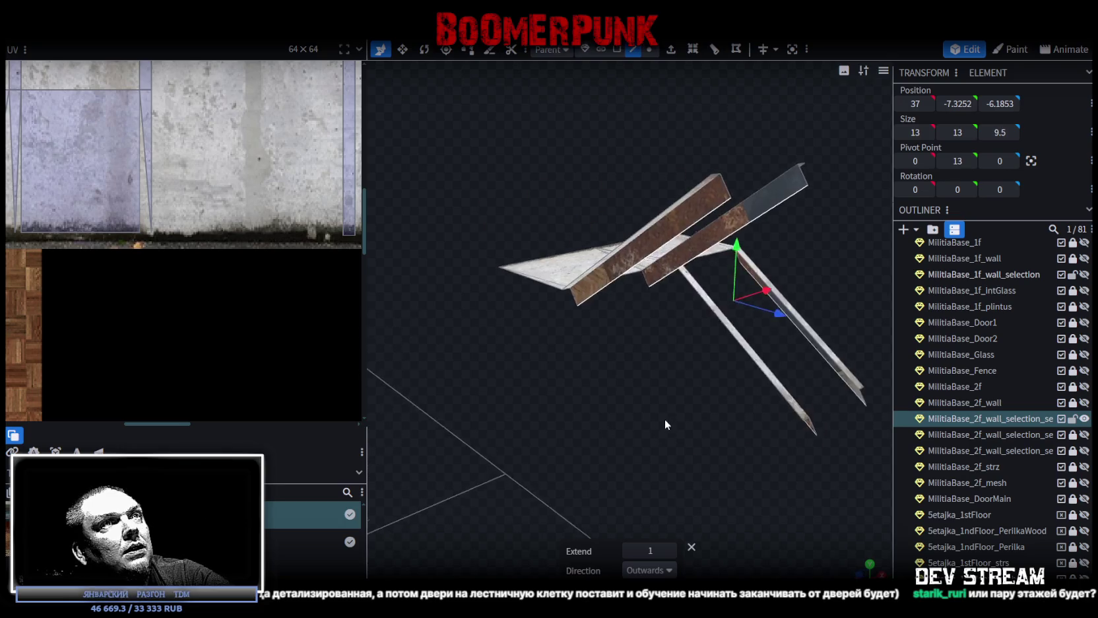
{"action": "left_click", "coordinate": [668, 570]}
{"action": "left_click", "coordinate": [636, 453]}
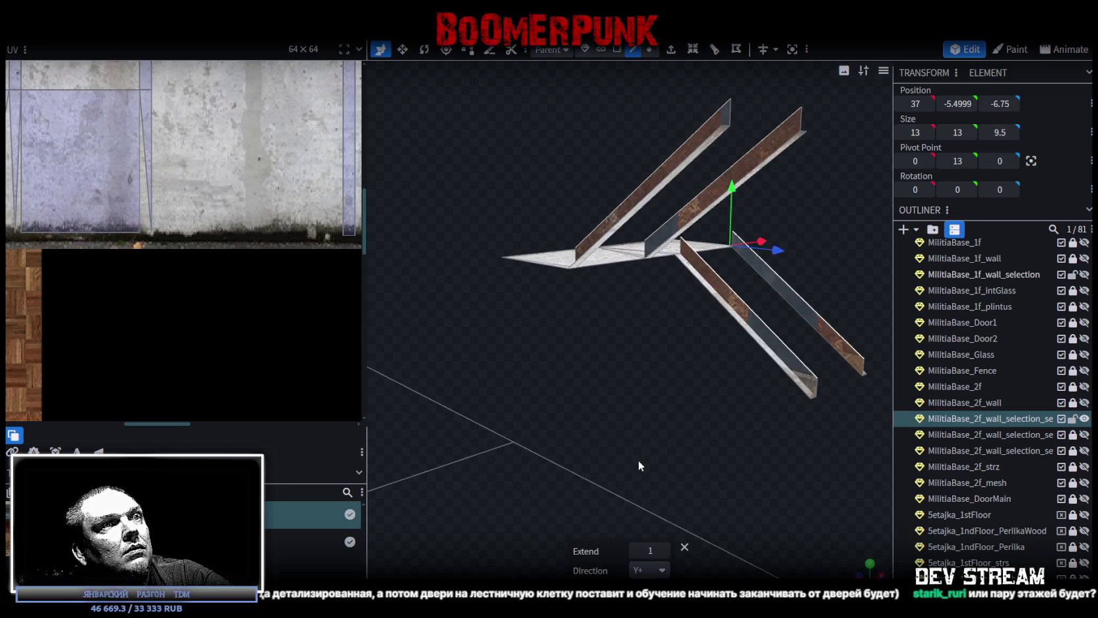
{"action": "left_click", "coordinate": [650, 570]}
{"action": "left_click", "coordinate": [650, 474]}
- Move one extruded flap face inward along the X axis
{"action": "mouse_move", "coordinate": [589, 403]}
{"action": "left_mouse_down"}
{"action": "mouse_move", "coordinate": [549, 426]}
{"action": "mouse_move", "coordinate": [567, 416]}
{"action": "mouse_move", "coordinate": [565, 396]}
{"action": "left_mouse_up"}
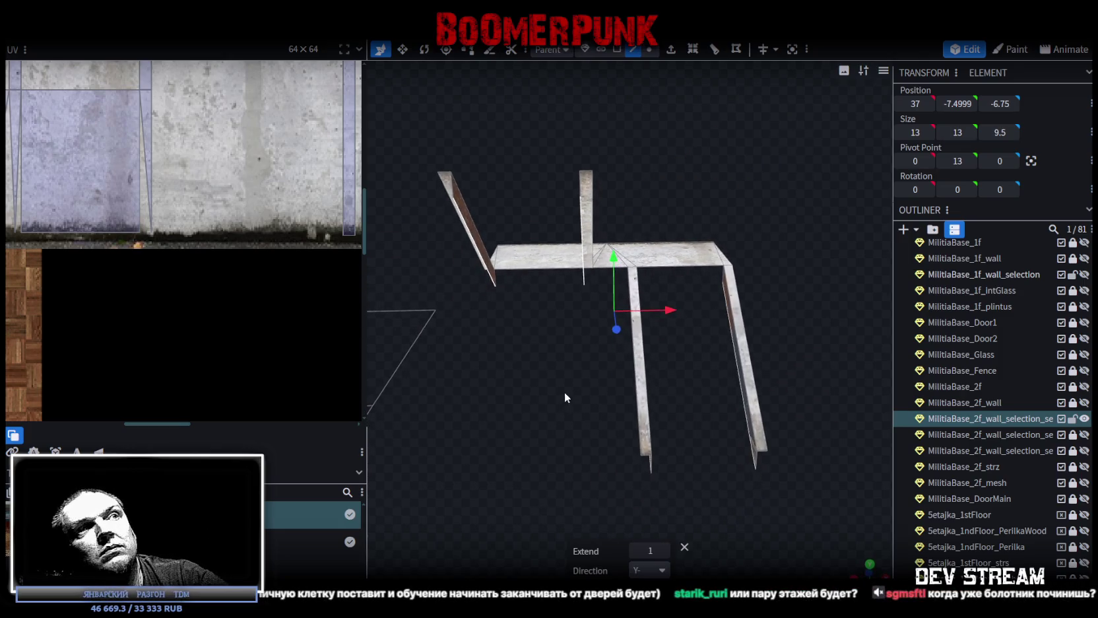
{"action": "mouse_move", "coordinate": [541, 300]}
{"action": "left_mouse_down"}
{"action": "mouse_move", "coordinate": [497, 391]}
{"action": "mouse_move", "coordinate": [484, 324]}
{"action": "left_mouse_up"}
{"action": "left_click", "coordinate": [485, 324]}
{"action": "mouse_move", "coordinate": [526, 393]}
{"action": "left_mouse_down"}
{"action": "mouse_move", "coordinate": [538, 307]}
{"action": "mouse_move", "coordinate": [573, 409]}
{"action": "left_mouse_up"}
{"action": "key", "text": "v"}
{"action": "left_click_drag", "start_coordinate": [597, 362], "coordinate": [579, 359]}
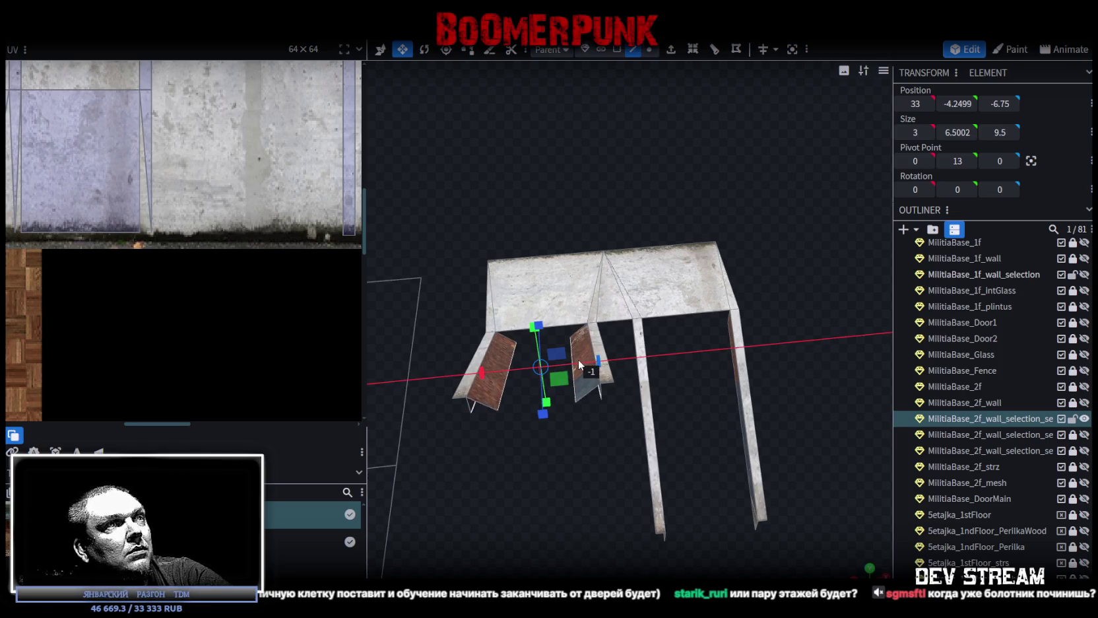
- Select the other flap pieces and make the hidden mesh piece visible again
{"action": "mouse_move", "coordinate": [689, 432]}
{"action": "left_mouse_down"}
{"action": "mouse_move", "coordinate": [670, 384]}
{"action": "mouse_move", "coordinate": [605, 320]}
{"action": "left_mouse_up"}
{"action": "left_click", "coordinate": [605, 320]}
{"action": "mouse_move", "coordinate": [619, 381]}
{"action": "left_mouse_down"}
{"action": "mouse_move", "coordinate": [716, 383]}
{"action": "mouse_move", "coordinate": [759, 356]}
{"action": "mouse_move", "coordinate": [748, 324]}
{"action": "mouse_move", "coordinate": [619, 538]}
{"action": "mouse_move", "coordinate": [618, 574]}
{"action": "mouse_move", "coordinate": [720, 474]}
{"action": "mouse_move", "coordinate": [580, 504]}
{"action": "mouse_move", "coordinate": [629, 521]}
{"action": "mouse_move", "coordinate": [652, 501]}
{"action": "left_mouse_up"}
{"action": "left_click", "coordinate": [759, 354]}
{"action": "left_click", "coordinate": [1085, 434]}
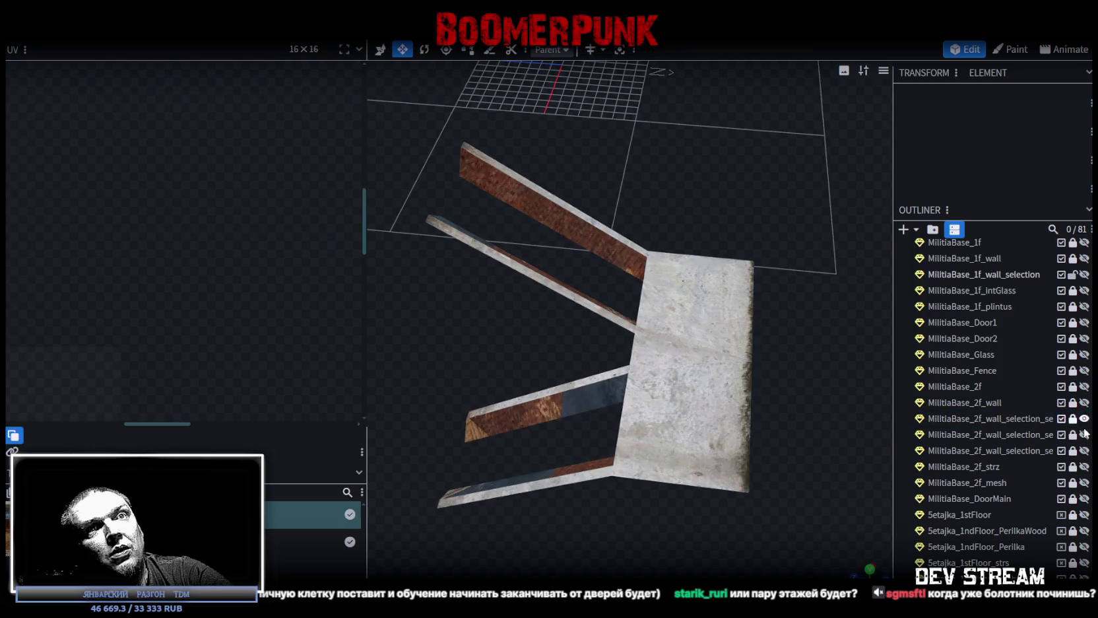
- Select the stair mesh and pick the upper ramp's face
{"action": "left_click", "coordinate": [1010, 432]}
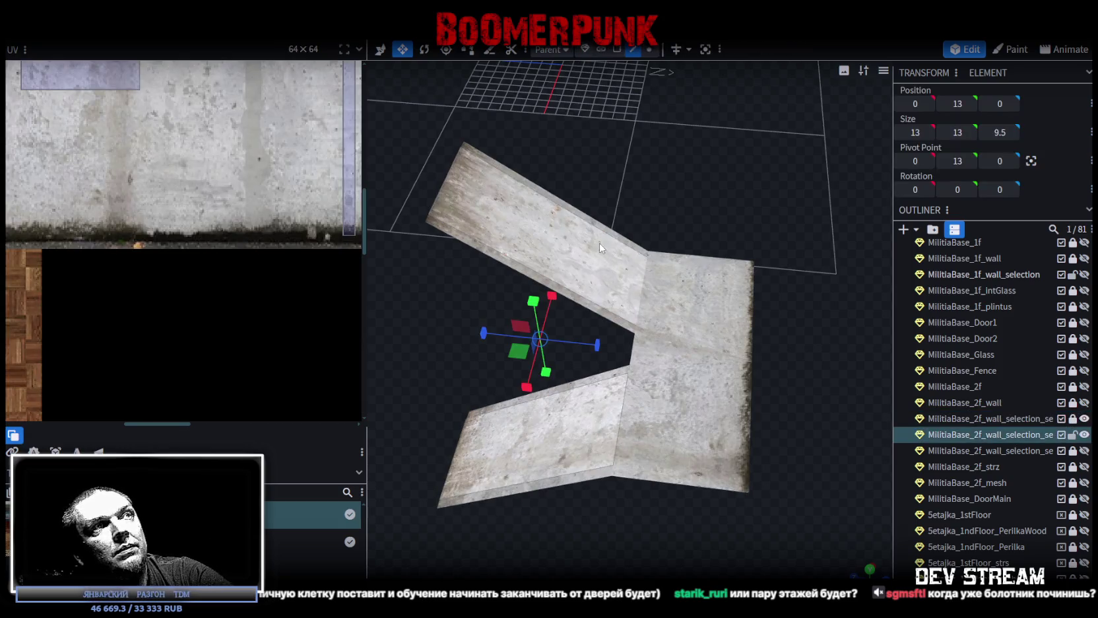
{"action": "left_click_drag", "start_coordinate": [603, 248], "coordinate": [689, 137]}
{"action": "left_click", "coordinate": [617, 49]}
{"action": "left_click", "coordinate": [595, 274]}
{"action": "mouse_move", "coordinate": [649, 224]}
{"action": "left_mouse_down"}
{"action": "mouse_move", "coordinate": [677, 174]}
{"action": "mouse_move", "coordinate": [672, 139]}
{"action": "mouse_move", "coordinate": [651, 208]}
{"action": "mouse_move", "coordinate": [701, 145]}
{"action": "left_mouse_up"}
- Loop-cut the upper ramp crosswise, trying cut counts between 14 and 16
{"action": "left_click", "coordinate": [714, 51]}
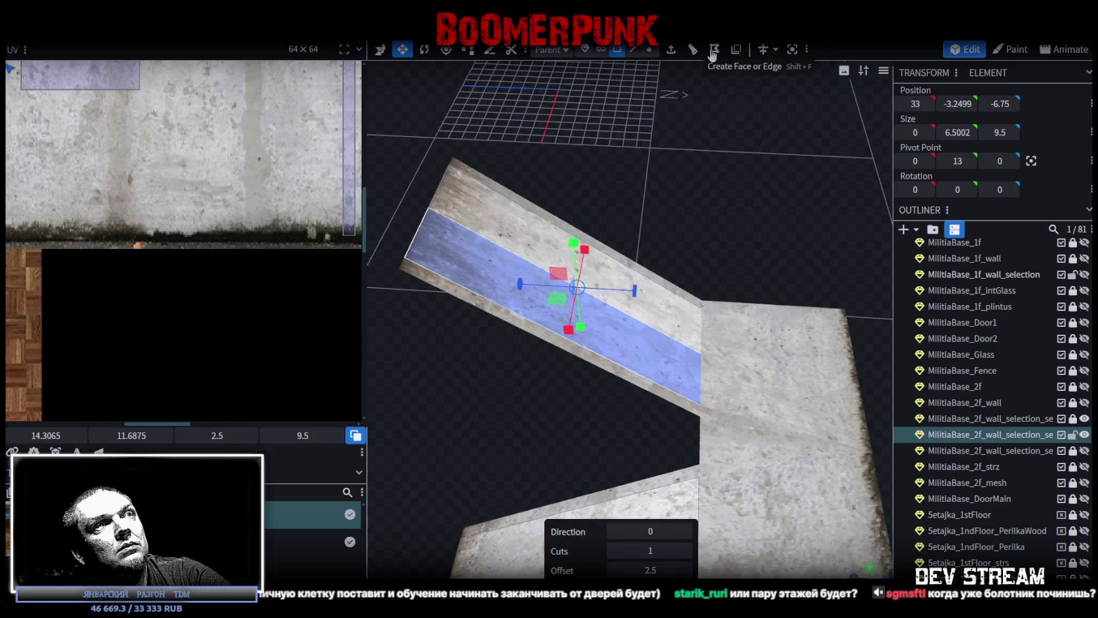
{"action": "left_click", "coordinate": [686, 532]}
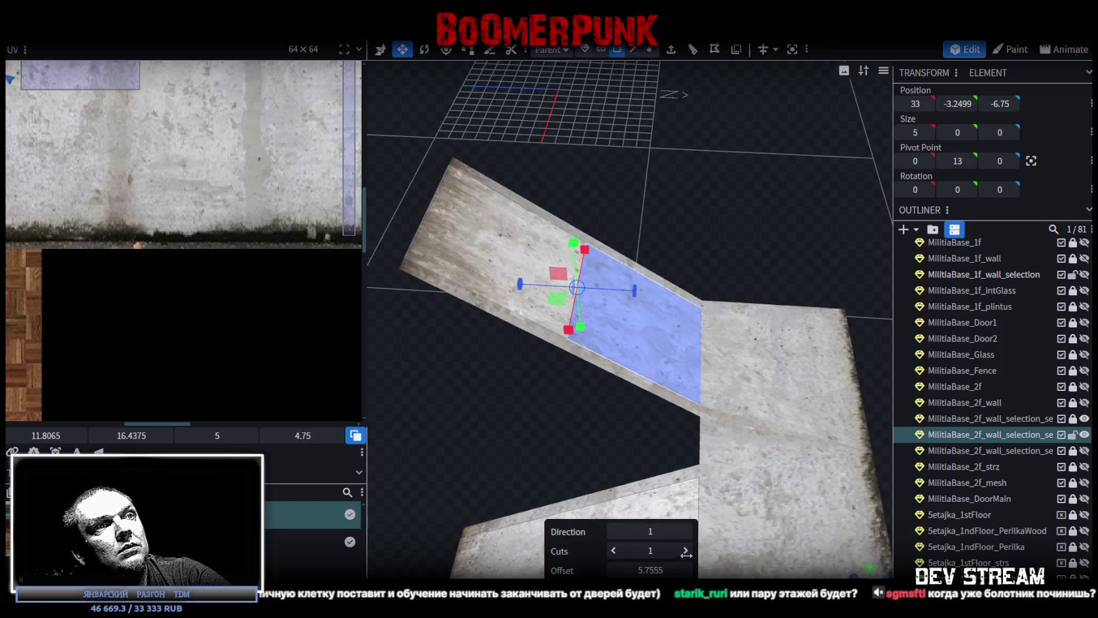
{"action": "left_click", "coordinate": [686, 550]}
{"action": "left_click", "coordinate": [686, 550]}
{"action": "left_click", "coordinate": [686, 551]}
{"action": "left_click", "coordinate": [685, 551]}
{"action": "left_click", "coordinate": [686, 550]}
{"action": "left_click", "coordinate": [686, 550]}
{"action": "left_click", "coordinate": [686, 550]}
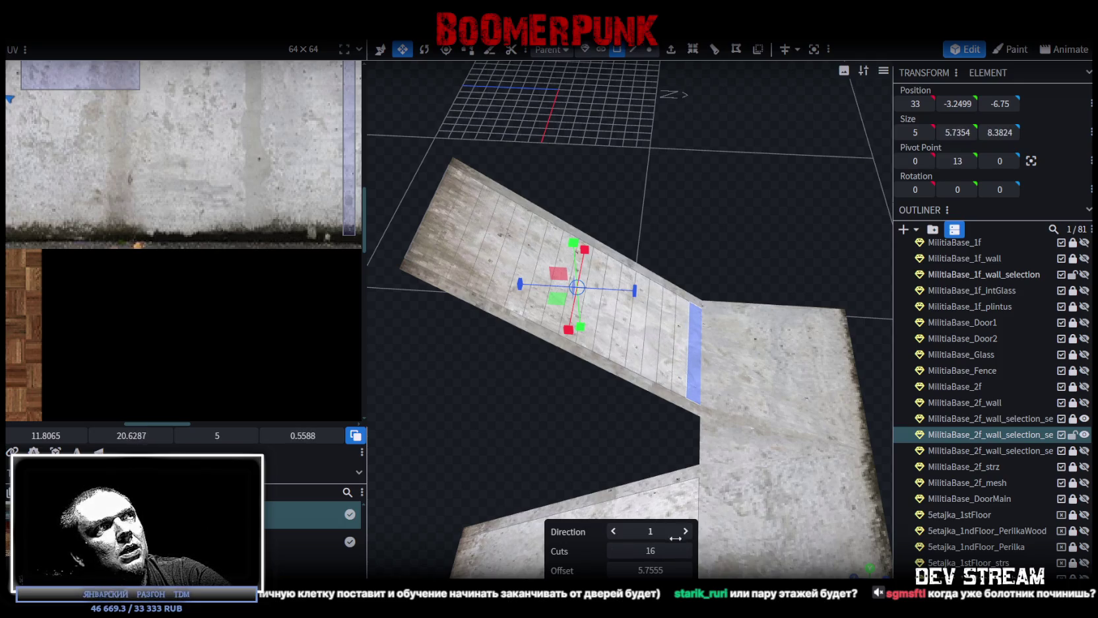
{"action": "mouse_move", "coordinate": [566, 415]}
{"action": "left_mouse_down"}
{"action": "mouse_move", "coordinate": [538, 376]}
{"action": "mouse_move", "coordinate": [543, 364]}
{"action": "mouse_move", "coordinate": [563, 370]}
{"action": "mouse_move", "coordinate": [624, 522]}
{"action": "left_mouse_up"}
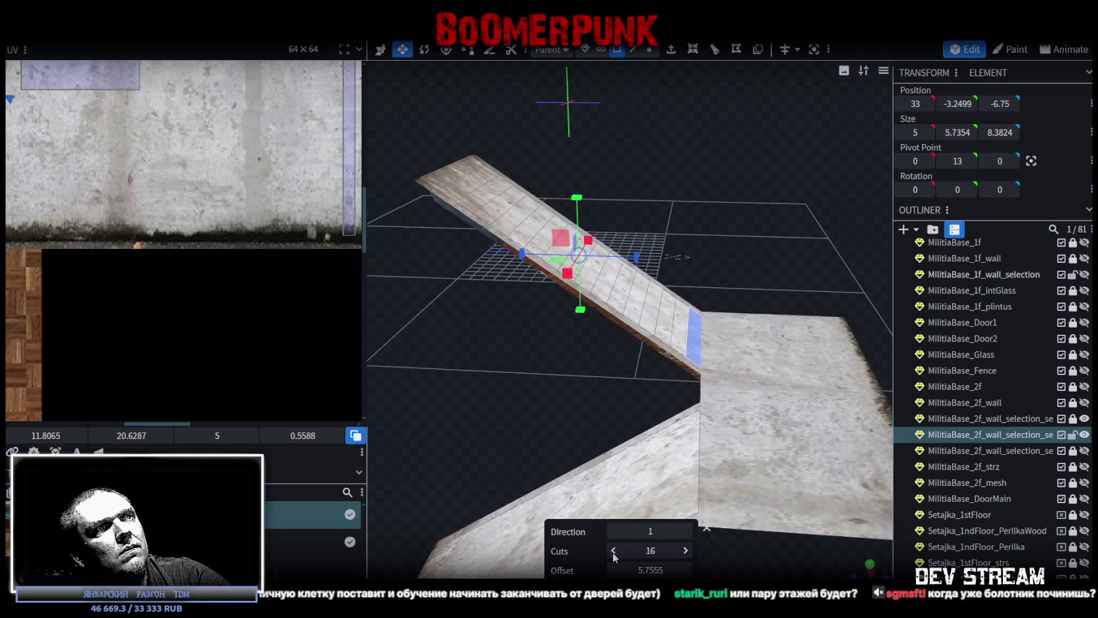
{"action": "left_click", "coordinate": [613, 550]}
{"action": "left_click", "coordinate": [613, 551]}
{"action": "mouse_move", "coordinate": [552, 401]}
{"action": "left_mouse_down"}
{"action": "mouse_move", "coordinate": [540, 421]}
{"action": "mouse_move", "coordinate": [558, 435]}
{"action": "left_mouse_up"}
{"action": "left_click", "coordinate": [687, 550]}
{"action": "left_click", "coordinate": [687, 551]}
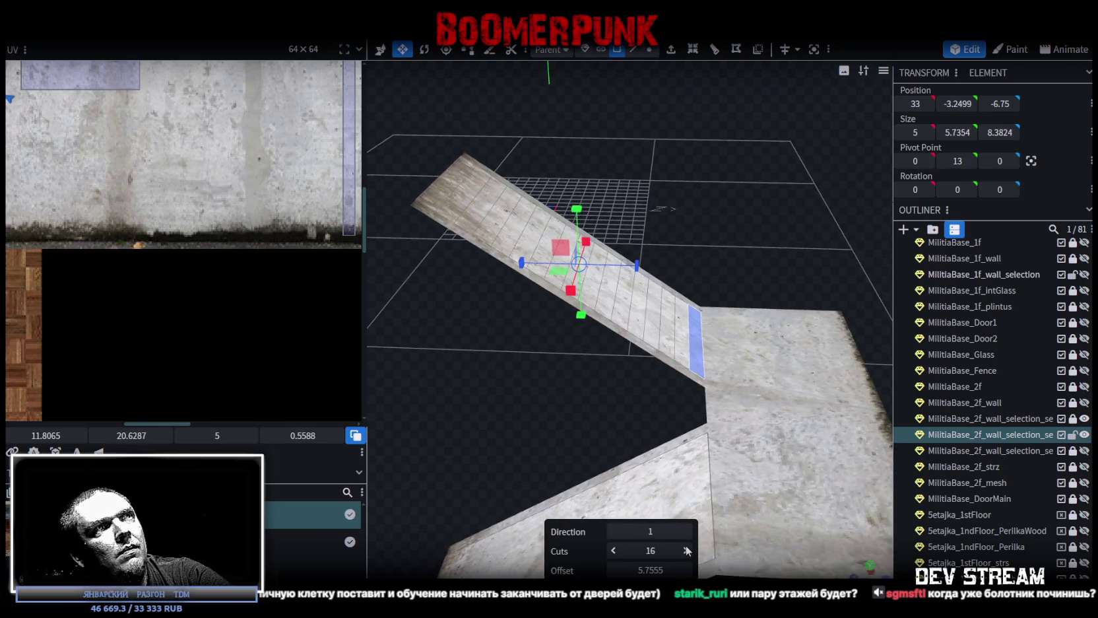
{"action": "left_click_drag", "start_coordinate": [597, 382], "coordinate": [597, 379]}
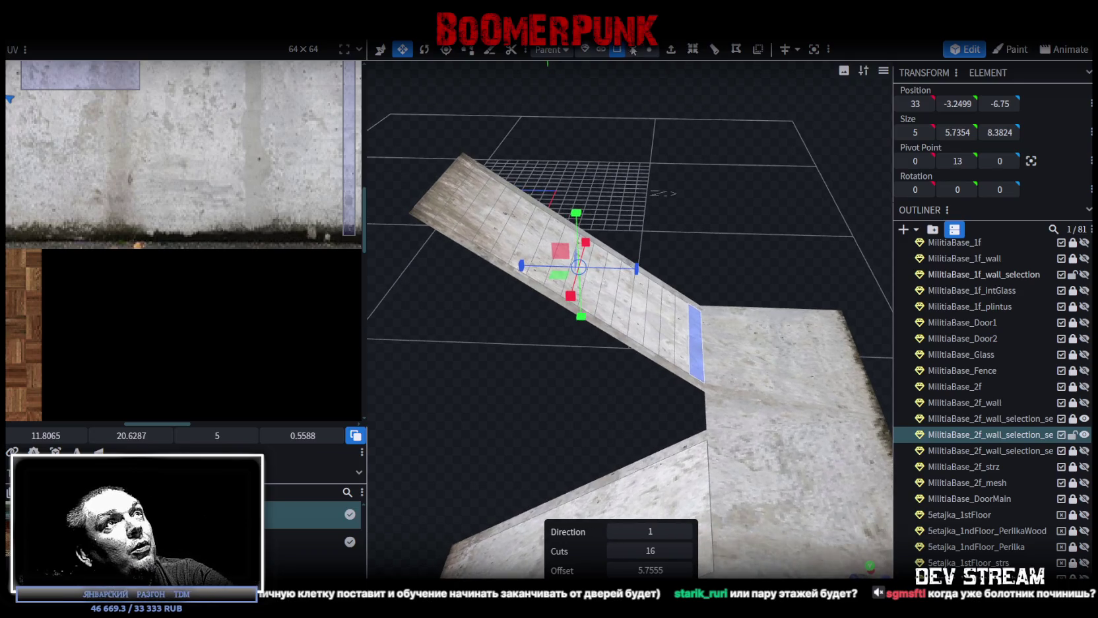
- In edge mode, select alternating cut strips up the ramp
{"action": "left_click", "coordinate": [635, 51]}
{"action": "left_click", "coordinate": [687, 341]}
{"action": "scroll", "coordinate": [674, 317], "scroll_direction": "up", "scroll_amount": 2}
{"action": "scroll", "coordinate": [672, 313], "scroll_direction": "up", "scroll_amount": 1}
{"action": "left_click", "coordinate": [653, 307]}
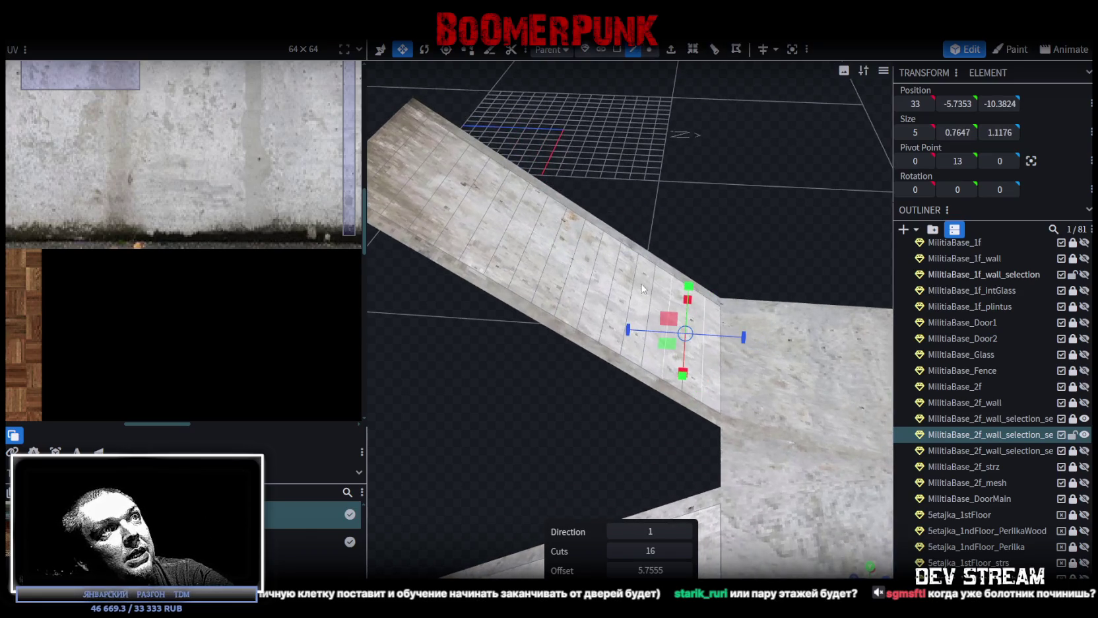
{"action": "left_click", "coordinate": [613, 267], "text": "shift"}
{"action": "left_click", "coordinate": [592, 268], "text": "shift"}
{"action": "left_click", "coordinate": [553, 250], "text": "shift"}
{"action": "left_click", "coordinate": [512, 226], "text": "shift"}
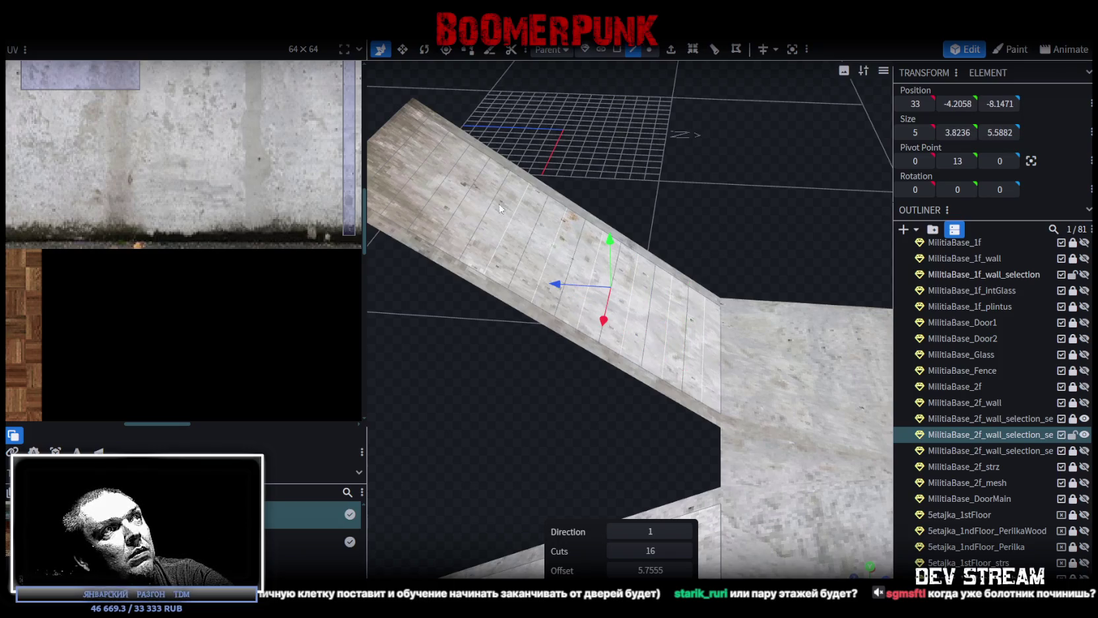
{"action": "left_click", "coordinate": [468, 197], "text": "shift"}
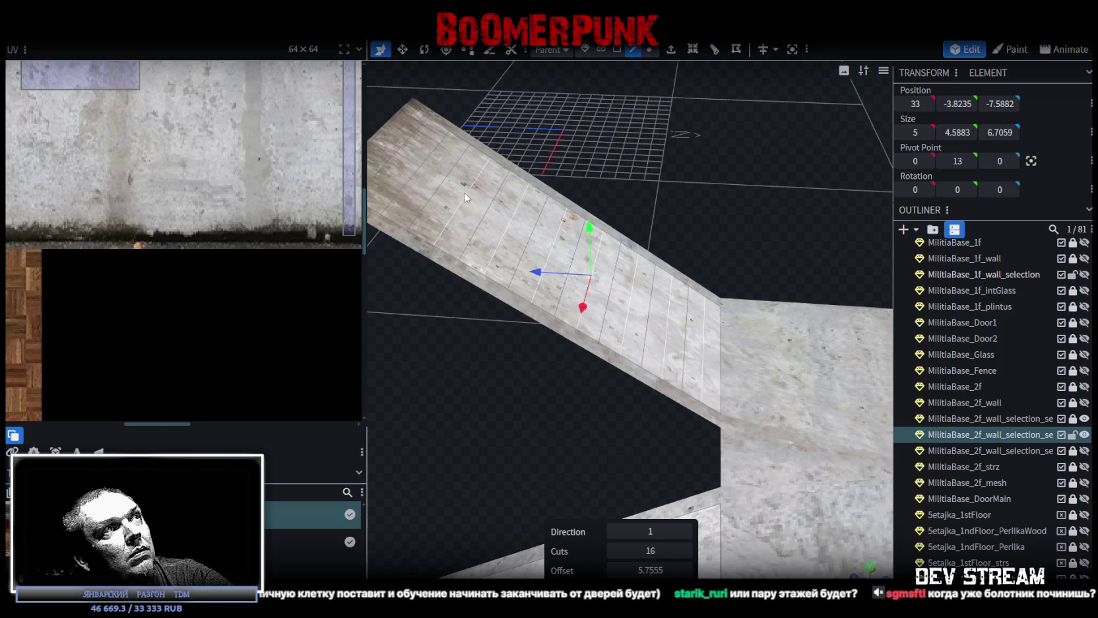
{"action": "left_click", "coordinate": [420, 165], "text": "shift"}
{"action": "mouse_move", "coordinate": [491, 401]}
{"action": "left_mouse_down"}
{"action": "mouse_move", "coordinate": [498, 391]}
{"action": "mouse_move", "coordinate": [526, 399]}
{"action": "mouse_move", "coordinate": [517, 374]}
{"action": "mouse_move", "coordinate": [487, 377]}
{"action": "mouse_move", "coordinate": [501, 377]}
{"action": "left_mouse_up"}
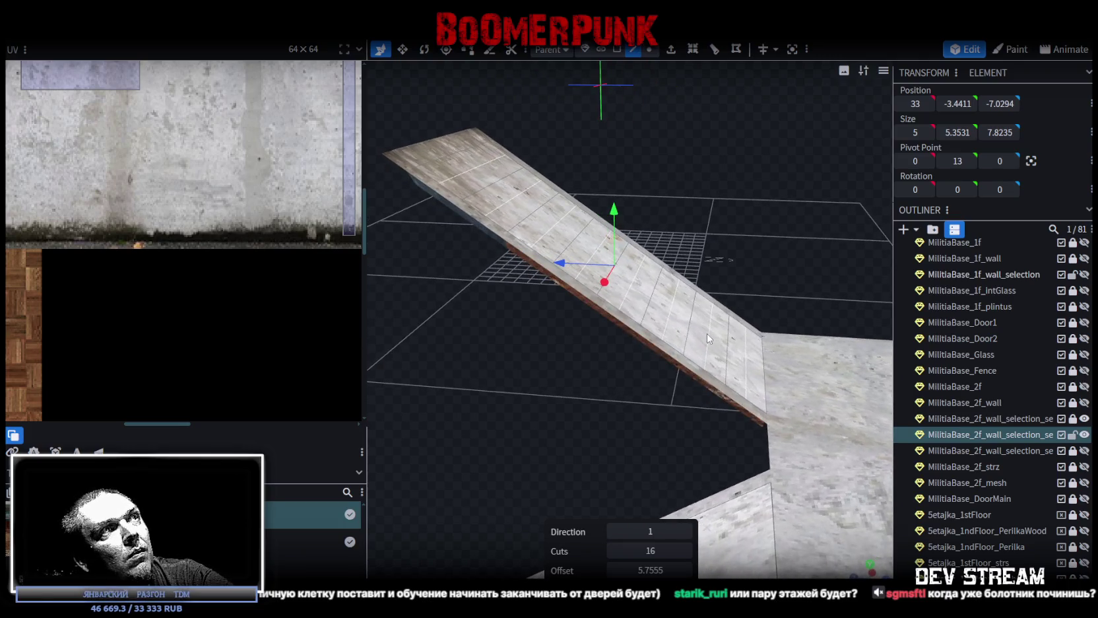
- Settle on 15 loop cuts and select eight alternating step lines up the ramp
{"action": "left_click", "coordinate": [614, 551]}
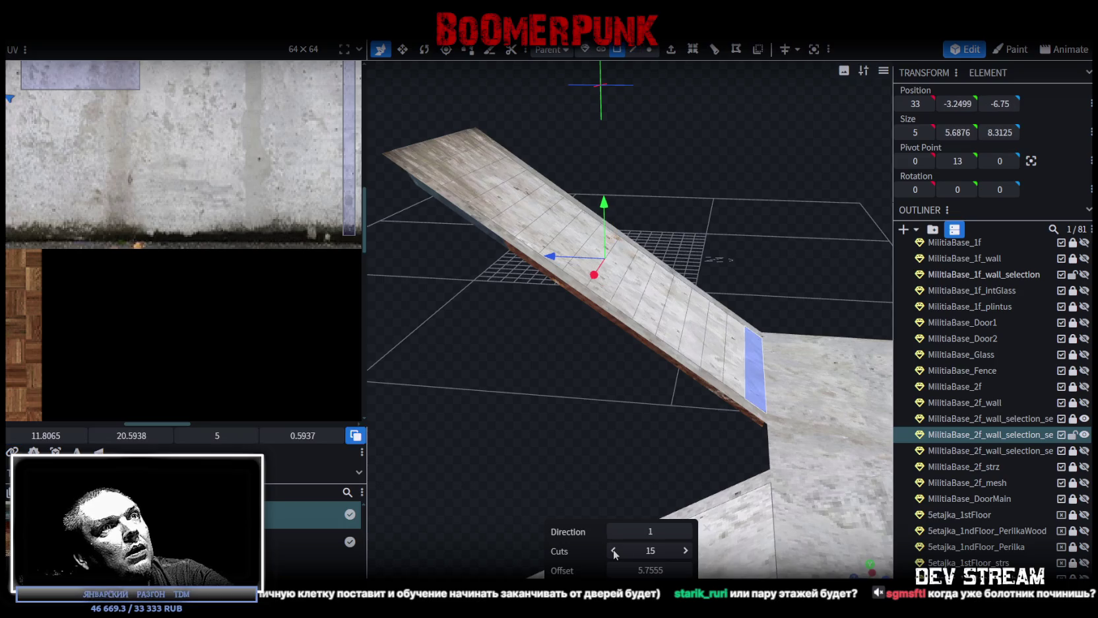
{"action": "left_click_drag", "start_coordinate": [664, 461], "coordinate": [660, 396]}
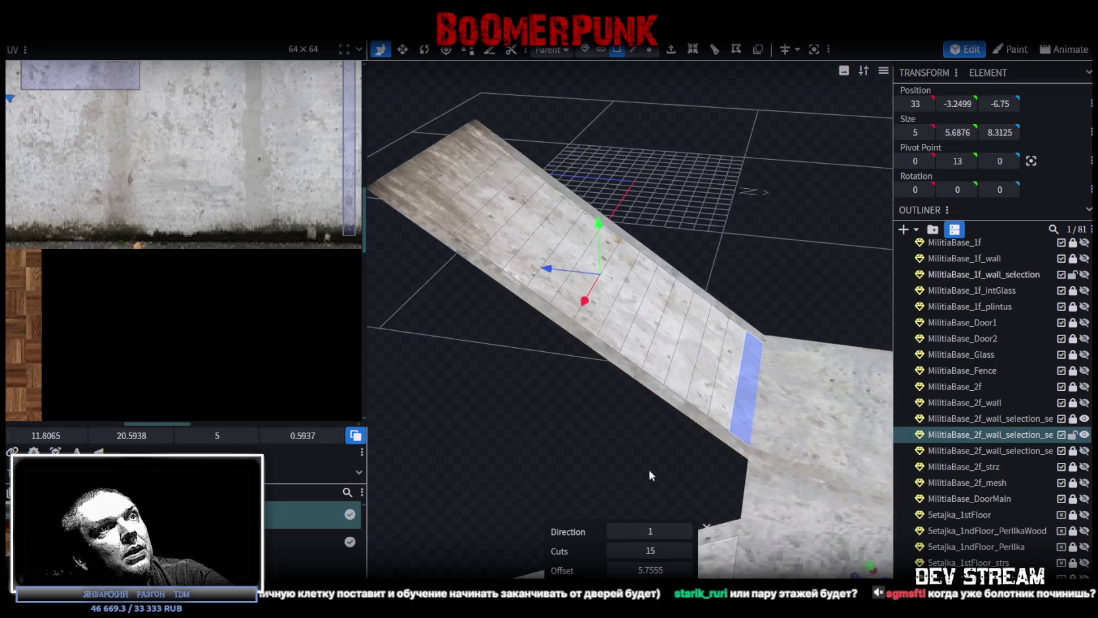
{"action": "left_click", "coordinate": [633, 49]}
{"action": "left_click", "coordinate": [737, 391]}
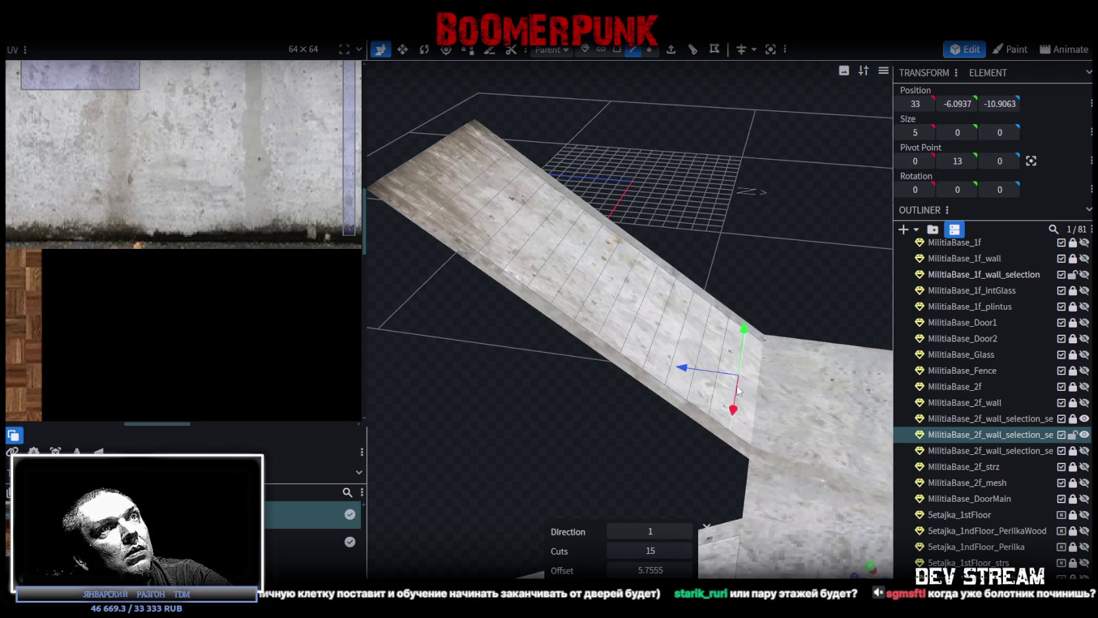
{"action": "left_click", "coordinate": [699, 354], "text": "shift"}
{"action": "left_click", "coordinate": [640, 283], "text": "shift"}
{"action": "left_click", "coordinate": [626, 287], "text": "shift"}
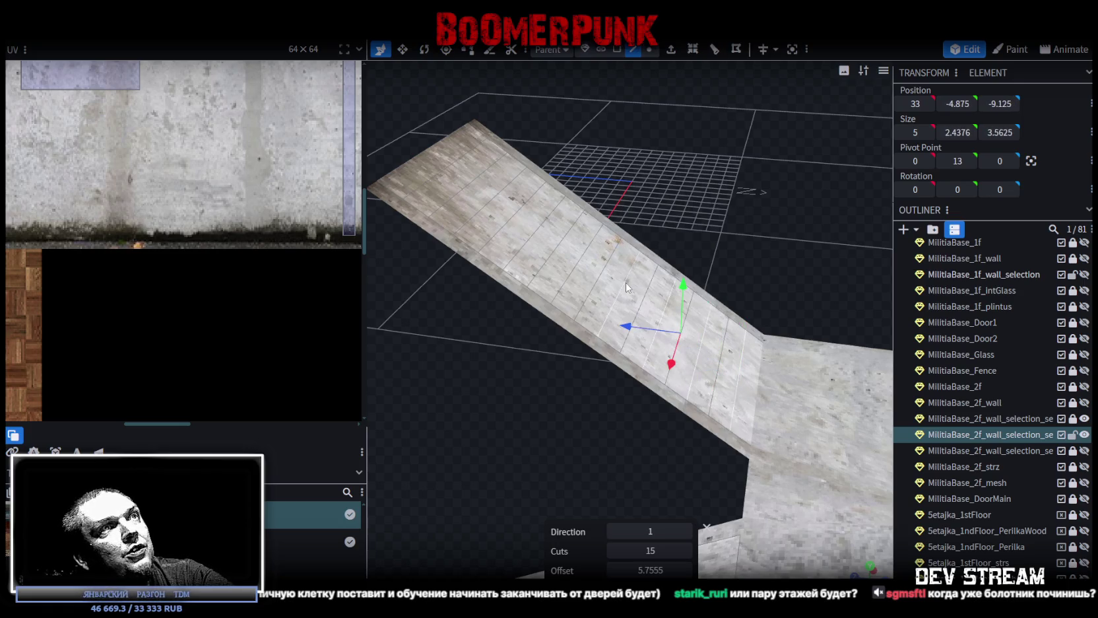
{"action": "left_click", "coordinate": [578, 260], "text": "shift"}
{"action": "left_click", "coordinate": [542, 231], "text": "shift"}
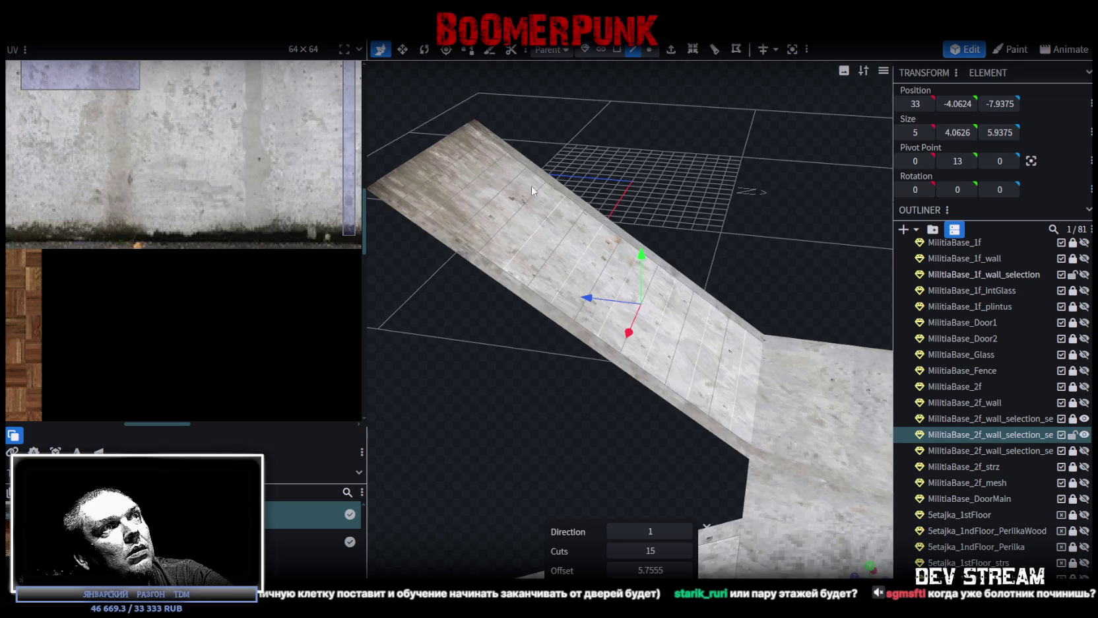
{"action": "left_click", "coordinate": [504, 190], "text": "shift"}
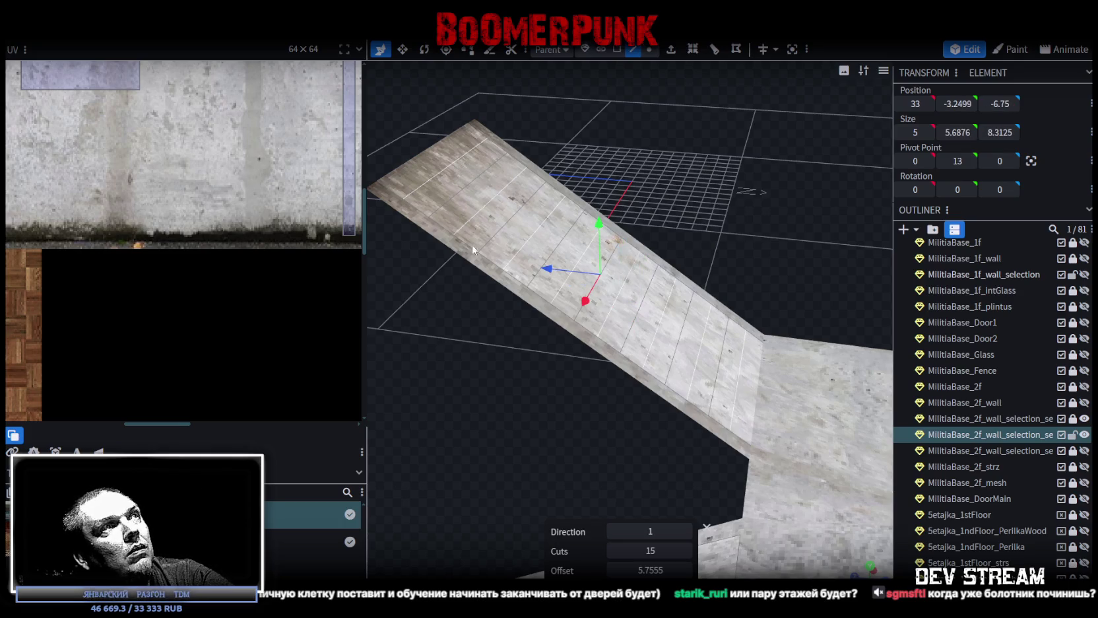
{"action": "left_click", "coordinate": [466, 166], "text": "shift"}
{"action": "middle_click_drag", "start_coordinate": [470, 227], "coordinate": [592, 291]}
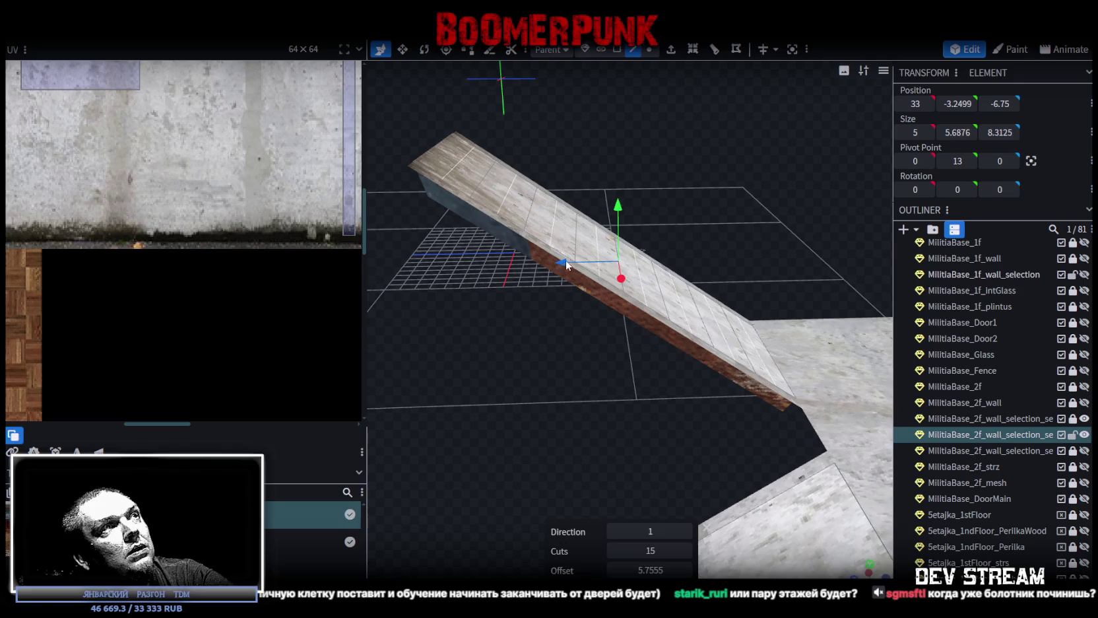
- Shift the selected edges back and down to form stepped treads on the upper ramp
{"action": "left_click_drag", "start_coordinate": [566, 265], "coordinate": [558, 265]}
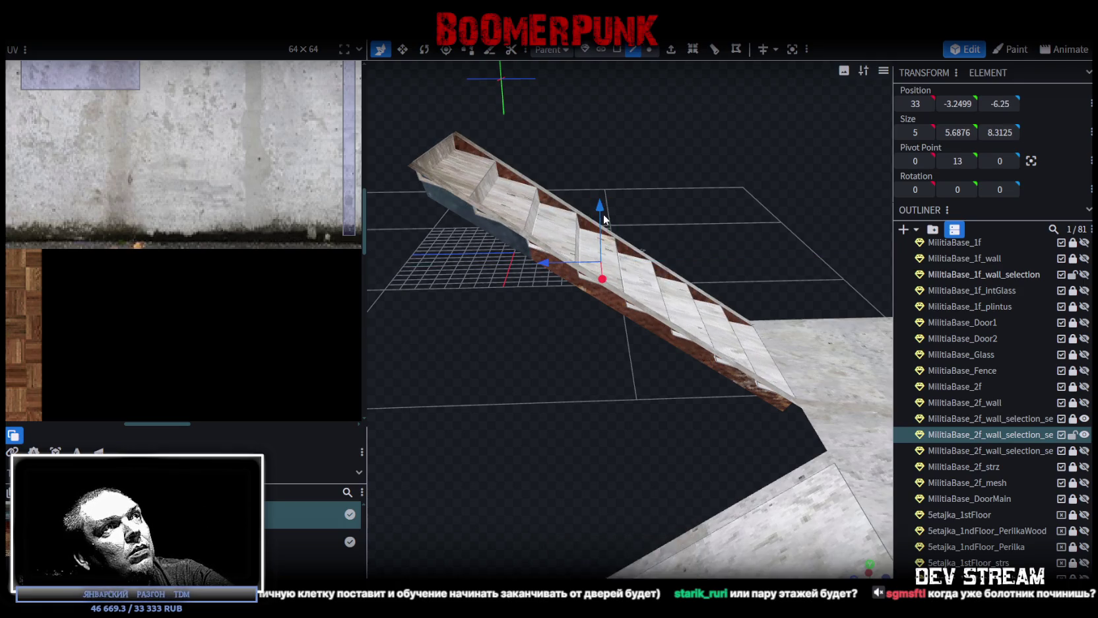
{"action": "left_click_drag", "start_coordinate": [605, 212], "coordinate": [600, 218]}
{"action": "mouse_move", "coordinate": [528, 343]}
{"action": "left_mouse_down"}
{"action": "mouse_move", "coordinate": [480, 431]}
{"action": "mouse_move", "coordinate": [337, 369]}
{"action": "mouse_move", "coordinate": [308, 385]}
{"action": "mouse_move", "coordinate": [345, 425]}
{"action": "mouse_move", "coordinate": [502, 402]}
{"action": "mouse_move", "coordinate": [617, 466]}
{"action": "mouse_move", "coordinate": [657, 417]}
{"action": "left_mouse_up"}
{"action": "mouse_move", "coordinate": [574, 280]}
{"action": "left_mouse_down"}
{"action": "mouse_move", "coordinate": [591, 291]}
{"action": "mouse_move", "coordinate": [558, 284]}
{"action": "left_mouse_up"}
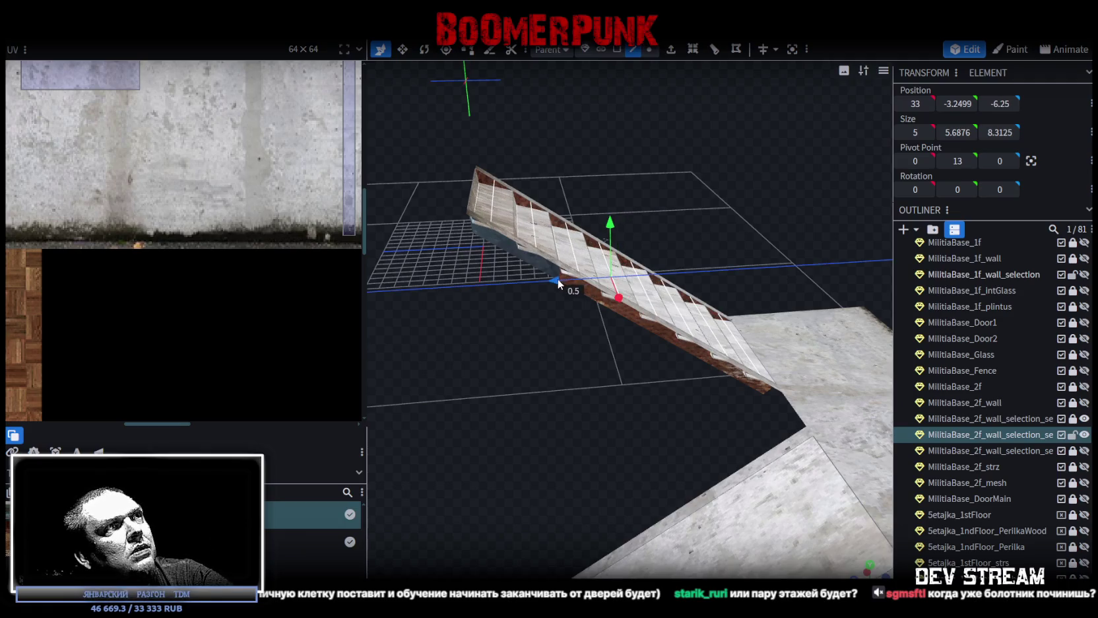
{"action": "mouse_move", "coordinate": [610, 234]}
{"action": "left_mouse_down"}
{"action": "mouse_move", "coordinate": [526, 391]}
{"action": "mouse_move", "coordinate": [782, 481]}
{"action": "mouse_move", "coordinate": [790, 452]}
{"action": "left_mouse_up"}
{"action": "left_click", "coordinate": [617, 49]}
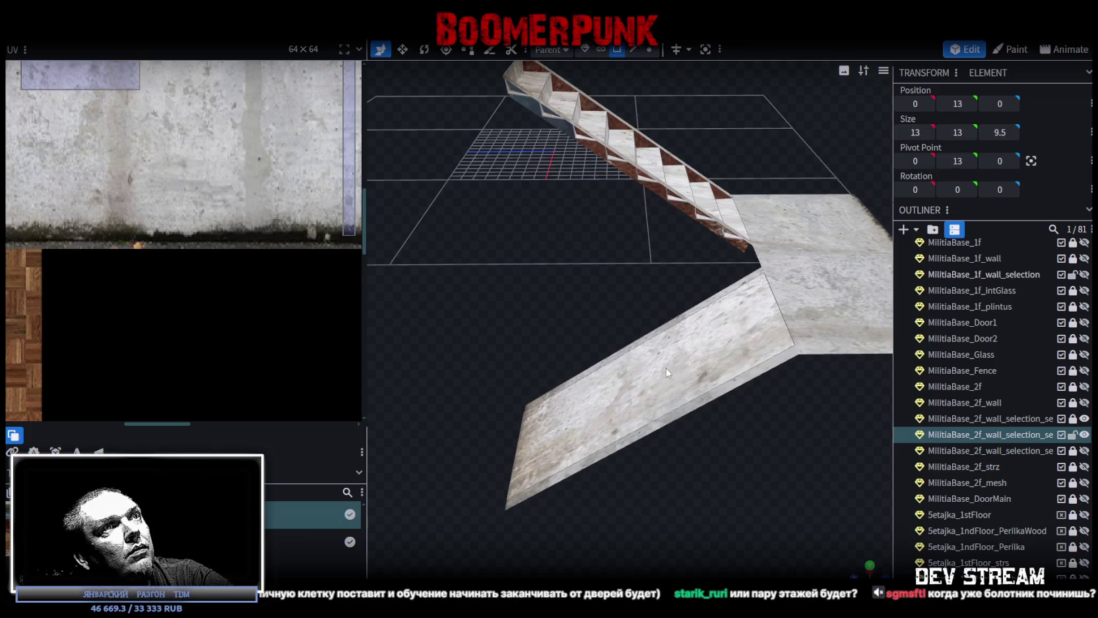
- Loop-cut the lower ramp face crosswise with an increased cut count, then switch to Steam
{"action": "left_click", "coordinate": [668, 373]}
{"action": "left_click", "coordinate": [715, 51]}
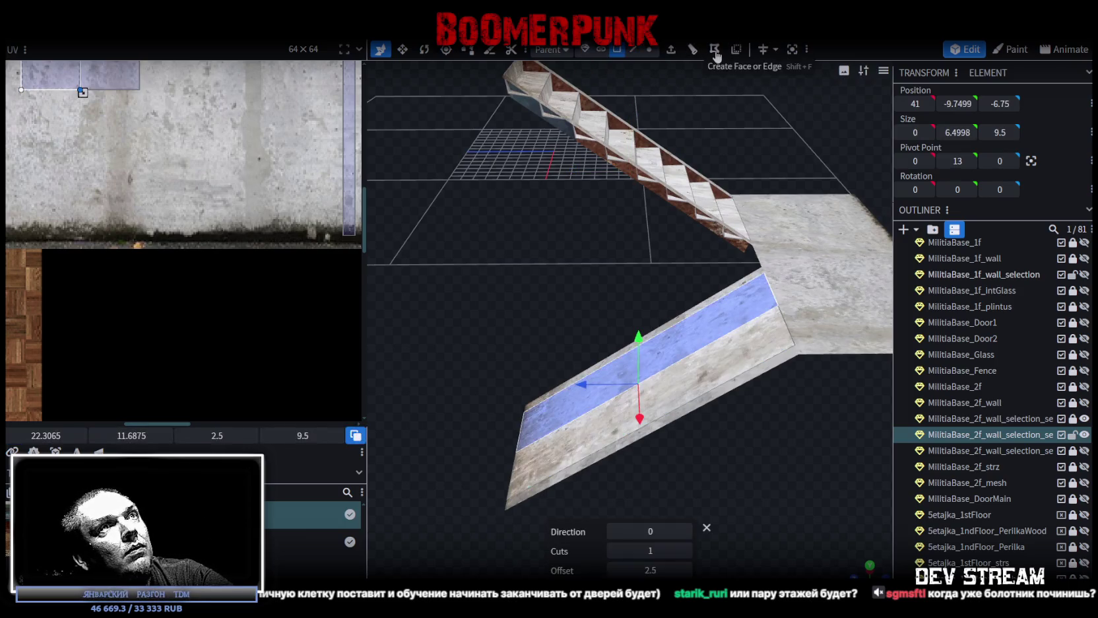
{"action": "left_click", "coordinate": [686, 531]}
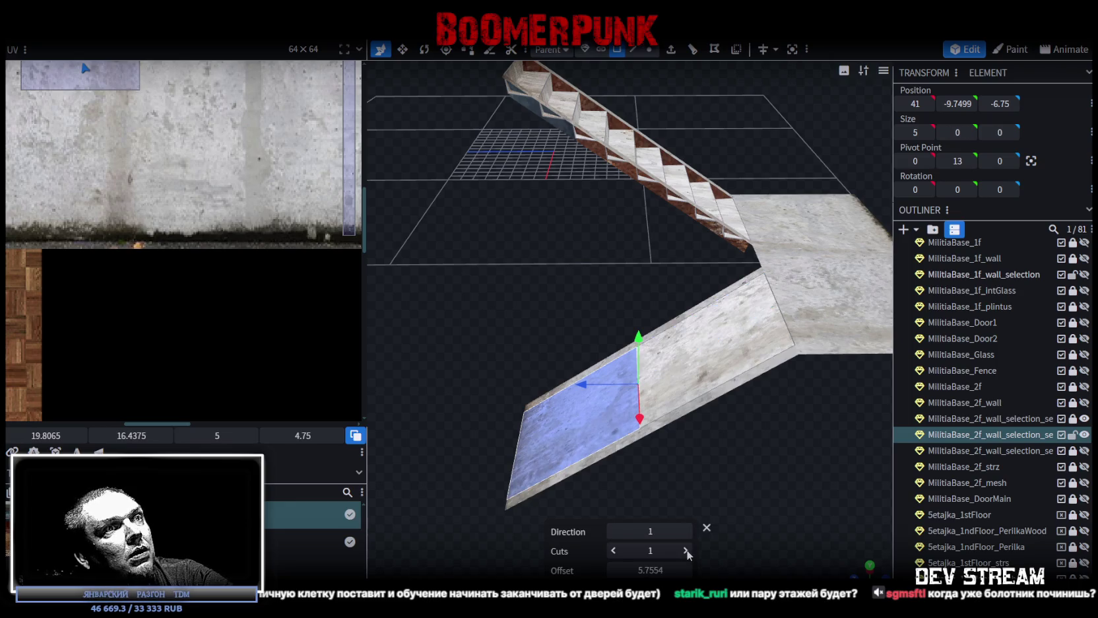
{"action": "left_click", "coordinate": [686, 550]}
{"action": "left_click", "coordinate": [686, 551]}
{"action": "left_click", "coordinate": [687, 550]}
{"action": "left_click", "coordinate": [686, 550]}
{"action": "left_click", "coordinate": [686, 550]}
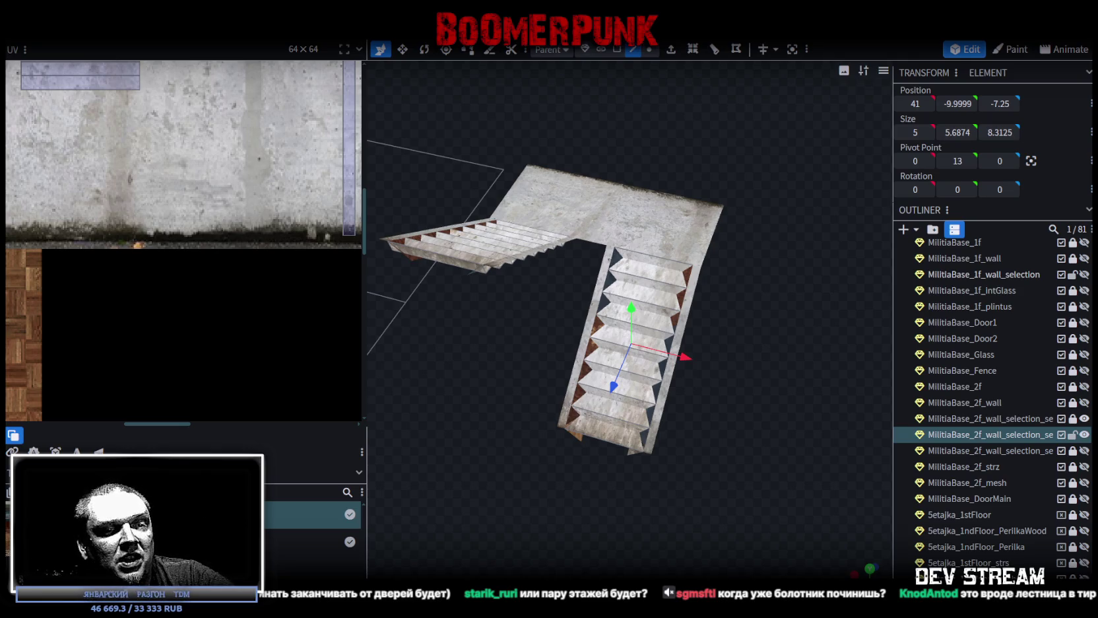
{"action": "key", "text": "alt+Tab"}
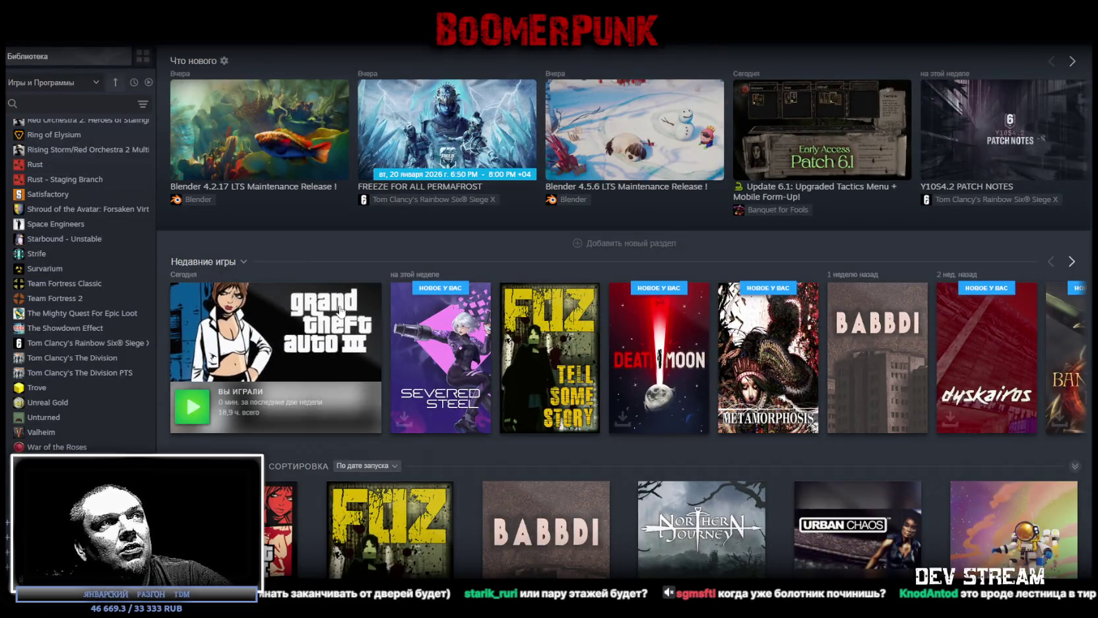
- Scroll up the Steam library and open BoomerPunk's store page
{"action": "scroll", "coordinate": [71, 316], "scroll_direction": "up", "scroll_amount": 5}
{"action": "scroll", "coordinate": [79, 347], "scroll_direction": "up", "scroll_amount": 5}
{"action": "scroll", "coordinate": [79, 348], "scroll_direction": "up", "scroll_amount": 5}
{"action": "scroll", "coordinate": [109, 404], "scroll_direction": "up", "scroll_amount": 5}
{"action": "scroll", "coordinate": [79, 264], "scroll_direction": "up", "scroll_amount": 5}
{"action": "left_click", "coordinate": [58, 171]}
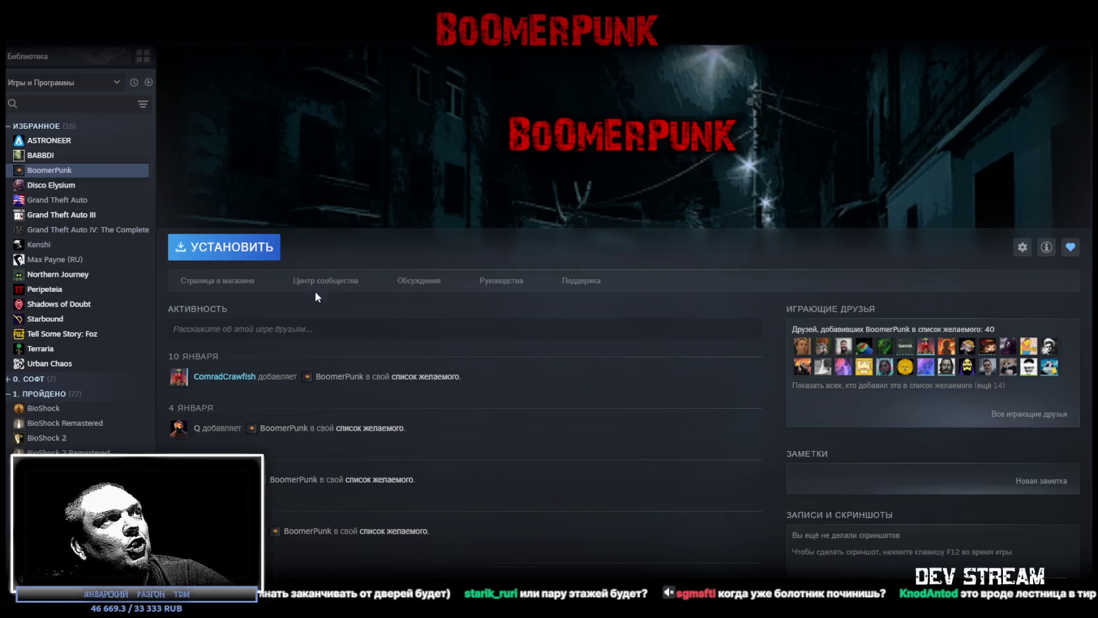
{"action": "left_click", "coordinate": [212, 280]}
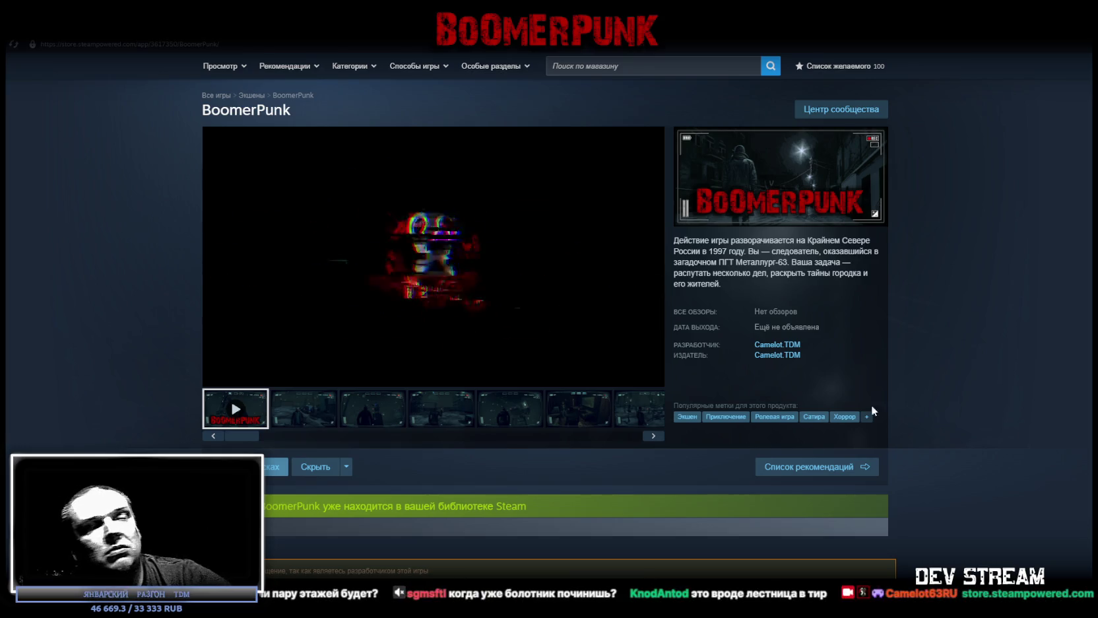
- Scroll through the BoomerPunk store page
{"action": "scroll", "coordinate": [916, 367], "scroll_direction": "down", "scroll_amount": 1}
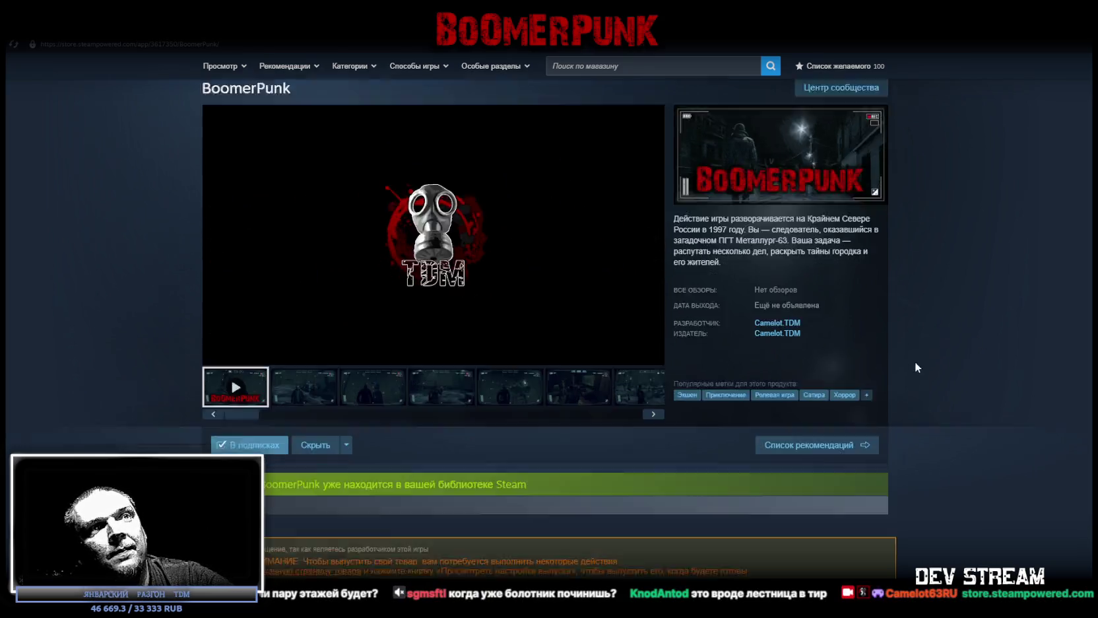
{"action": "scroll", "coordinate": [914, 373], "scroll_direction": "down", "scroll_amount": 3}
{"action": "scroll", "coordinate": [904, 379], "scroll_direction": "up", "scroll_amount": 3}
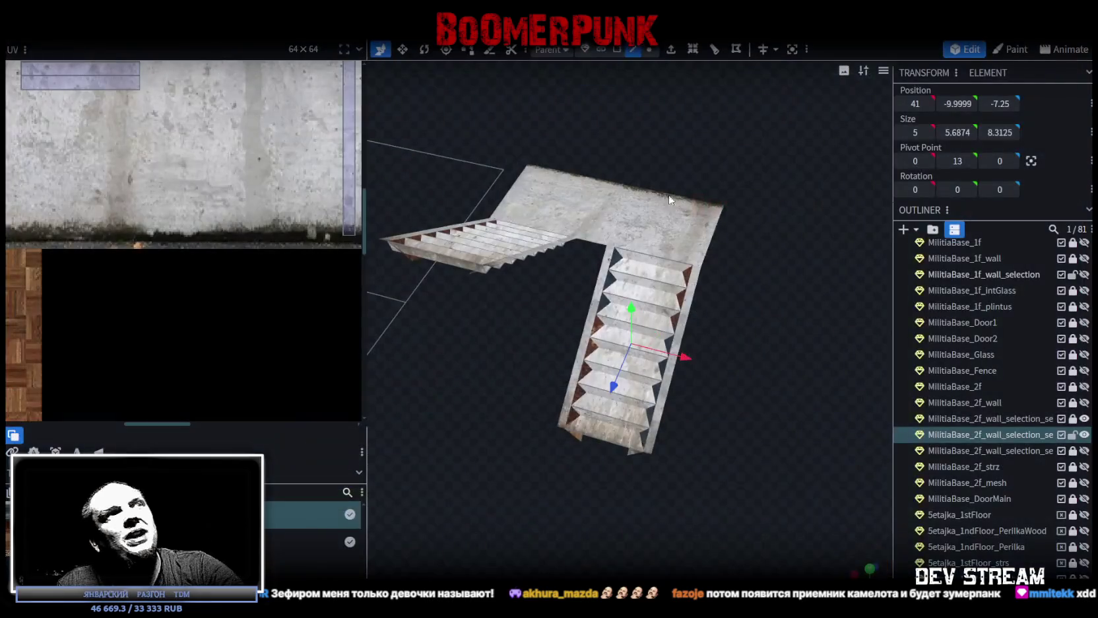
- Unhide MilitiaBase_2f and orbit to view the stairs above the wooden floor
{"action": "mouse_move", "coordinate": [663, 257]}
{"action": "left_mouse_down"}
{"action": "mouse_move", "coordinate": [729, 346]}
{"action": "mouse_move", "coordinate": [791, 326]}
{"action": "mouse_move", "coordinate": [770, 290]}
{"action": "mouse_move", "coordinate": [744, 336]}
{"action": "mouse_move", "coordinate": [766, 313]}
{"action": "left_mouse_up"}
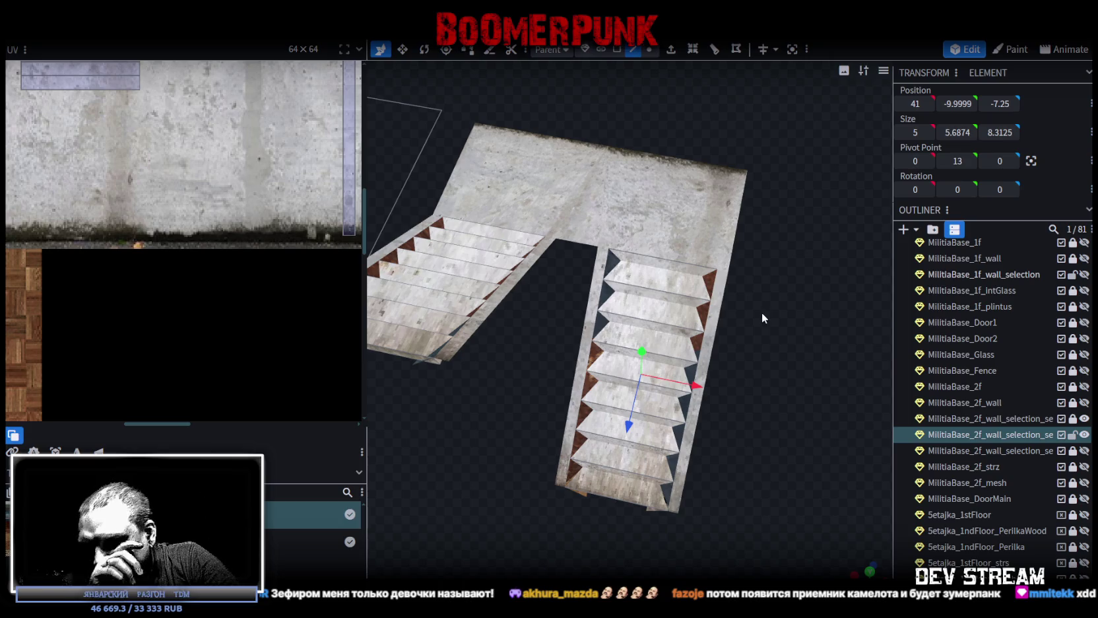
{"action": "left_click", "coordinate": [1084, 387]}
{"action": "mouse_move", "coordinate": [781, 439]}
{"action": "left_mouse_down"}
{"action": "mouse_move", "coordinate": [797, 366]}
{"action": "mouse_move", "coordinate": [706, 355]}
{"action": "mouse_move", "coordinate": [712, 339]}
{"action": "mouse_move", "coordinate": [687, 335]}
{"action": "mouse_move", "coordinate": [631, 380]}
{"action": "mouse_move", "coordinate": [723, 321]}
{"action": "left_mouse_up"}
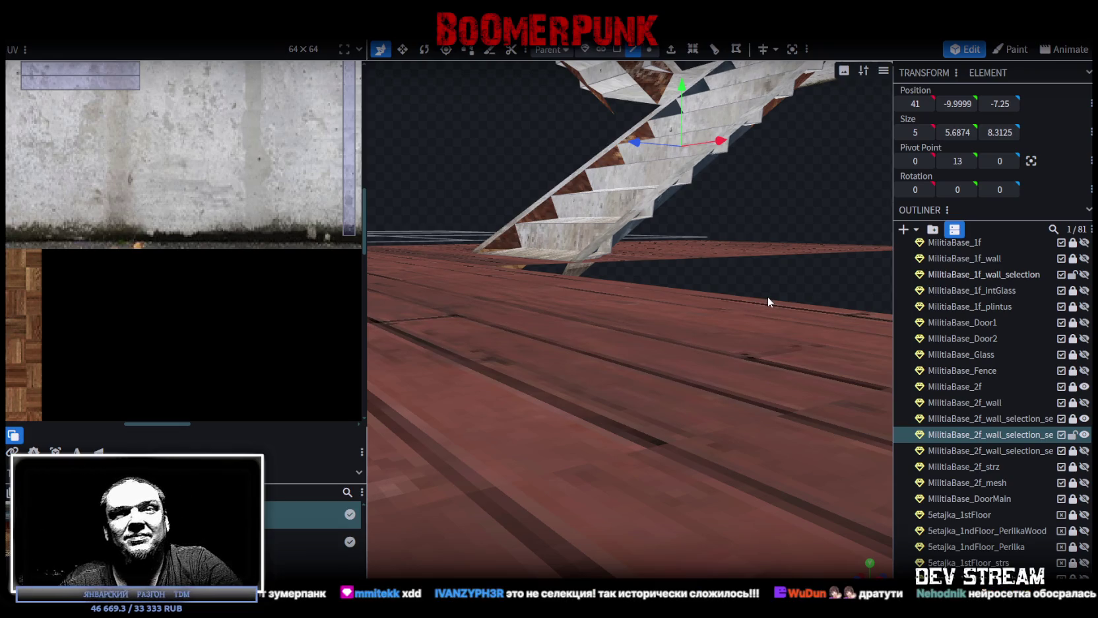
{"action": "mouse_move", "coordinate": [789, 217]}
{"action": "left_mouse_down"}
{"action": "mouse_move", "coordinate": [621, 483]}
{"action": "mouse_move", "coordinate": [761, 395]}
{"action": "mouse_move", "coordinate": [821, 387]}
{"action": "left_mouse_up"}
- Reveal the stairwell wall pieces in the Outliner and hide the flat slab covering the stairs
{"action": "left_click", "coordinate": [1085, 420]}
{"action": "left_click", "coordinate": [1084, 451]}
{"action": "left_click", "coordinate": [1084, 451]}
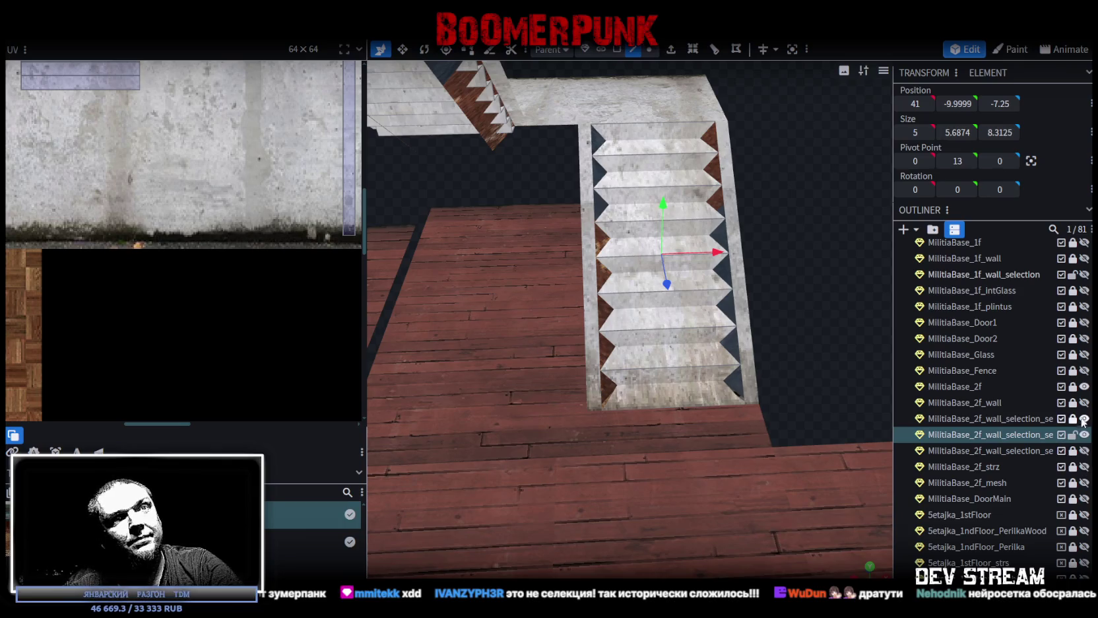
{"action": "left_click", "coordinate": [1085, 419]}
{"action": "scroll", "coordinate": [635, 371], "scroll_direction": "up", "scroll_amount": 3}
{"action": "mouse_move", "coordinate": [635, 366]}
{"action": "left_mouse_down"}
{"action": "mouse_move", "coordinate": [721, 384]}
{"action": "mouse_move", "coordinate": [577, 335]}
{"action": "mouse_move", "coordinate": [603, 298]}
{"action": "mouse_move", "coordinate": [594, 280]}
{"action": "mouse_move", "coordinate": [560, 303]}
{"action": "mouse_move", "coordinate": [545, 339]}
{"action": "mouse_move", "coordinate": [556, 377]}
{"action": "mouse_move", "coordinate": [575, 361]}
{"action": "mouse_move", "coordinate": [546, 384]}
{"action": "mouse_move", "coordinate": [528, 365]}
{"action": "left_mouse_up"}
{"action": "scroll", "coordinate": [547, 363], "scroll_direction": "down", "scroll_amount": 2}
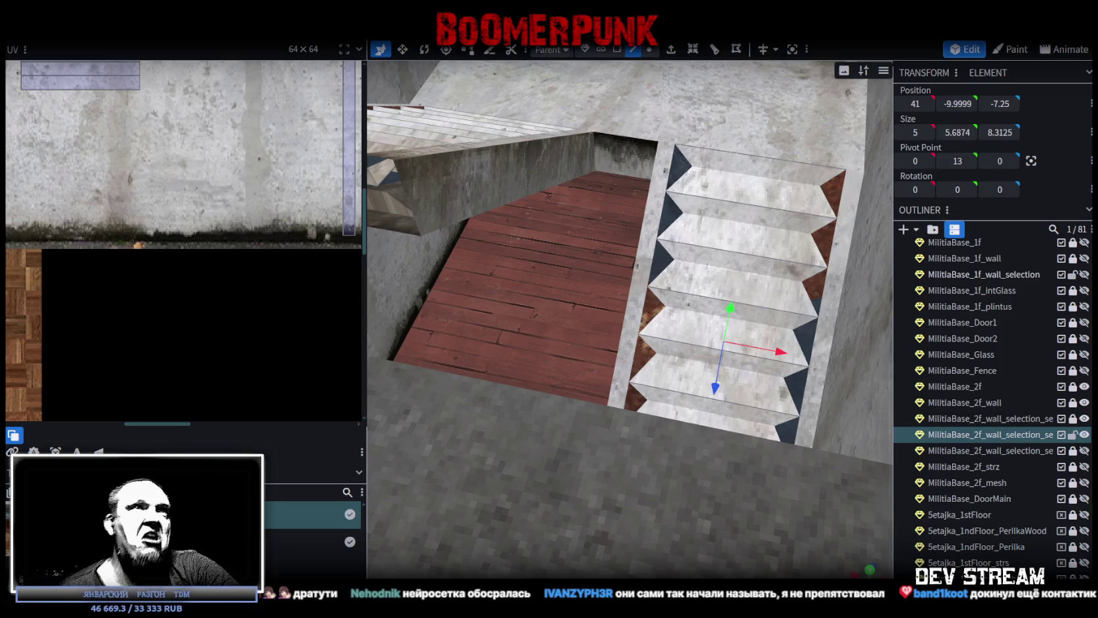
{"action": "scroll", "coordinate": [686, 324], "scroll_direction": "down", "scroll_amount": 2}
{"action": "scroll", "coordinate": [686, 324], "scroll_direction": "down", "scroll_amount": 3}
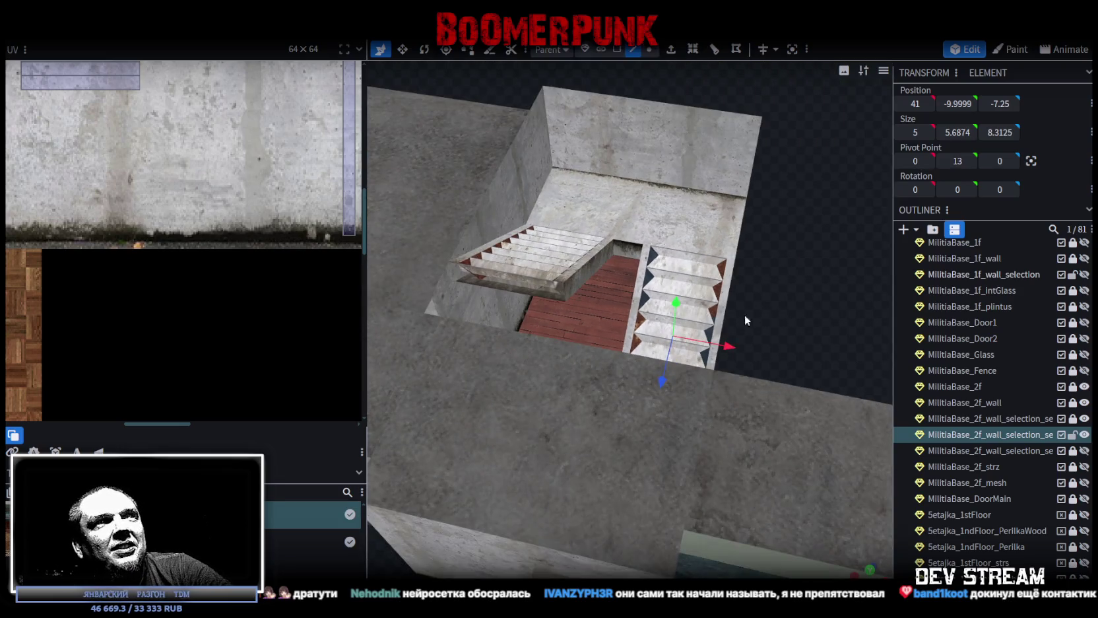
{"action": "mouse_move", "coordinate": [745, 314]}
{"action": "left_mouse_down"}
{"action": "mouse_move", "coordinate": [789, 481]}
{"action": "mouse_move", "coordinate": [675, 474]}
{"action": "mouse_move", "coordinate": [605, 419]}
{"action": "mouse_move", "coordinate": [646, 532]}
{"action": "mouse_move", "coordinate": [639, 506]}
{"action": "left_mouse_up"}
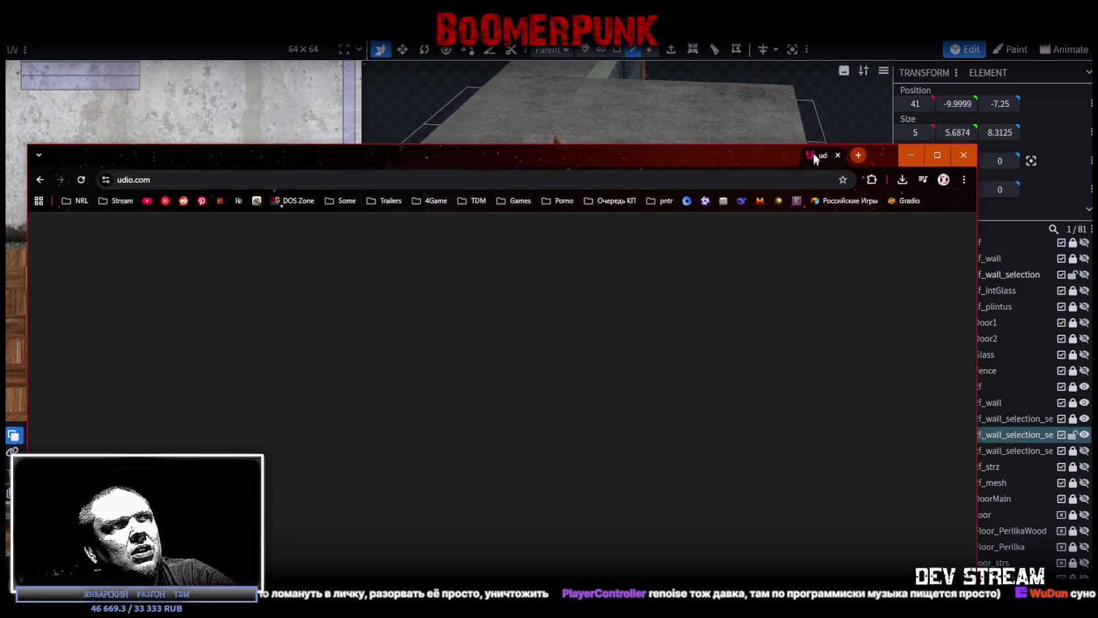
{"action": "left_click_drag", "start_coordinate": [818, 154], "coordinate": [881, 82]}
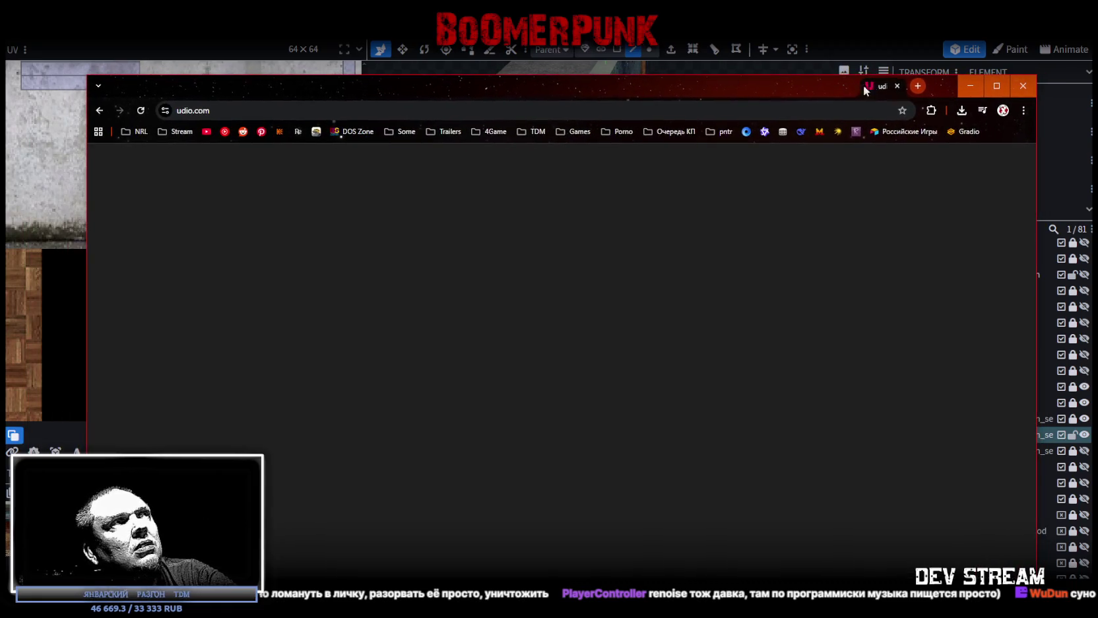
{"action": "left_click", "coordinate": [341, 110]}
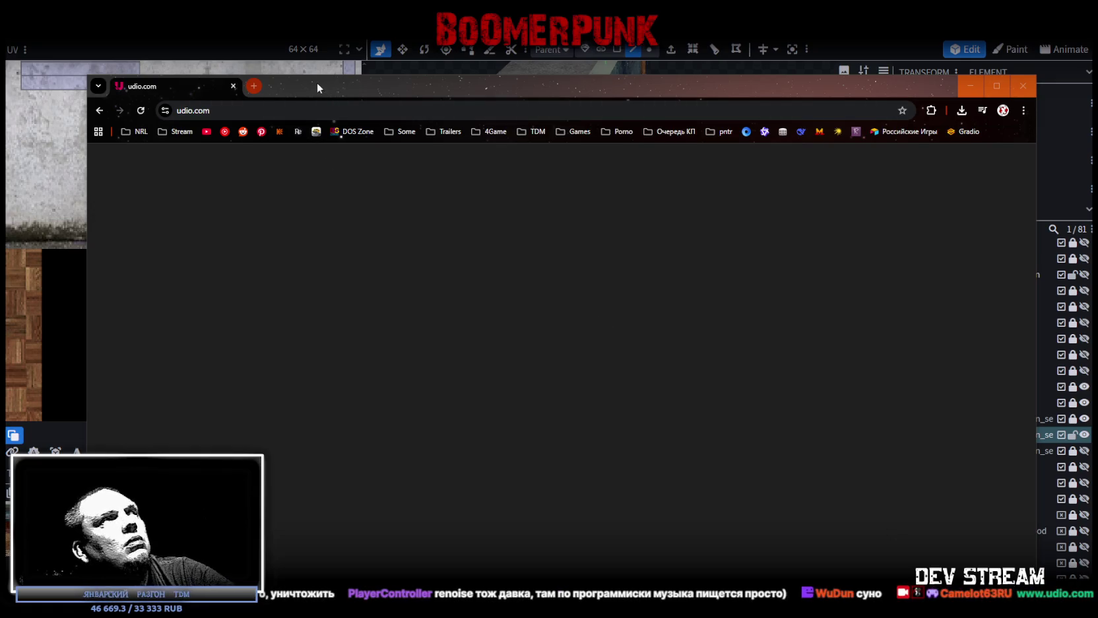
{"action": "left_click_drag", "start_coordinate": [317, 83], "coordinate": [351, 88]}
{"action": "key", "text": "alt+Tab"}
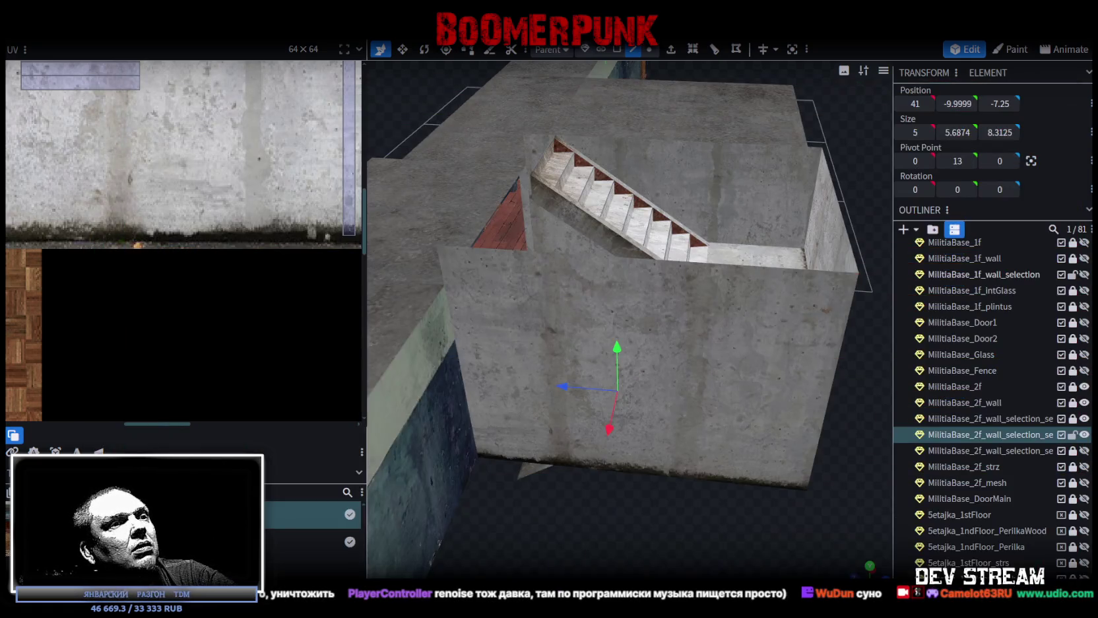
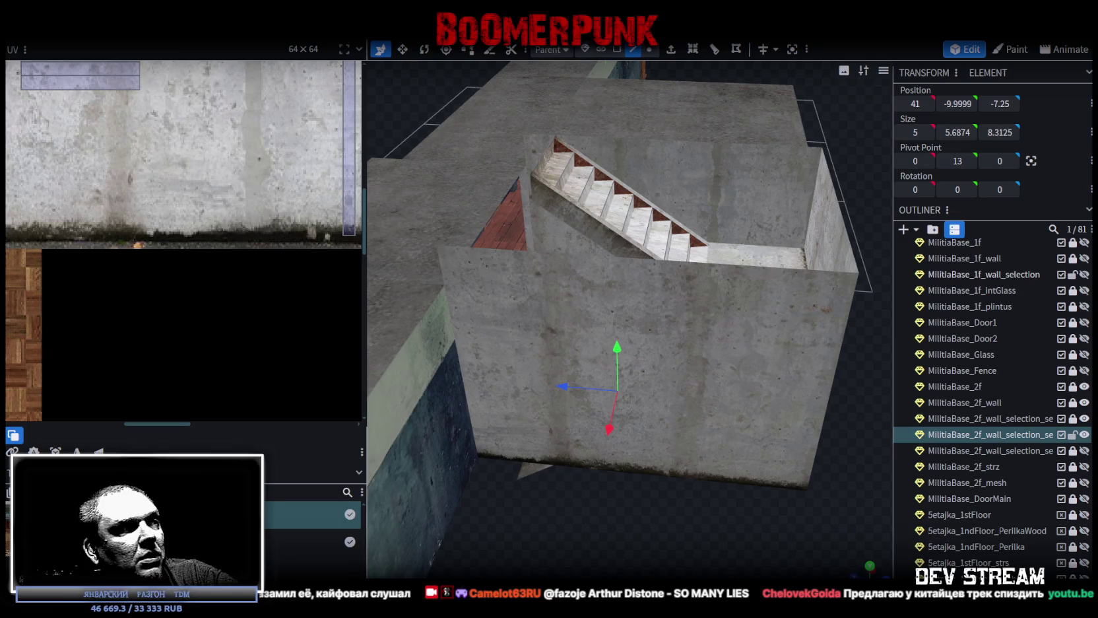
- Select the stairwell's landing and inner wall faces for UV editing
{"action": "scroll", "coordinate": [592, 477], "scroll_direction": "down", "scroll_amount": 5}
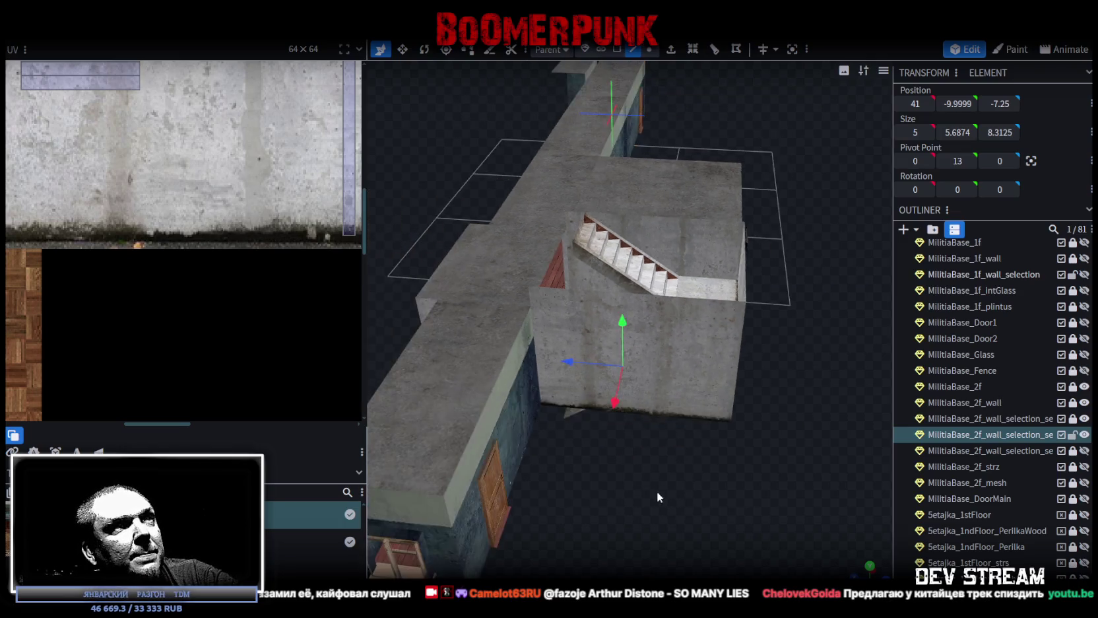
{"action": "left_click_drag", "start_coordinate": [656, 491], "coordinate": [553, 537]}
{"action": "scroll", "coordinate": [553, 538], "scroll_direction": "up", "scroll_amount": 2}
{"action": "left_click", "coordinate": [511, 343]}
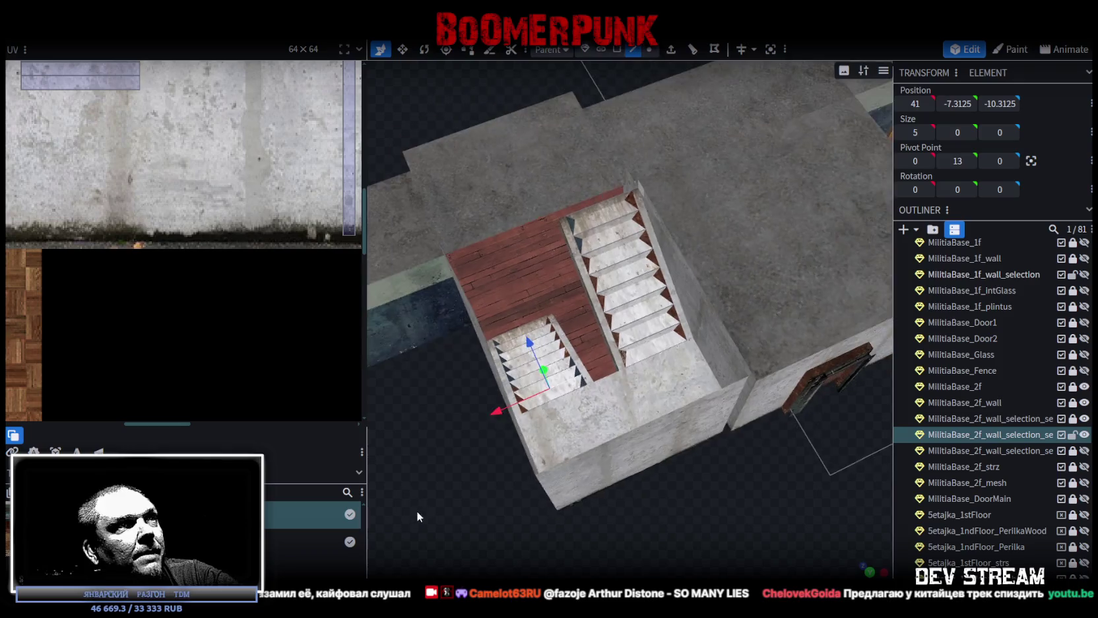
{"action": "left_click_drag", "start_coordinate": [417, 516], "coordinate": [510, 529]}
{"action": "scroll", "coordinate": [511, 529], "scroll_direction": "up", "scroll_amount": 3}
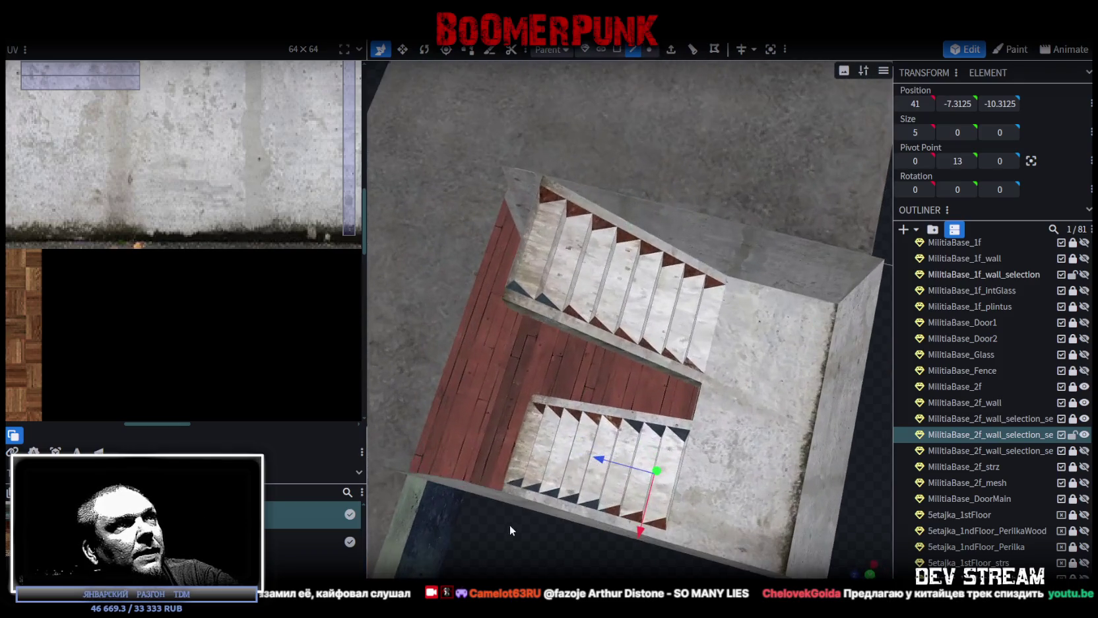
{"action": "left_click", "coordinate": [625, 239]}
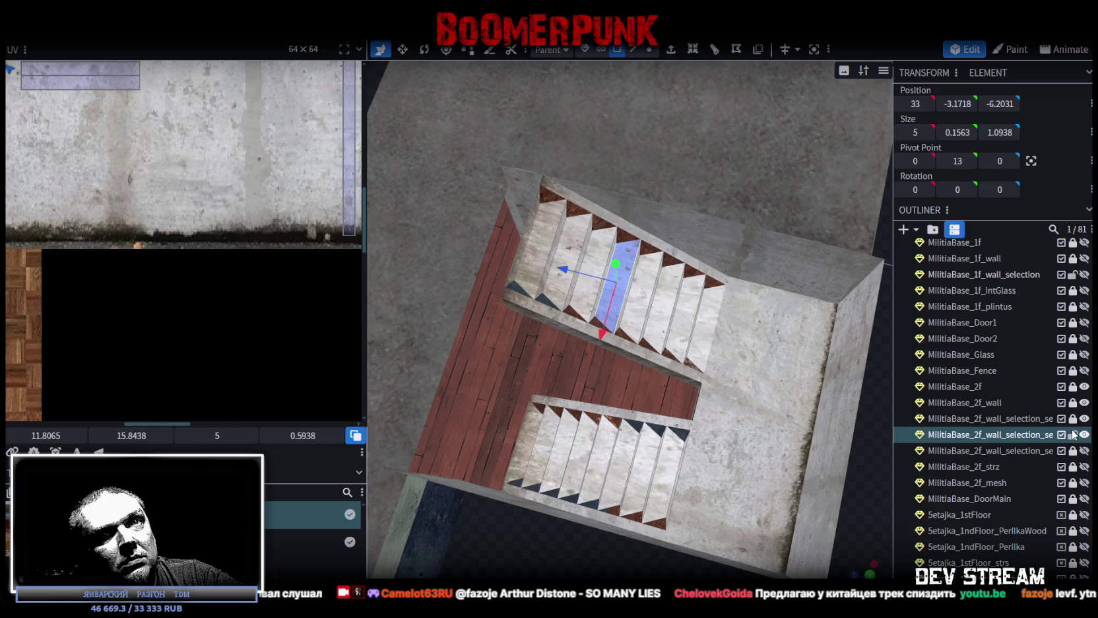
{"action": "left_click", "coordinate": [1006, 418]}
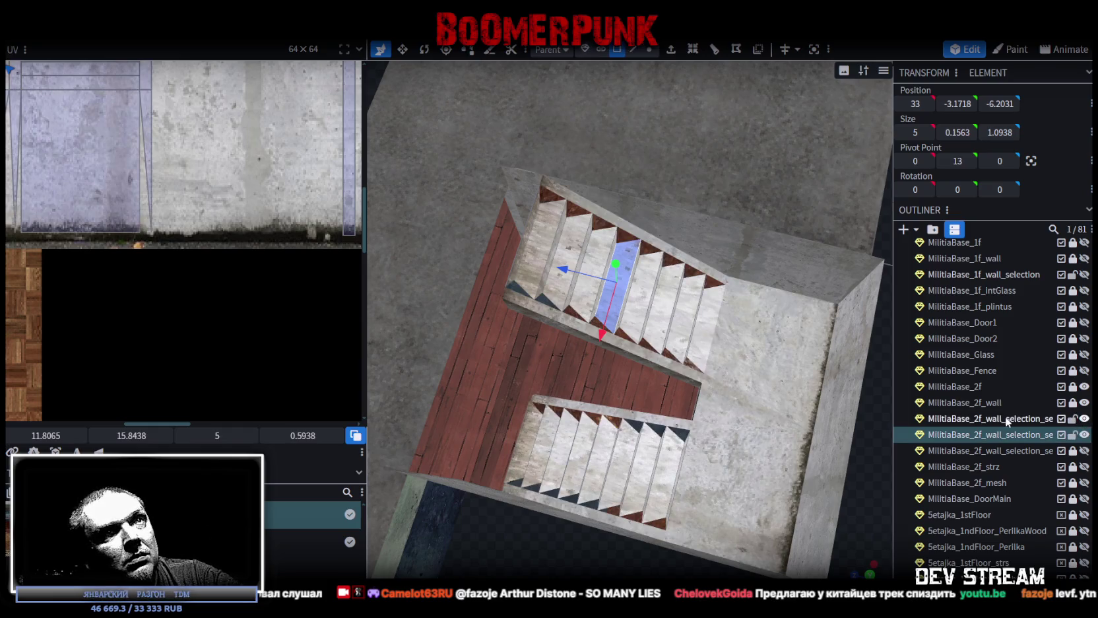
{"action": "left_click", "coordinate": [749, 376]}
{"action": "left_click_drag", "start_coordinate": [817, 479], "coordinate": [886, 545]}
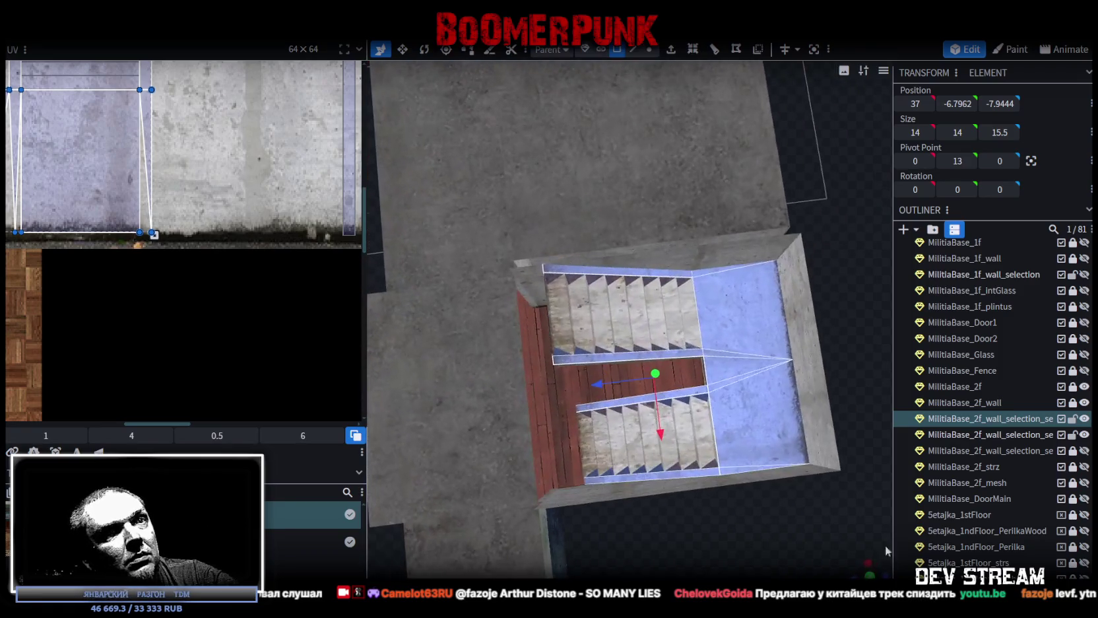
{"action": "left_click", "coordinate": [871, 572]}
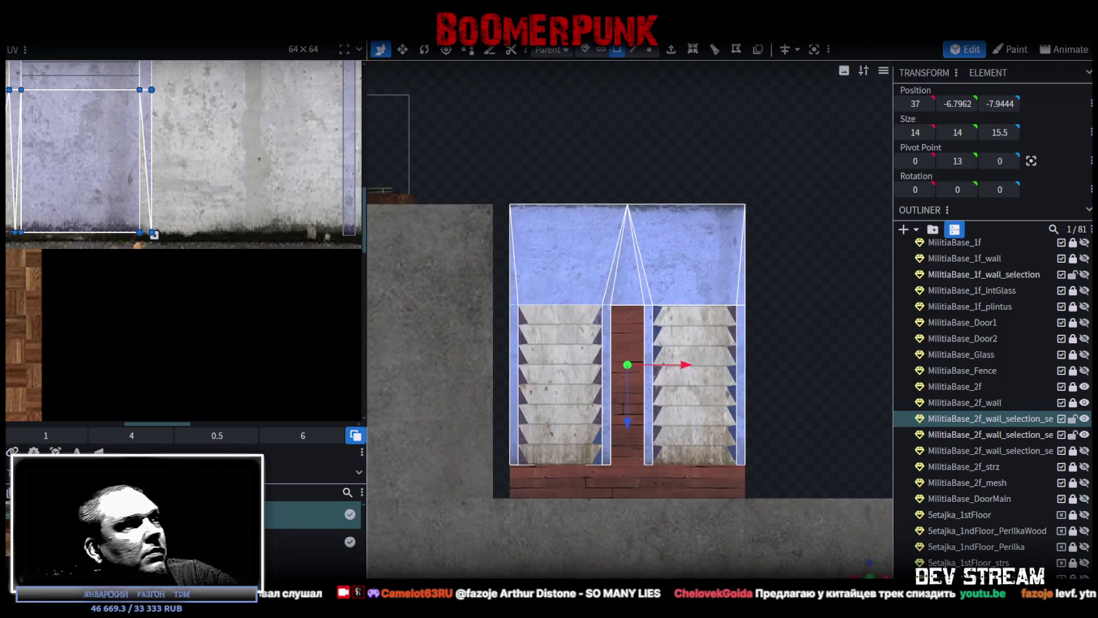
{"action": "left_click", "coordinate": [296, 289]}
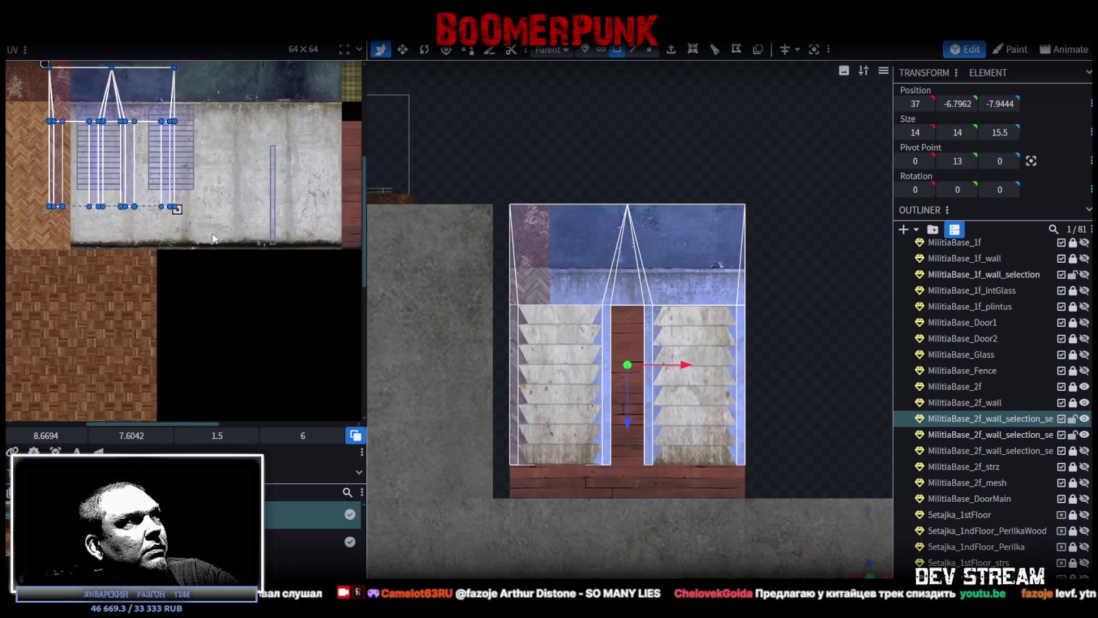
- Move the wall UV island onto the light concrete texture
{"action": "scroll", "coordinate": [264, 258], "scroll_direction": "down", "scroll_amount": 3}
{"action": "scroll", "coordinate": [229, 226], "scroll_direction": "up", "scroll_amount": 1}
{"action": "scroll", "coordinate": [224, 204], "scroll_direction": "up", "scroll_amount": 1}
{"action": "mouse_move", "coordinate": [223, 204]}
{"action": "middle_mouse_down"}
{"action": "mouse_move", "coordinate": [269, 320]}
{"action": "mouse_move", "coordinate": [260, 291]}
{"action": "middle_mouse_up"}
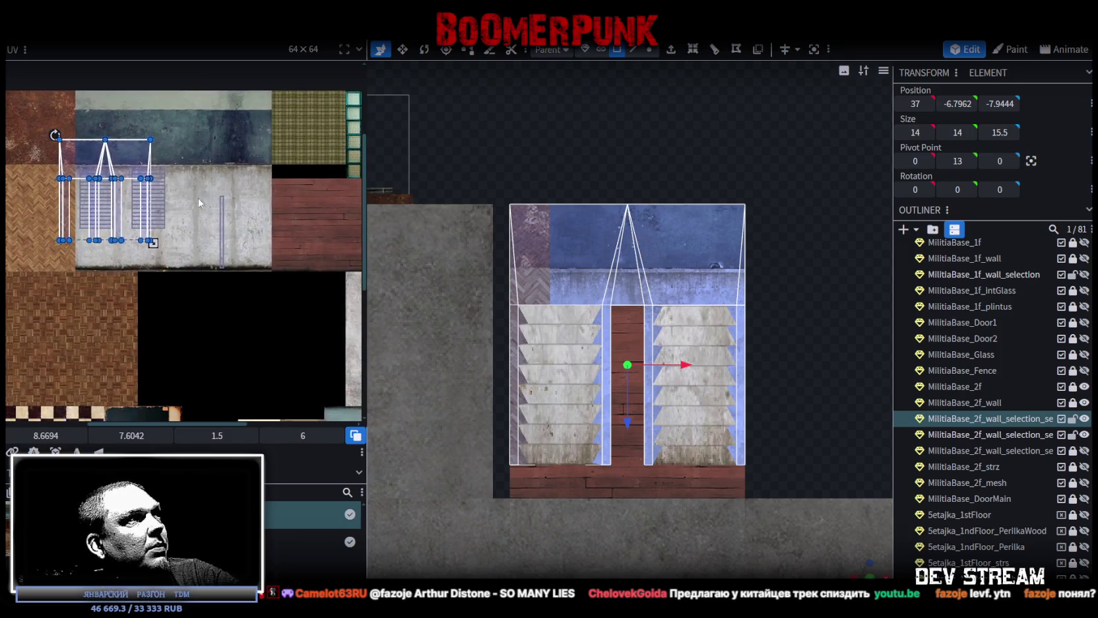
{"action": "left_click_drag", "start_coordinate": [128, 162], "coordinate": [246, 303]}
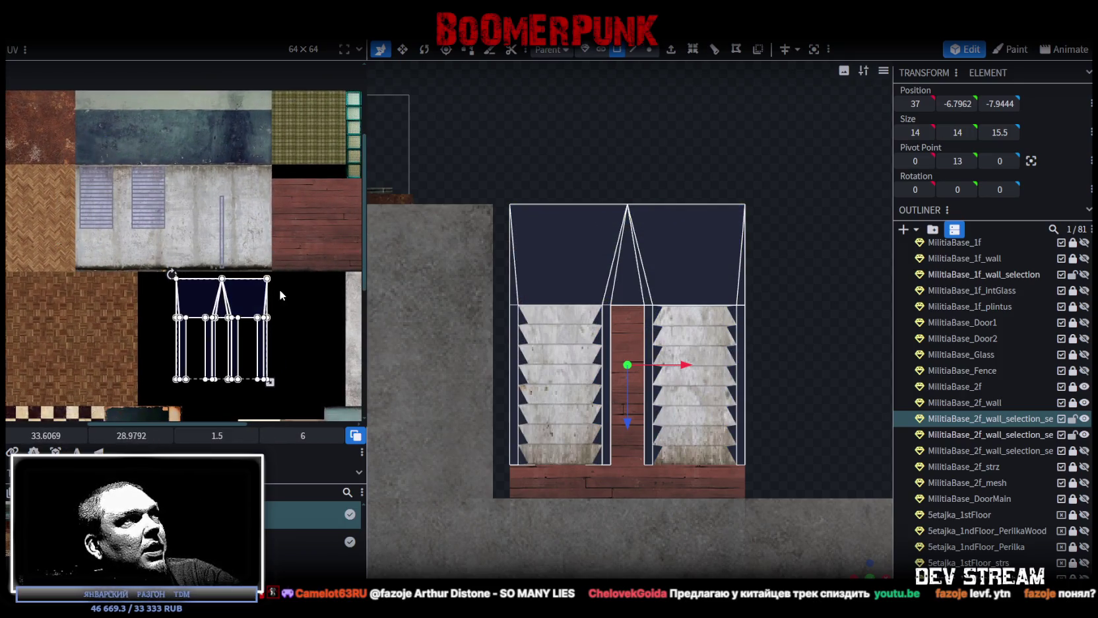
{"action": "left_click_drag", "start_coordinate": [245, 299], "coordinate": [246, 204]}
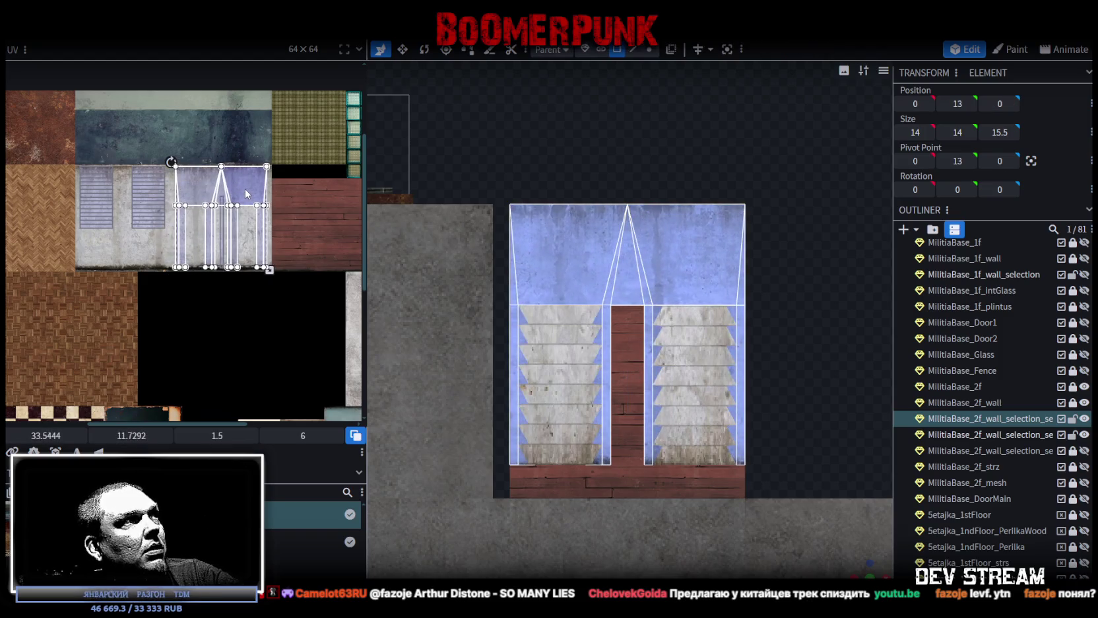
{"action": "scroll", "coordinate": [245, 204], "scroll_direction": "up", "scroll_amount": 5}
{"action": "middle_click_drag", "start_coordinate": [258, 273], "coordinate": [242, 314]}
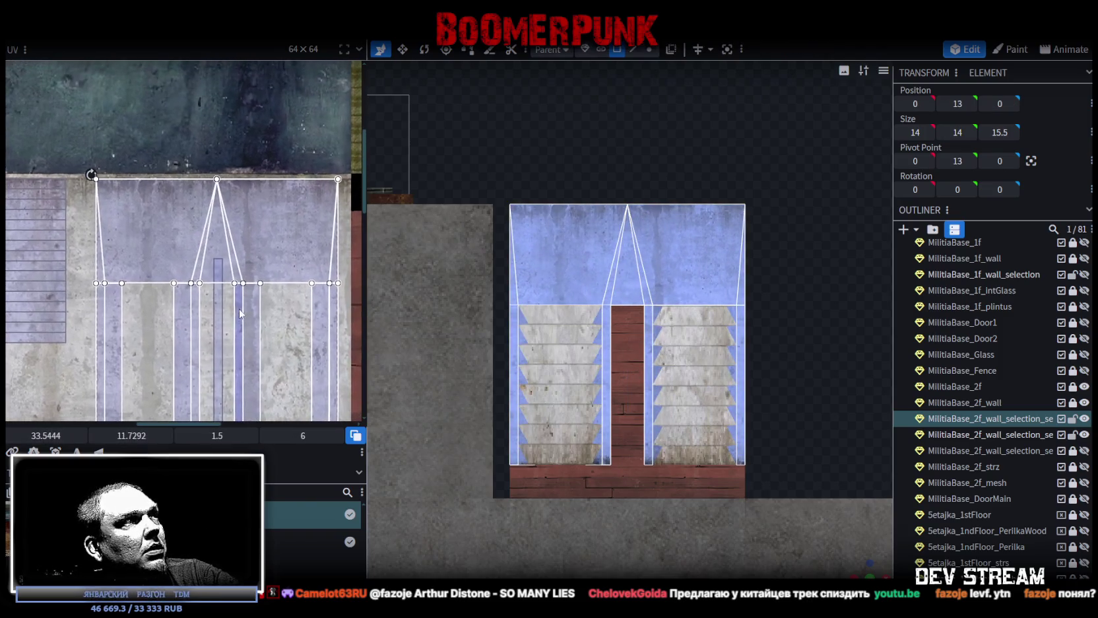
{"action": "left_click_drag", "start_coordinate": [148, 229], "coordinate": [128, 229]}
{"action": "scroll", "coordinate": [132, 231], "scroll_direction": "down", "scroll_amount": 3}
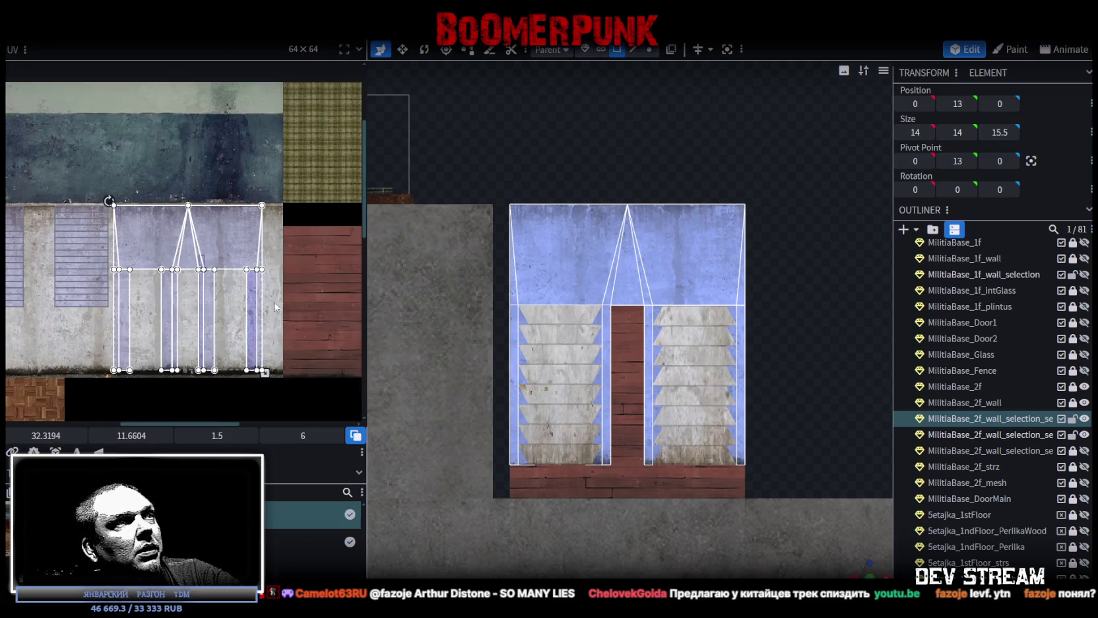
{"action": "scroll", "coordinate": [693, 429], "scroll_direction": "down", "scroll_amount": 3}
- Flip the wall UVs vertically and resize them to fit across the concrete
{"action": "left_click_drag", "start_coordinate": [865, 569], "coordinate": [845, 607]}
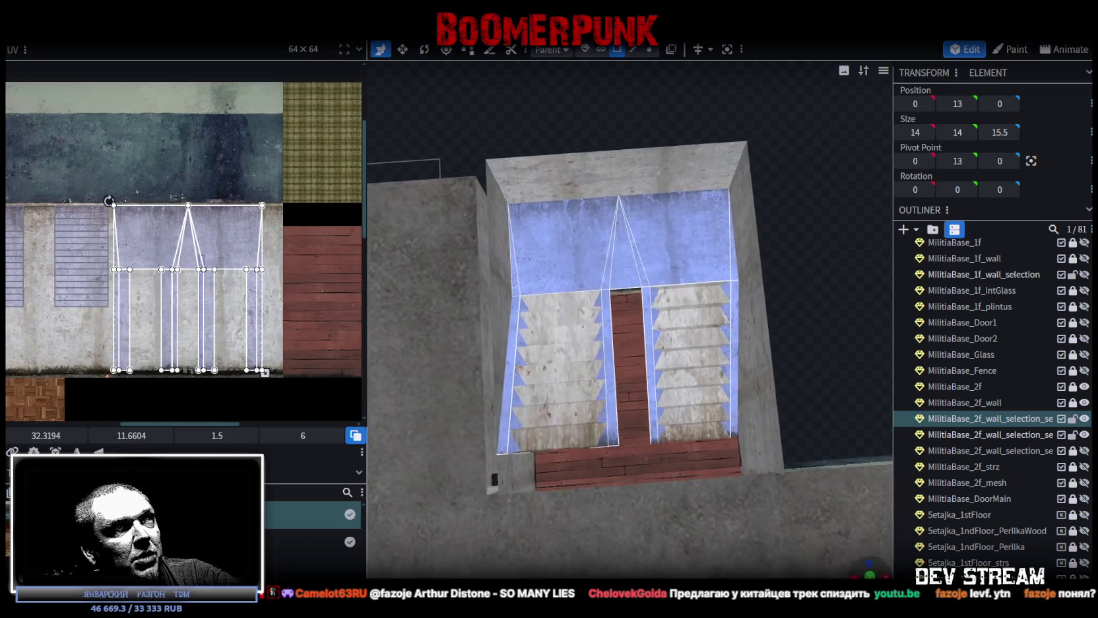
{"action": "scroll", "coordinate": [262, 279], "scroll_direction": "up", "scroll_amount": 3}
{"action": "scroll", "coordinate": [262, 279], "scroll_direction": "down", "scroll_amount": 1}
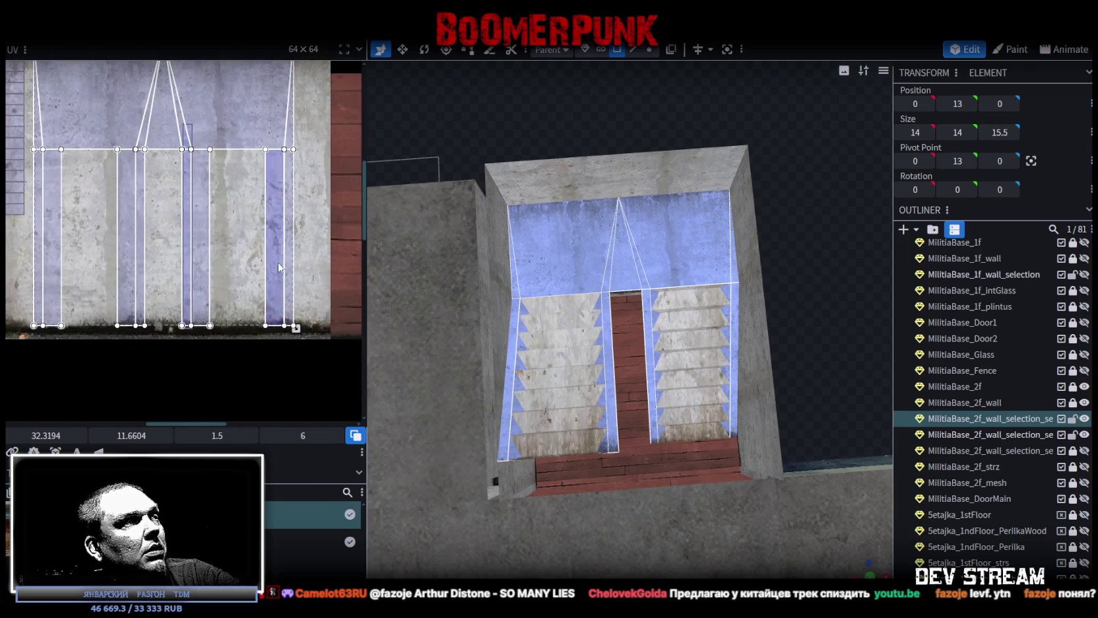
{"action": "left_click_drag", "start_coordinate": [298, 329], "coordinate": [287, 328]}
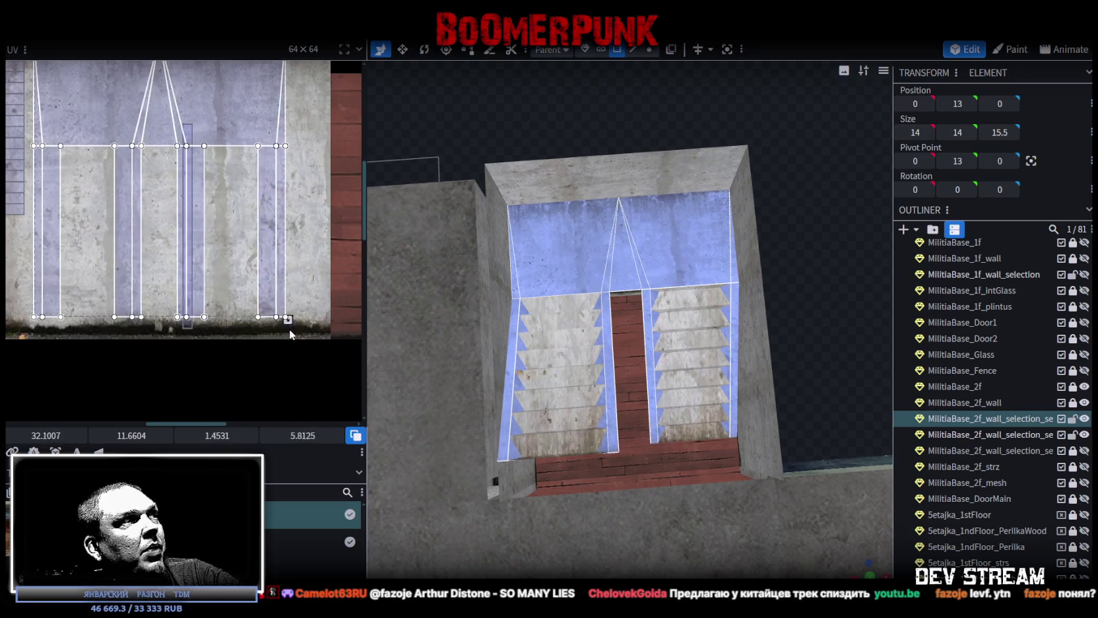
{"action": "scroll", "coordinate": [301, 264], "scroll_direction": "up", "scroll_amount": 1}
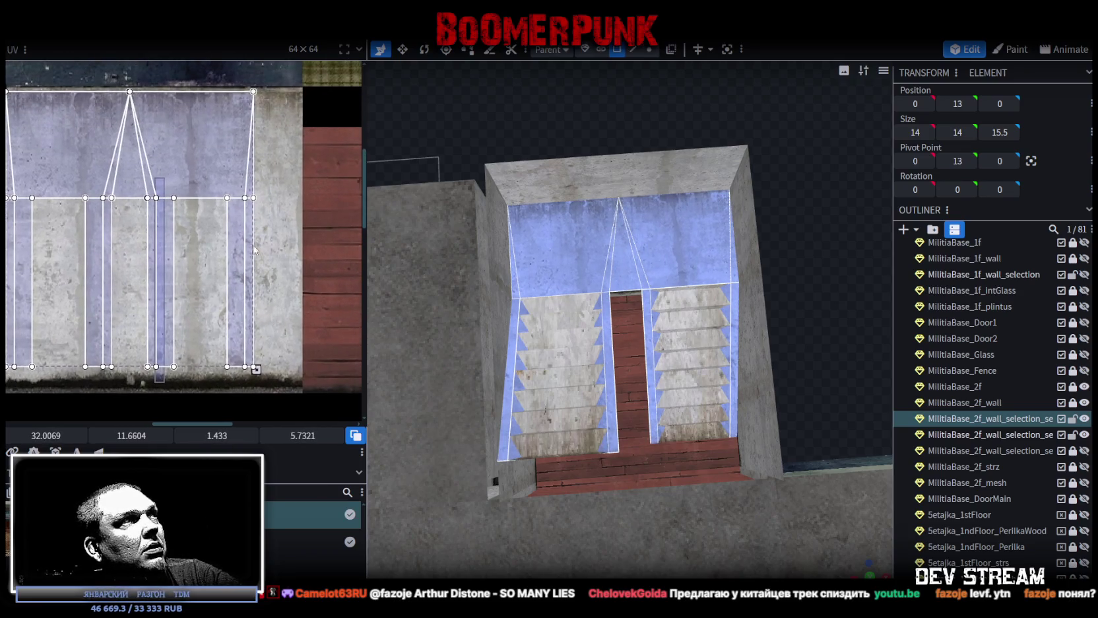
{"action": "left_click_drag", "start_coordinate": [220, 181], "coordinate": [228, 177]}
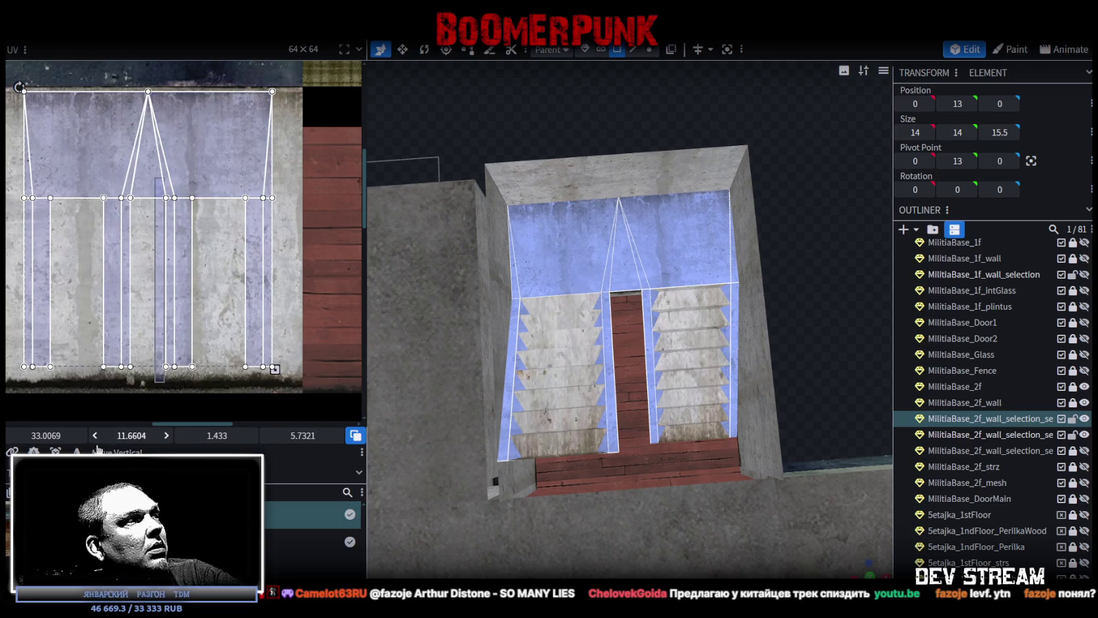
{"action": "left_click", "coordinate": [119, 188]}
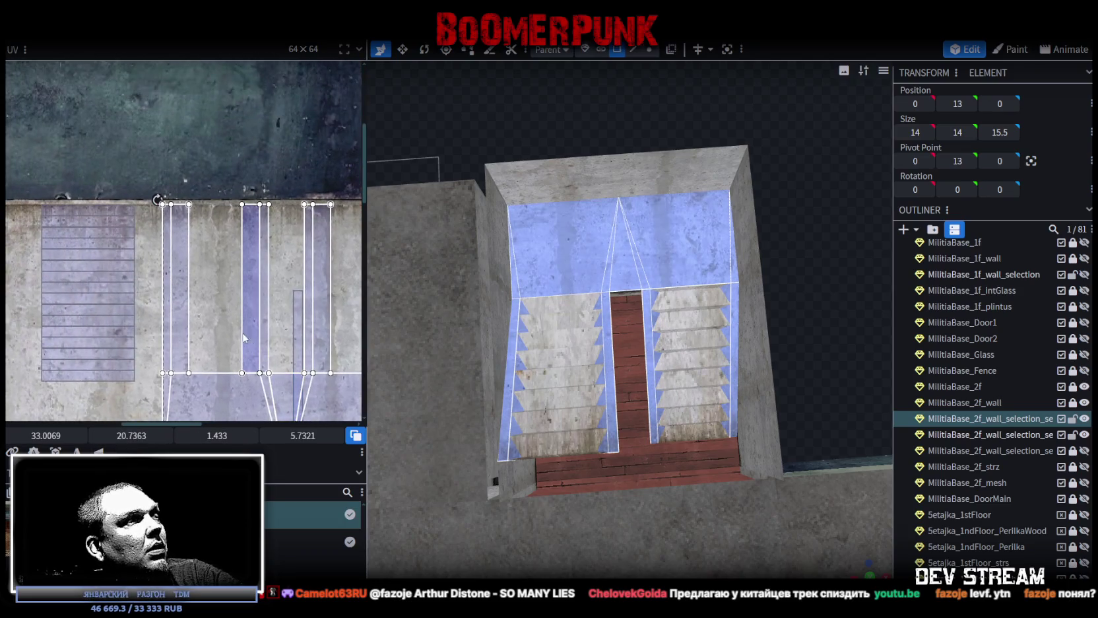
{"action": "left_click_drag", "start_coordinate": [270, 304], "coordinate": [288, 321]}
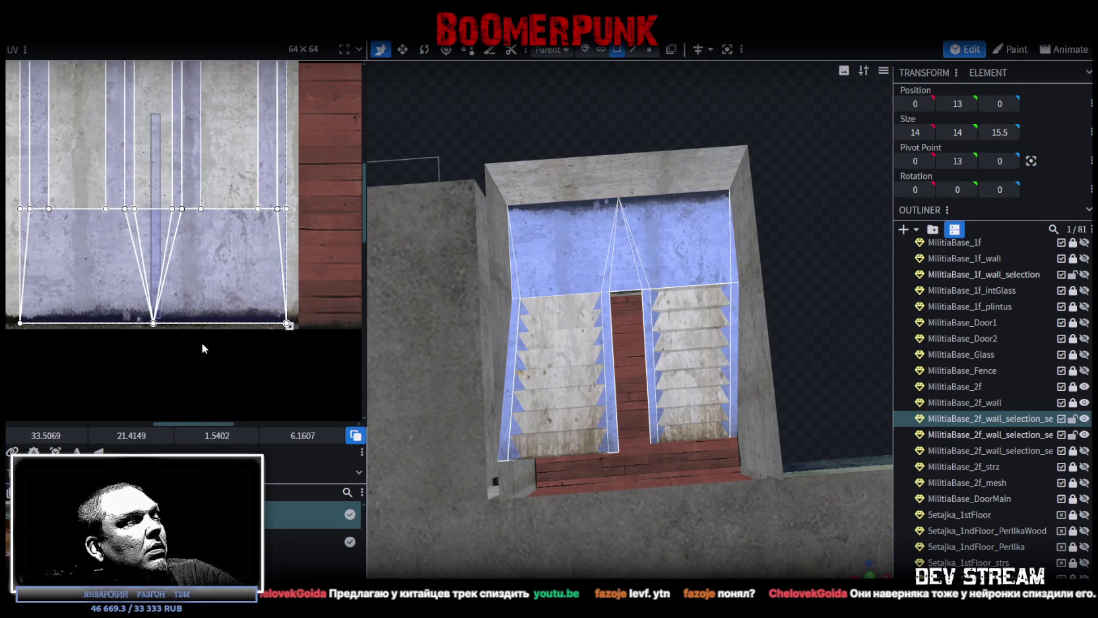
{"action": "middle_click_drag", "start_coordinate": [202, 341], "coordinate": [294, 329]}
{"action": "left_click_drag", "start_coordinate": [336, 317], "coordinate": [334, 314]}
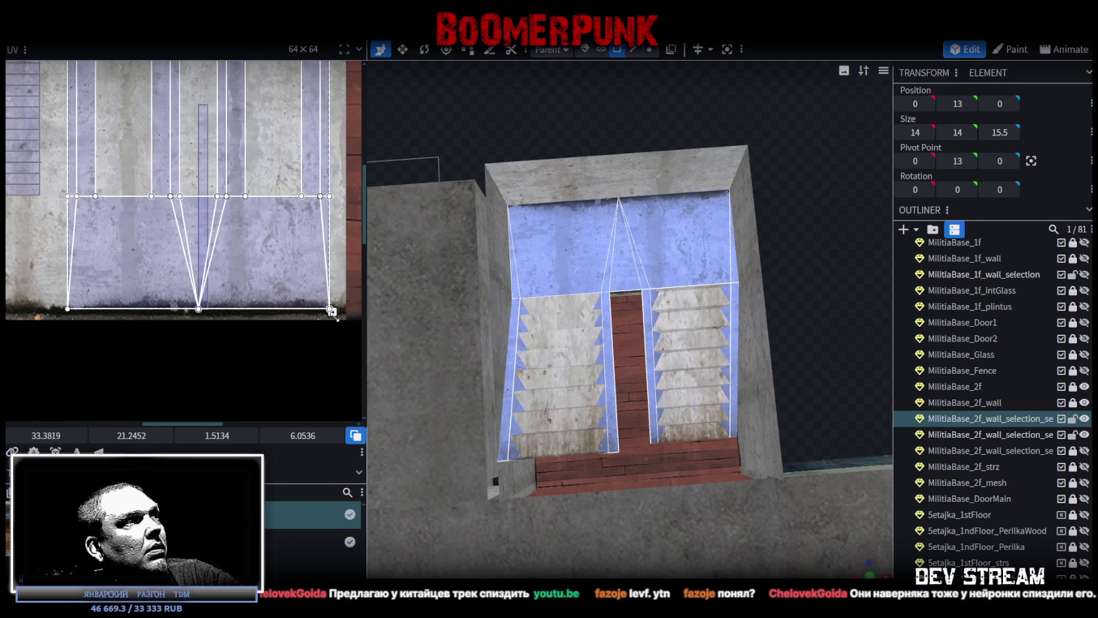
{"action": "left_click_drag", "start_coordinate": [277, 289], "coordinate": [111, 289]}
{"action": "middle_click_drag", "start_coordinate": [145, 65], "coordinate": [205, 217]}
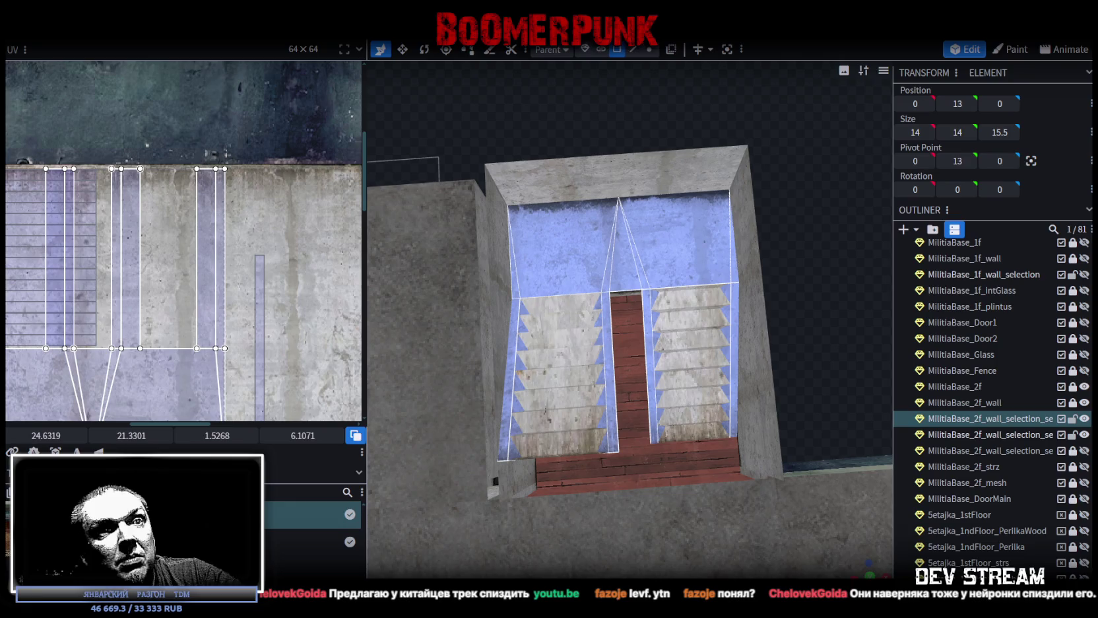
{"action": "scroll", "coordinate": [828, 285], "scroll_direction": "down", "scroll_amount": 3}
- Select the left and right stair flights and slide their UV strips right on the texture
{"action": "mouse_move", "coordinate": [828, 285]}
{"action": "left_mouse_down"}
{"action": "mouse_move", "coordinate": [575, 239]}
{"action": "mouse_move", "coordinate": [521, 288]}
{"action": "mouse_move", "coordinate": [523, 403]}
{"action": "mouse_move", "coordinate": [650, 303]}
{"action": "mouse_move", "coordinate": [725, 272]}
{"action": "mouse_move", "coordinate": [760, 239]}
{"action": "mouse_move", "coordinate": [748, 408]}
{"action": "mouse_move", "coordinate": [702, 423]}
{"action": "left_mouse_up"}
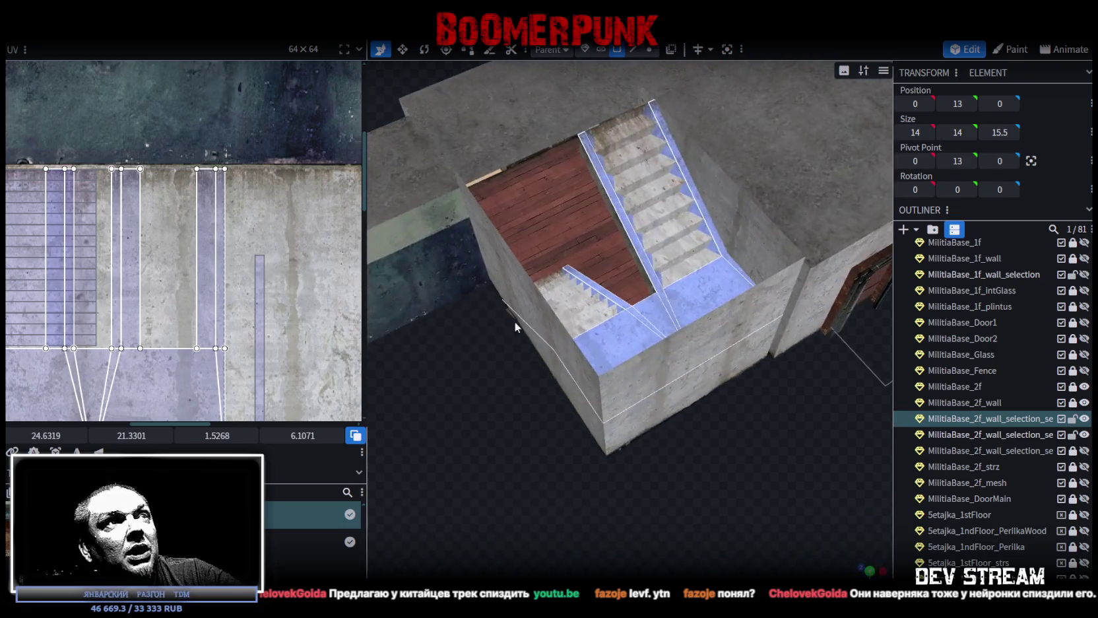
{"action": "mouse_move", "coordinate": [662, 431]}
{"action": "left_mouse_down"}
{"action": "mouse_move", "coordinate": [796, 338]}
{"action": "mouse_move", "coordinate": [821, 337]}
{"action": "left_mouse_up"}
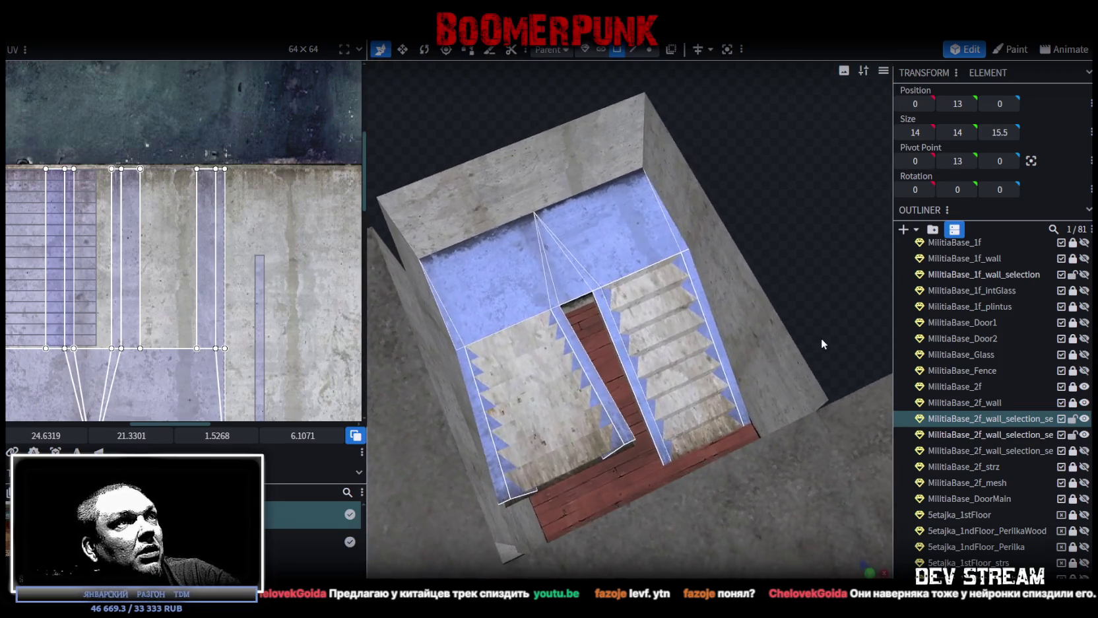
{"action": "left_click", "coordinate": [480, 407]}
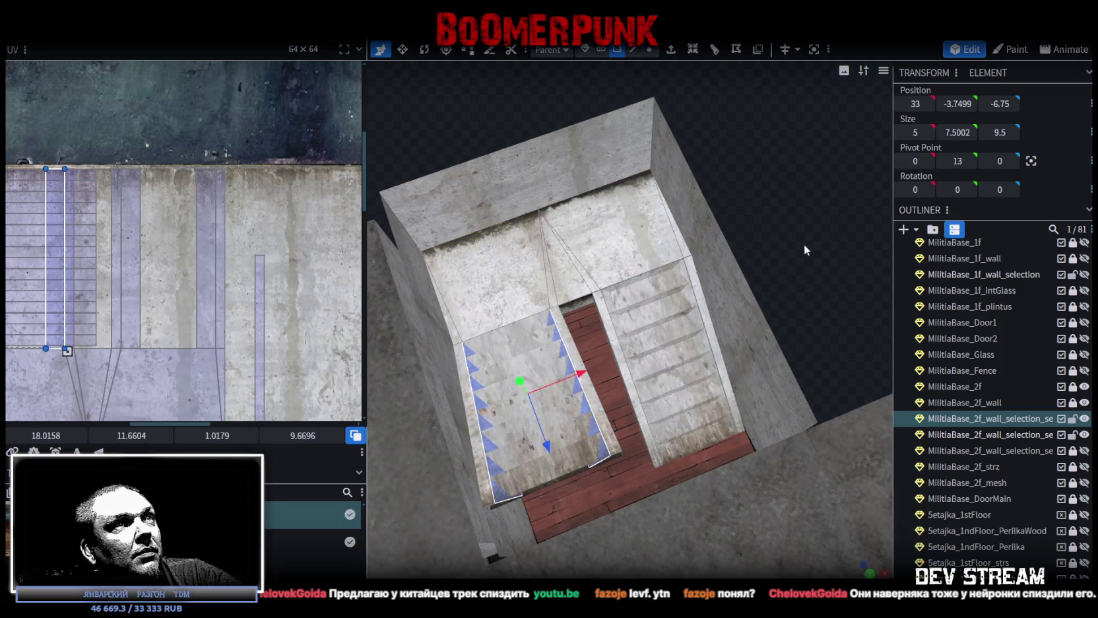
{"action": "left_click_drag", "start_coordinate": [804, 244], "coordinate": [660, 264]}
{"action": "left_click", "coordinate": [617, 315], "text": "shift"}
{"action": "left_click_drag", "start_coordinate": [617, 316], "coordinate": [828, 423]}
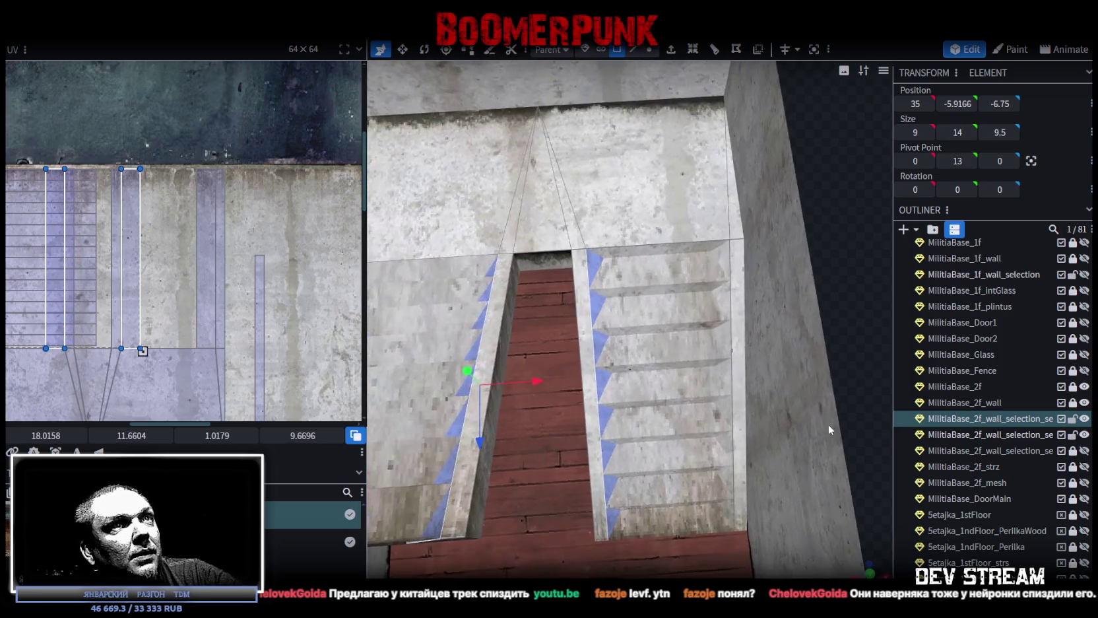
{"action": "scroll", "coordinate": [243, 253], "scroll_direction": "down", "scroll_amount": 1}
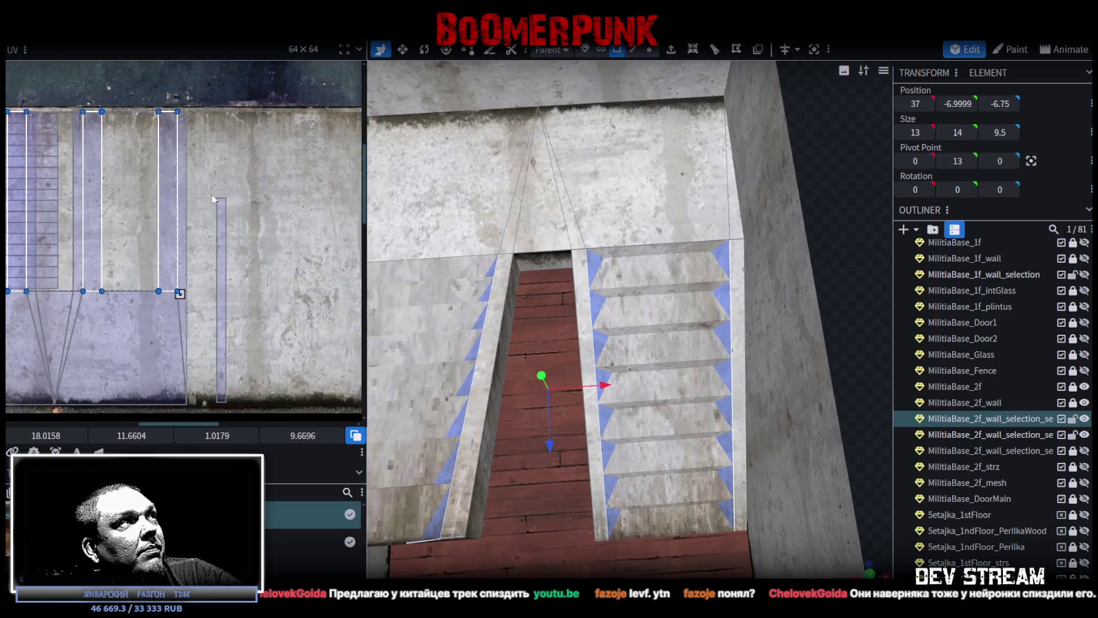
{"action": "scroll", "coordinate": [234, 224], "scroll_direction": "down", "scroll_amount": 1}
{"action": "scroll", "coordinate": [225, 195], "scroll_direction": "down", "scroll_amount": 1}
{"action": "left_click_drag", "start_coordinate": [225, 195], "coordinate": [299, 201]}
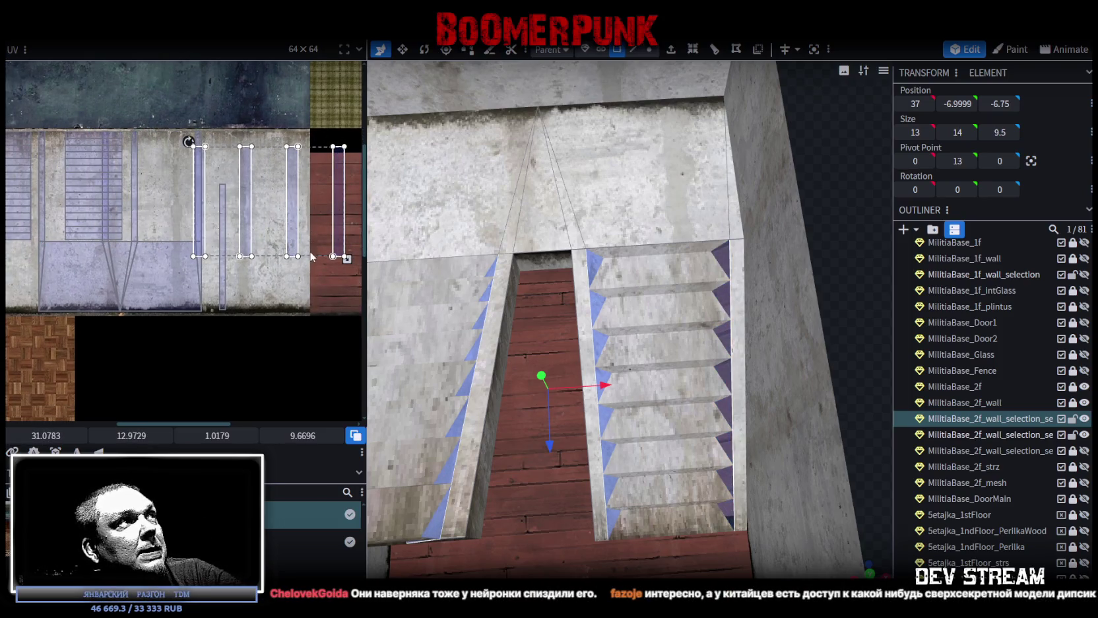
{"action": "right_click", "coordinate": [296, 223]}
- Rotate the stair side-face UV strips to horizontal and lower them on the texture
{"action": "left_click", "coordinate": [322, 452]}
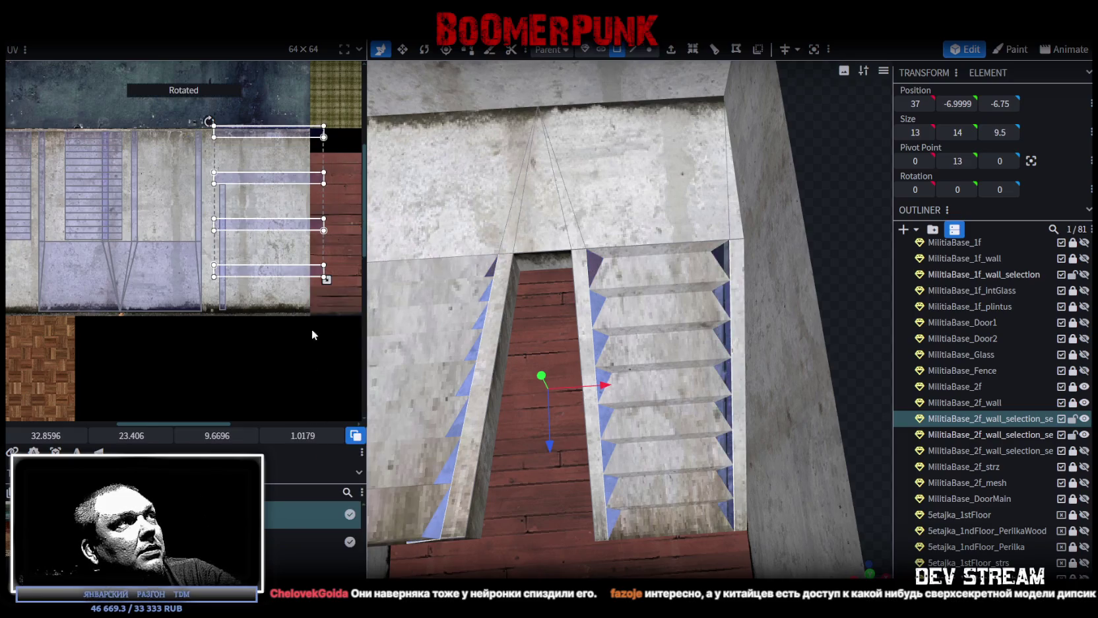
{"action": "middle_click_drag", "start_coordinate": [309, 312], "coordinate": [323, 317]}
{"action": "mouse_move", "coordinate": [290, 290]}
{"action": "left_mouse_down"}
{"action": "mouse_move", "coordinate": [328, 355]}
{"action": "mouse_move", "coordinate": [328, 416]}
{"action": "left_mouse_up"}
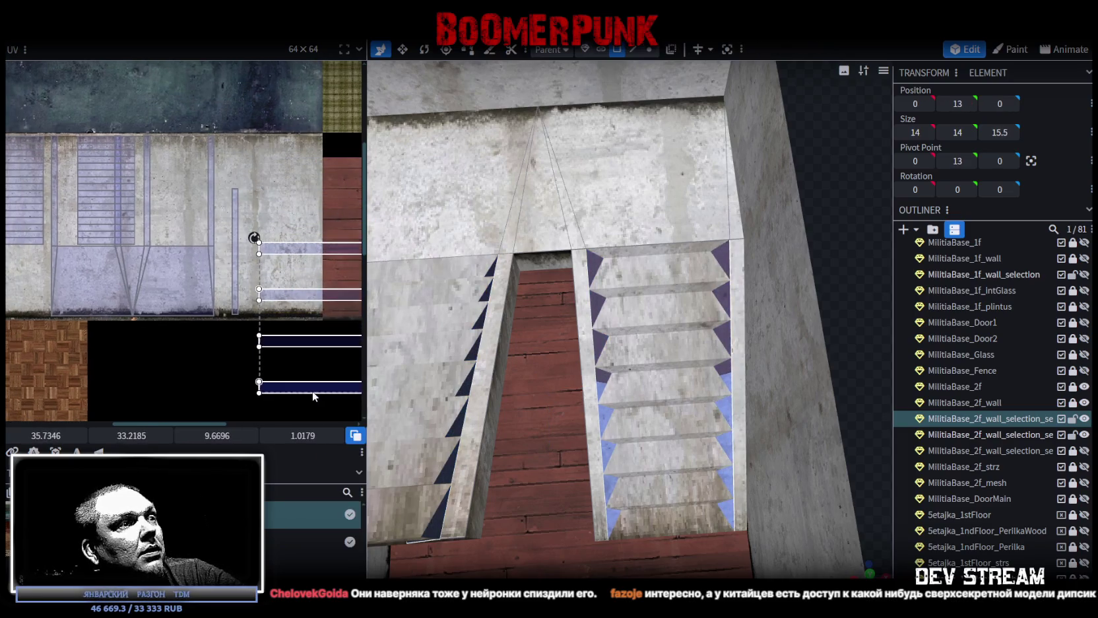
{"action": "middle_click_drag", "start_coordinate": [313, 392], "coordinate": [264, 391]}
- Place the left flight's side-face strips onto the concrete's dark bottom band
{"action": "left_click", "coordinate": [258, 255]}
{"action": "middle_click_drag", "start_coordinate": [279, 307], "coordinate": [335, 300]}
{"action": "left_click_drag", "start_coordinate": [299, 240], "coordinate": [48, 307]}
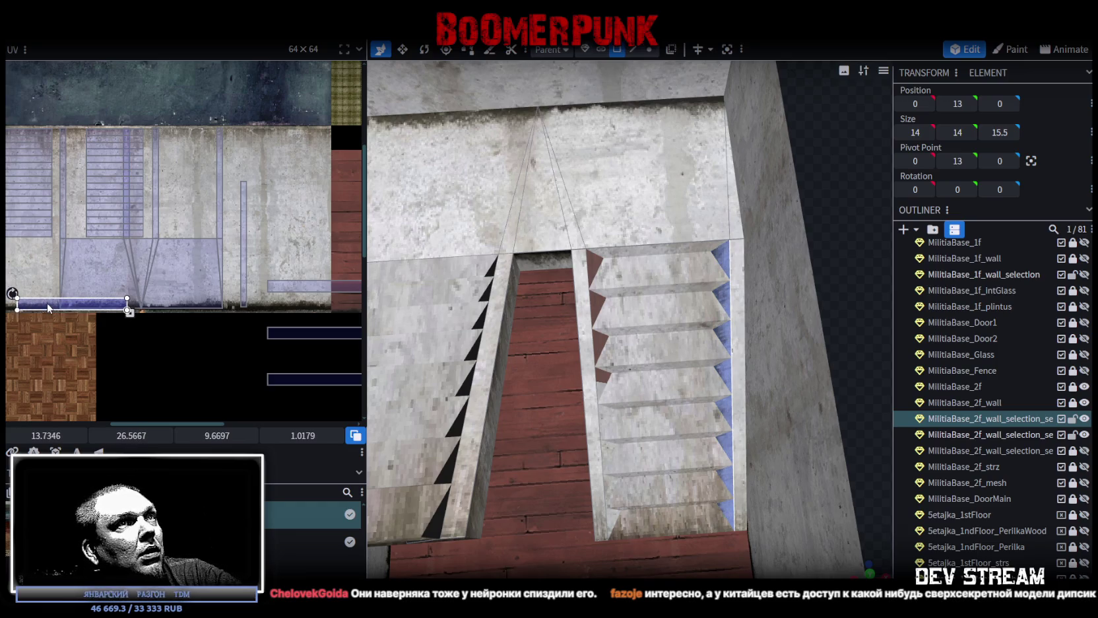
{"action": "scroll", "coordinate": [132, 323], "scroll_direction": "up", "scroll_amount": 1}
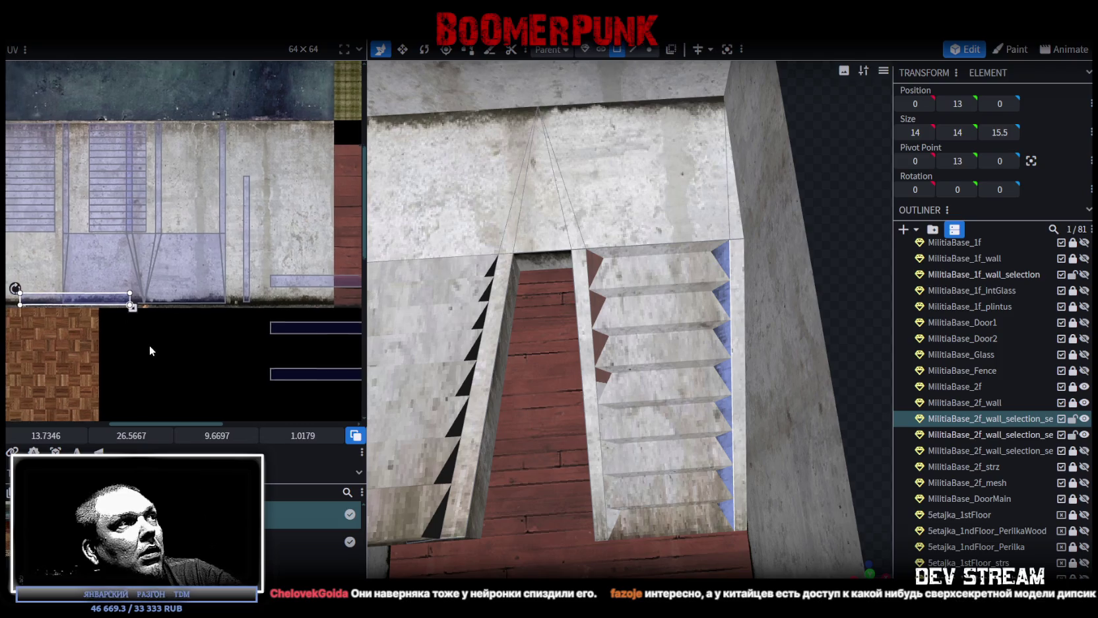
{"action": "scroll", "coordinate": [124, 297], "scroll_direction": "up", "scroll_amount": 2}
{"action": "scroll", "coordinate": [124, 295], "scroll_direction": "up", "scroll_amount": 1}
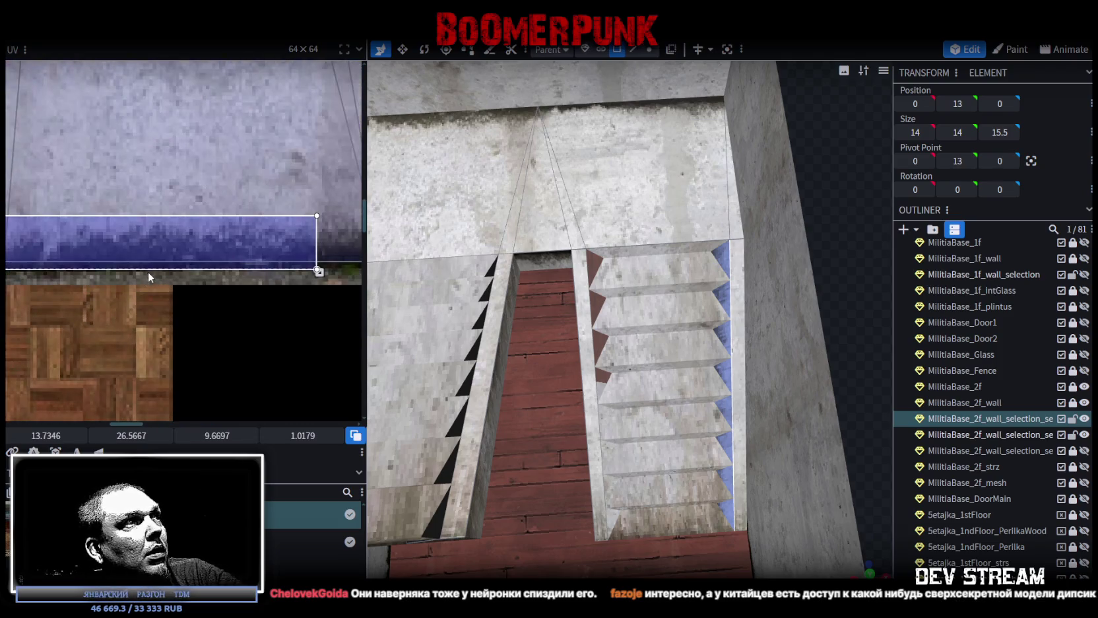
{"action": "scroll", "coordinate": [148, 272], "scroll_direction": "down", "scroll_amount": 2}
{"action": "scroll", "coordinate": [275, 342], "scroll_direction": "down", "scroll_amount": 2}
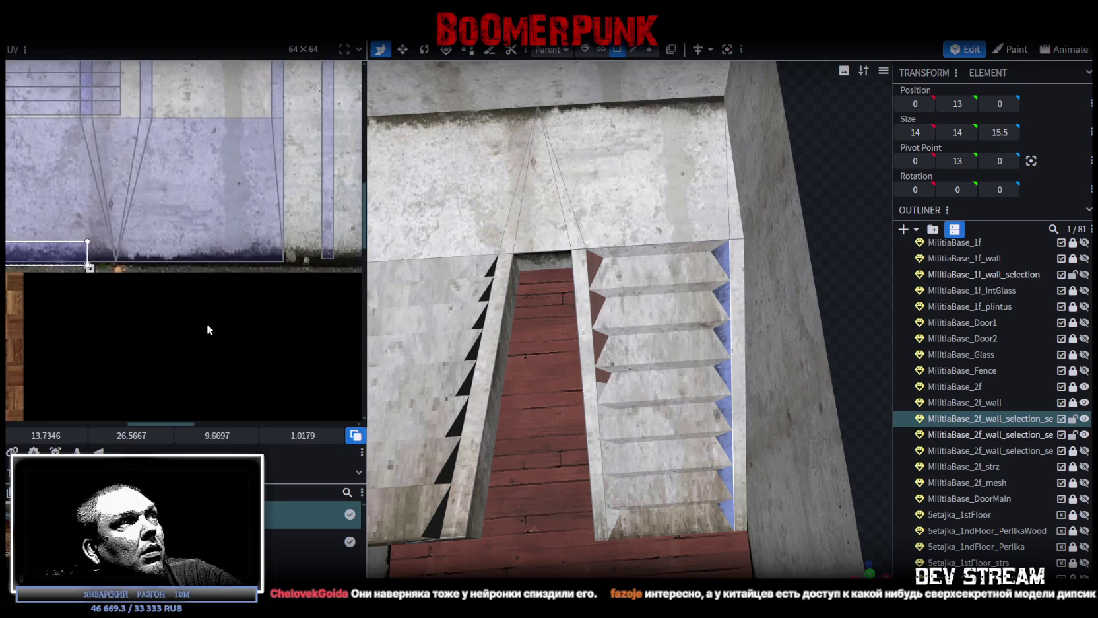
{"action": "scroll", "coordinate": [247, 337], "scroll_direction": "down", "scroll_amount": 1}
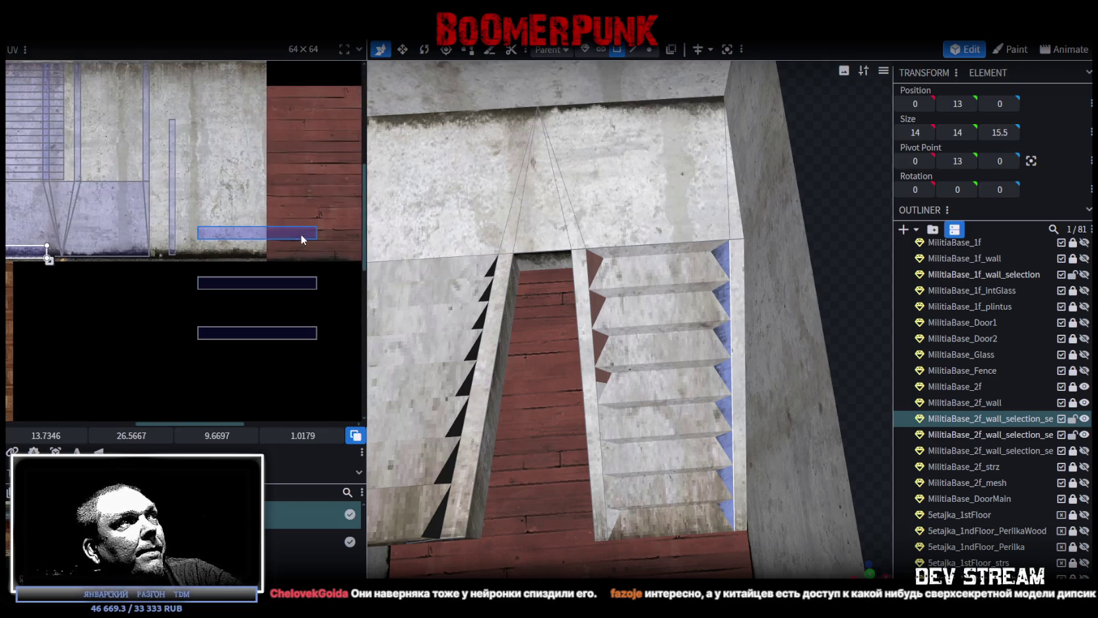
{"action": "mouse_move", "coordinate": [278, 285]}
{"action": "left_mouse_down"}
{"action": "mouse_move", "coordinate": [196, 245]}
{"action": "mouse_move", "coordinate": [227, 250]}
{"action": "left_mouse_up"}
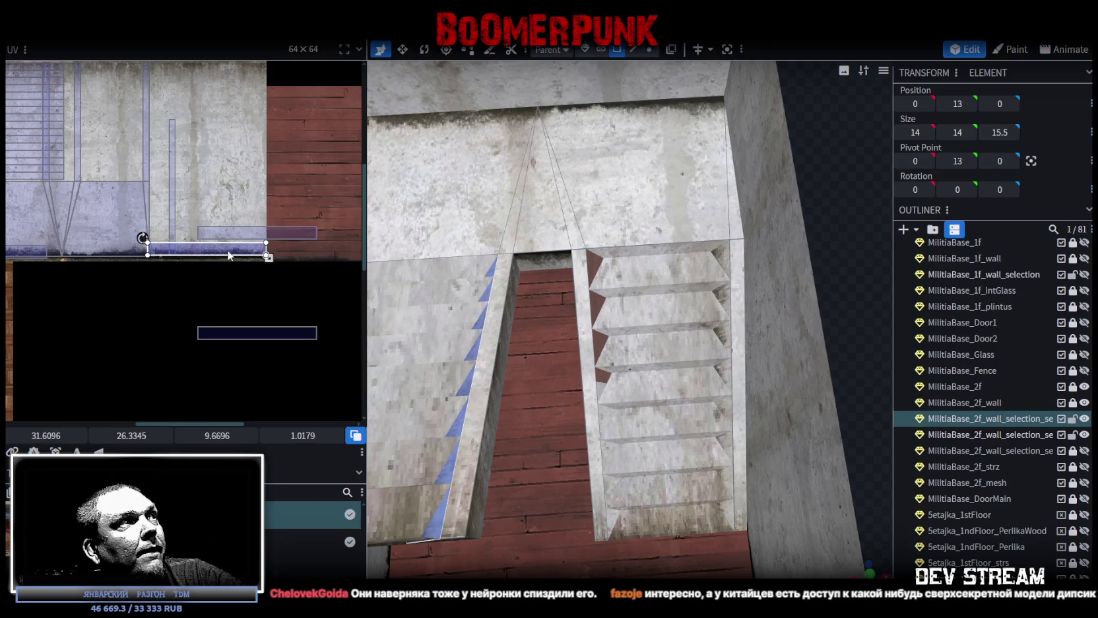
{"action": "scroll", "coordinate": [227, 250], "scroll_direction": "up", "scroll_amount": 3}
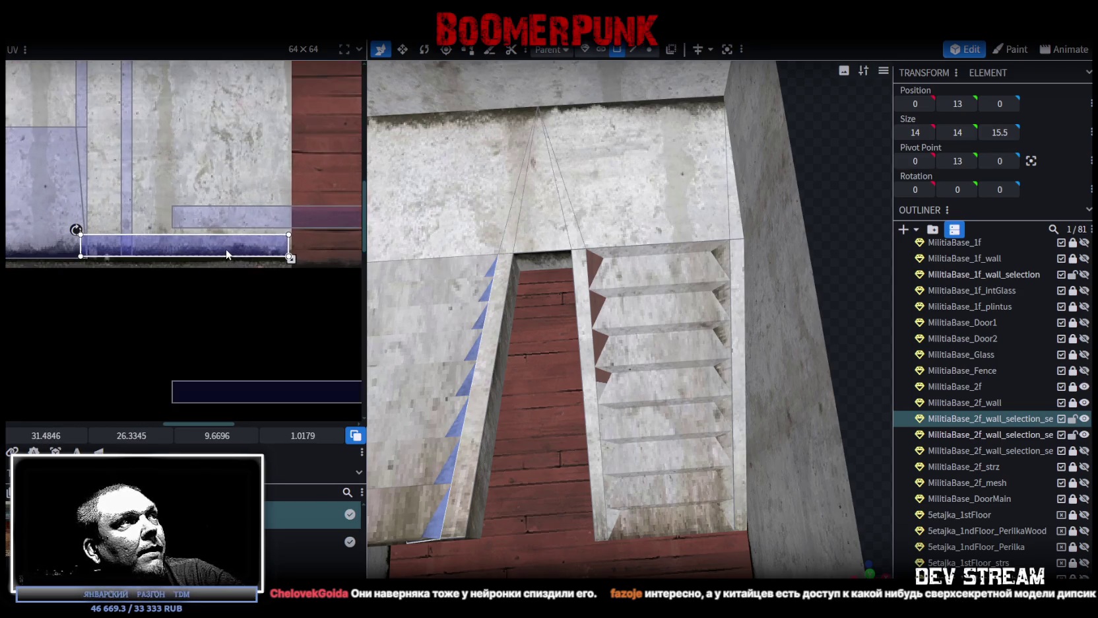
{"action": "left_click_drag", "start_coordinate": [226, 249], "coordinate": [226, 261]}
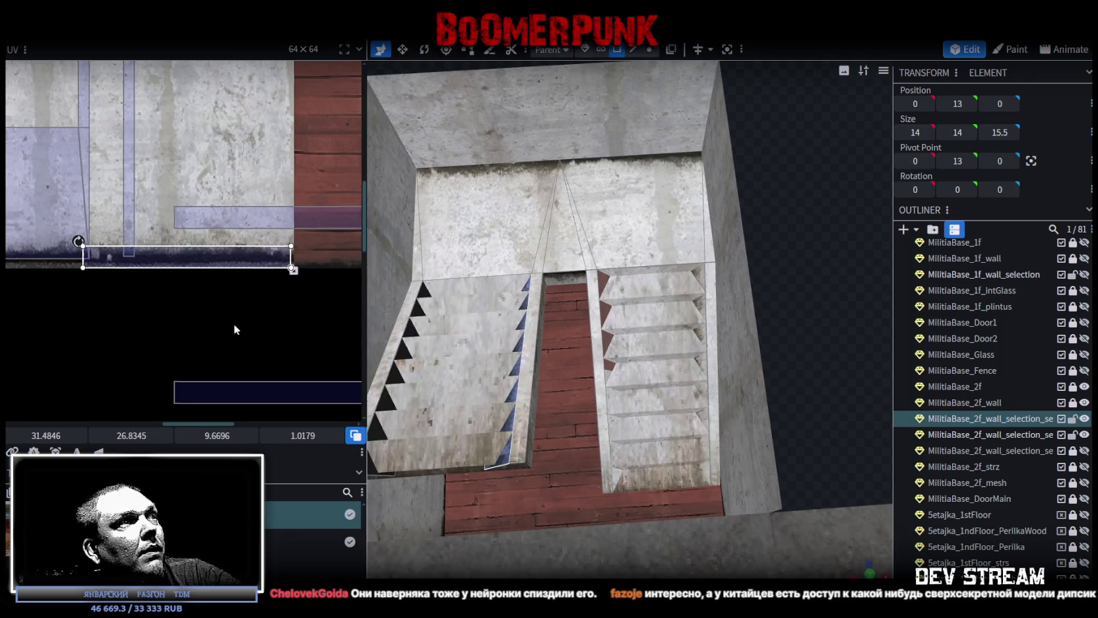
- Move the right flight's side-face strip onto the concrete's dark bottom band
{"action": "scroll", "coordinate": [234, 323], "scroll_direction": "left", "scroll_amount": 3}
{"action": "scroll", "coordinate": [485, 420], "scroll_direction": "down", "scroll_amount": 2}
{"action": "scroll", "coordinate": [528, 422], "scroll_direction": "up", "scroll_amount": 2}
{"action": "scroll", "coordinate": [597, 442], "scroll_direction": "up", "scroll_amount": 3}
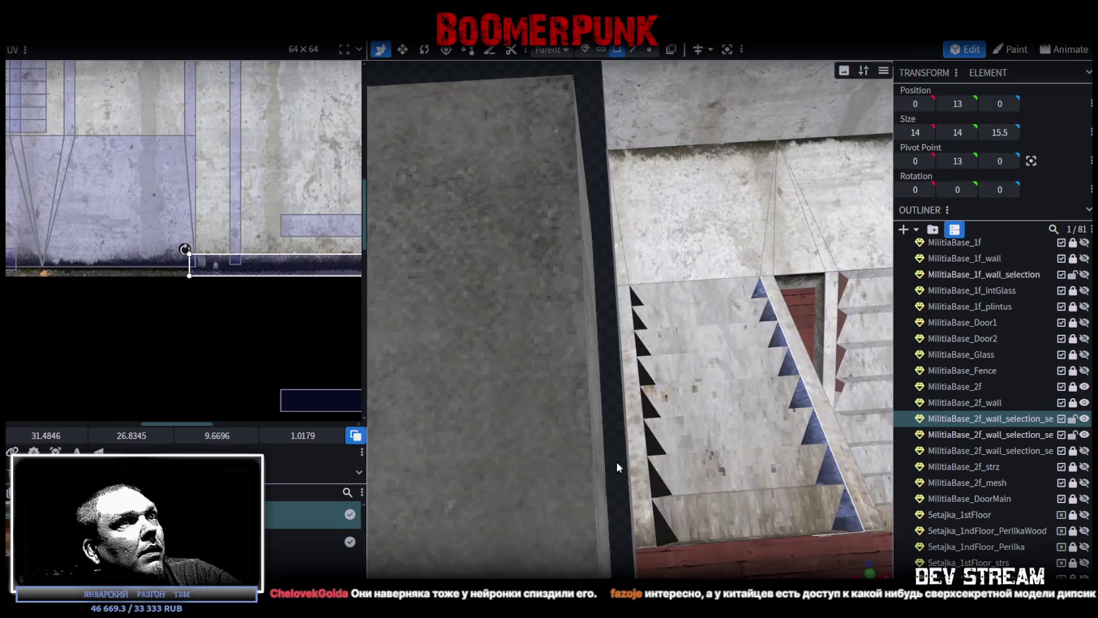
{"action": "scroll", "coordinate": [561, 452], "scroll_direction": "down", "scroll_amount": 3}
{"action": "left_click", "coordinate": [452, 275]}
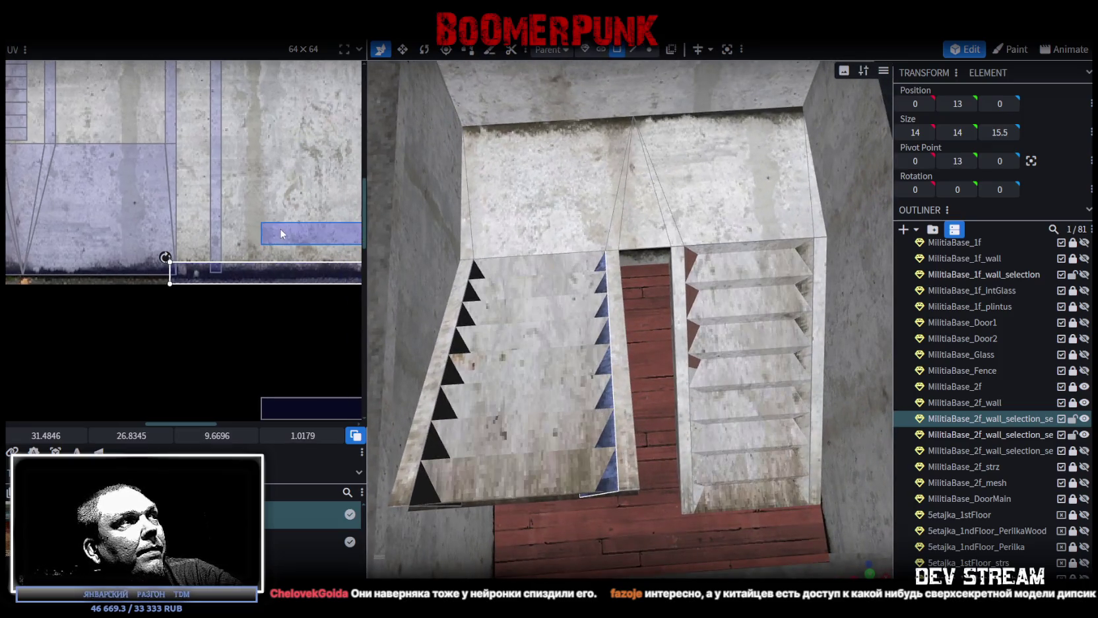
{"action": "left_click_drag", "start_coordinate": [172, 255], "coordinate": [75, 268]}
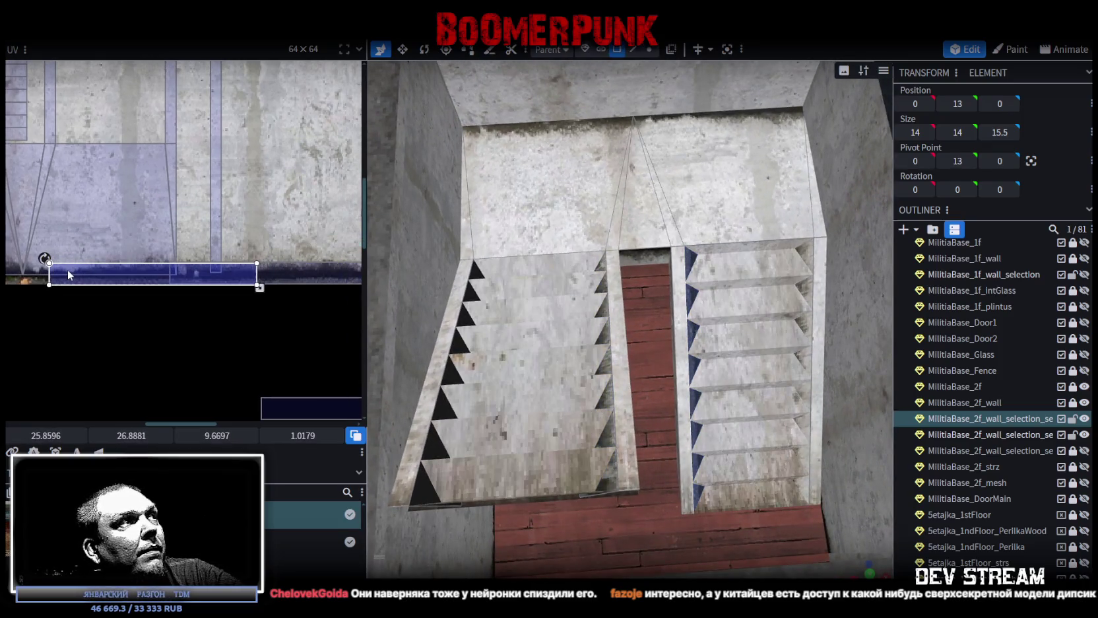
- Fine-tune that strip's position along the dark bottom band
{"action": "scroll", "coordinate": [198, 330], "scroll_direction": "left", "scroll_amount": 3}
{"action": "scroll", "coordinate": [251, 354], "scroll_direction": "up", "scroll_amount": 1}
{"action": "scroll", "coordinate": [229, 317], "scroll_direction": "up", "scroll_amount": 2}
{"action": "scroll", "coordinate": [184, 277], "scroll_direction": "right", "scroll_amount": 2}
{"action": "left_click_drag", "start_coordinate": [158, 289], "coordinate": [149, 283]}
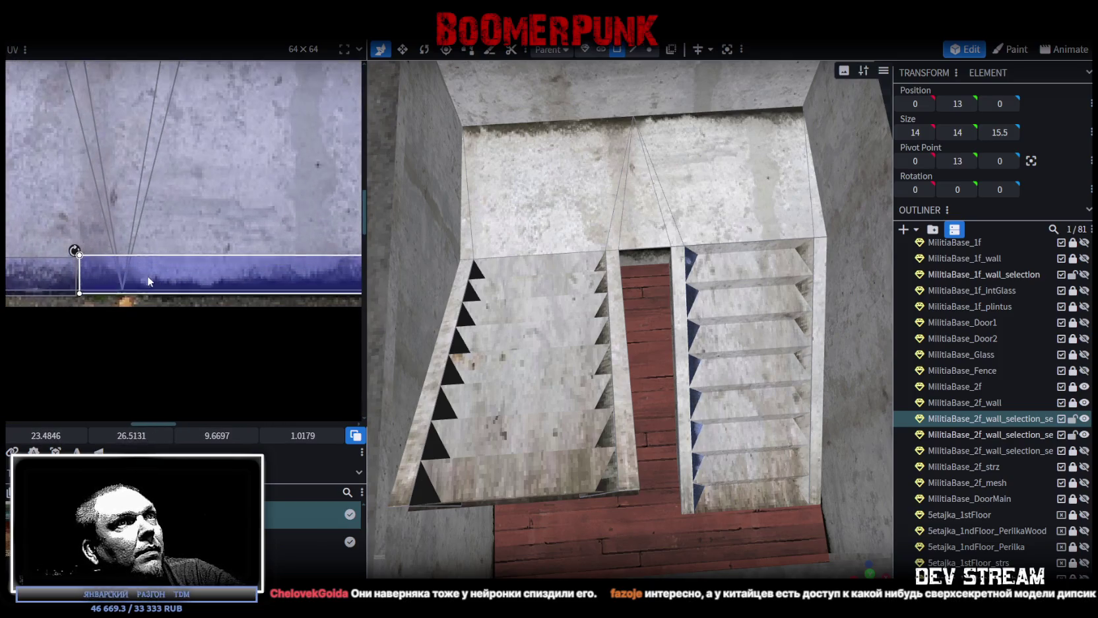
{"action": "left_click_drag", "start_coordinate": [160, 279], "coordinate": [148, 284]}
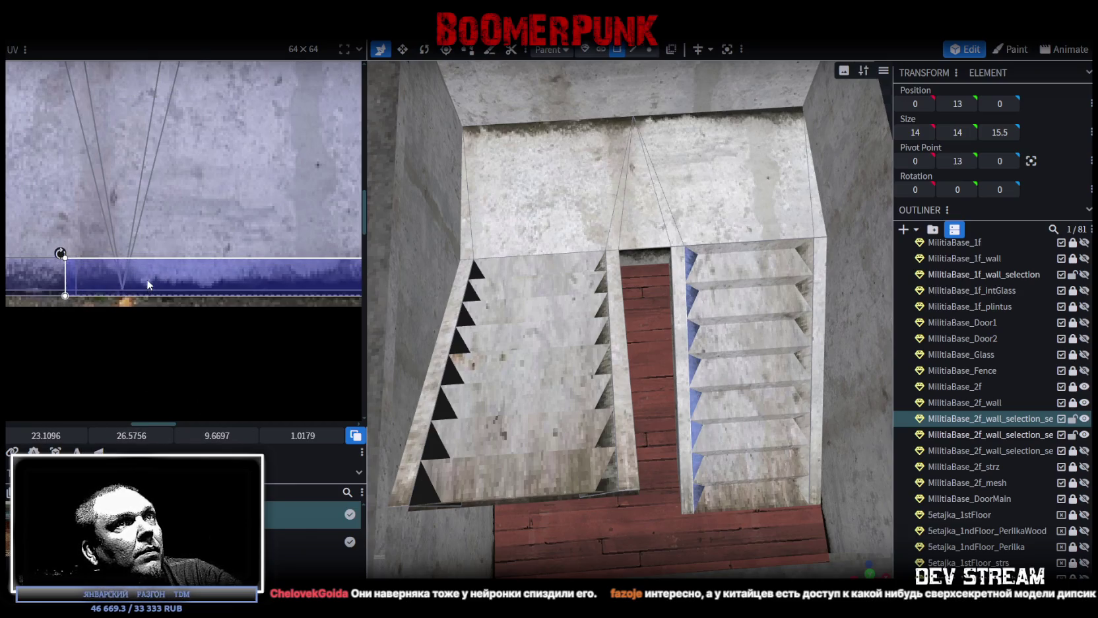
{"action": "scroll", "coordinate": [209, 313], "scroll_direction": "down", "scroll_amount": 1}
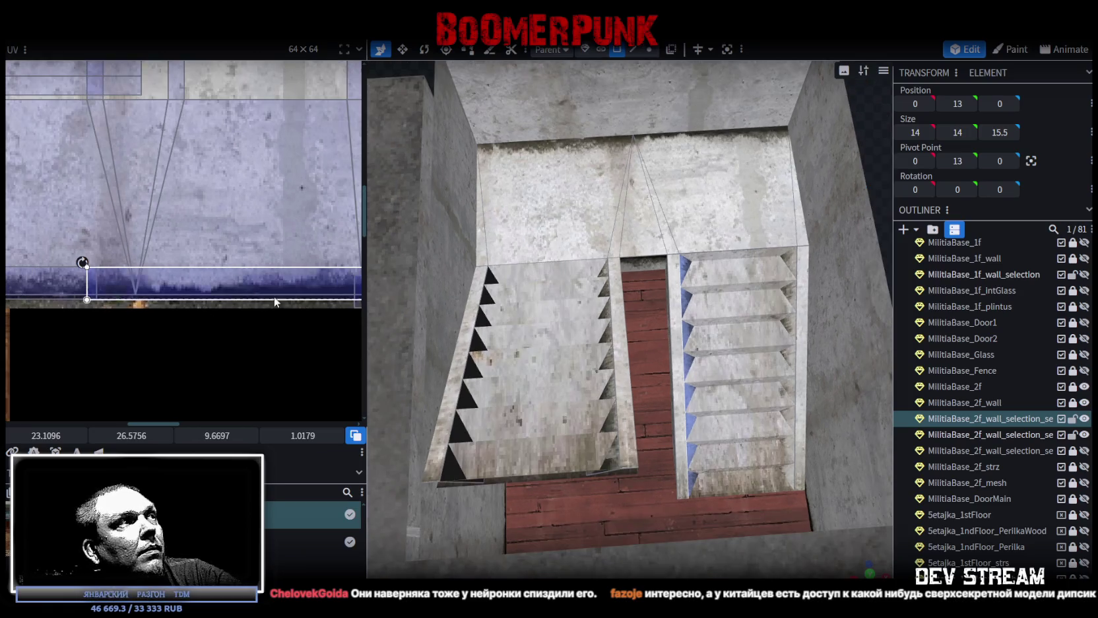
{"action": "mouse_move", "coordinate": [274, 296]}
{"action": "left_mouse_down"}
{"action": "mouse_move", "coordinate": [108, 302]}
{"action": "mouse_move", "coordinate": [190, 281]}
{"action": "mouse_move", "coordinate": [148, 360]}
{"action": "left_mouse_up"}
{"action": "scroll", "coordinate": [194, 302], "scroll_direction": "down", "scroll_amount": 2}
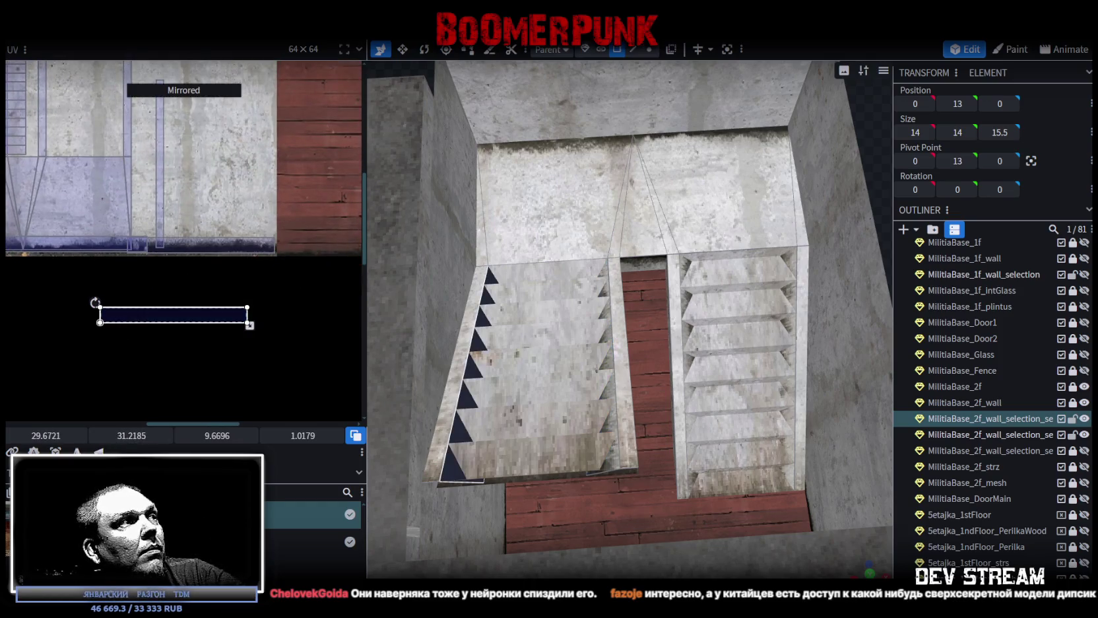
{"action": "left_click_drag", "start_coordinate": [194, 318], "coordinate": [147, 249]}
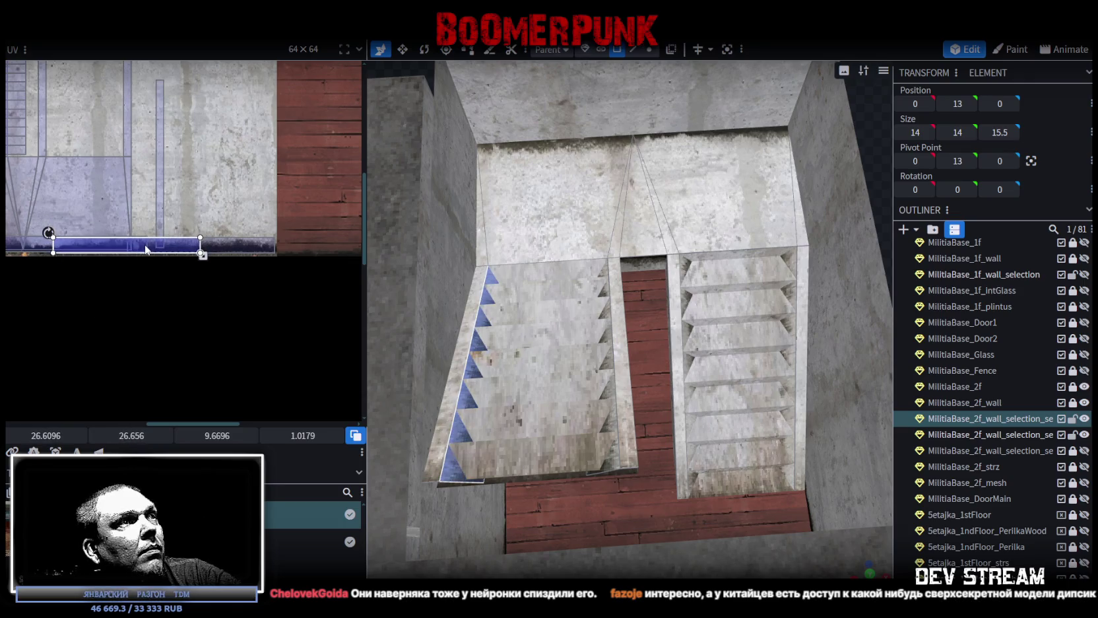
{"action": "scroll", "coordinate": [473, 361], "scroll_direction": "down", "scroll_amount": 3}
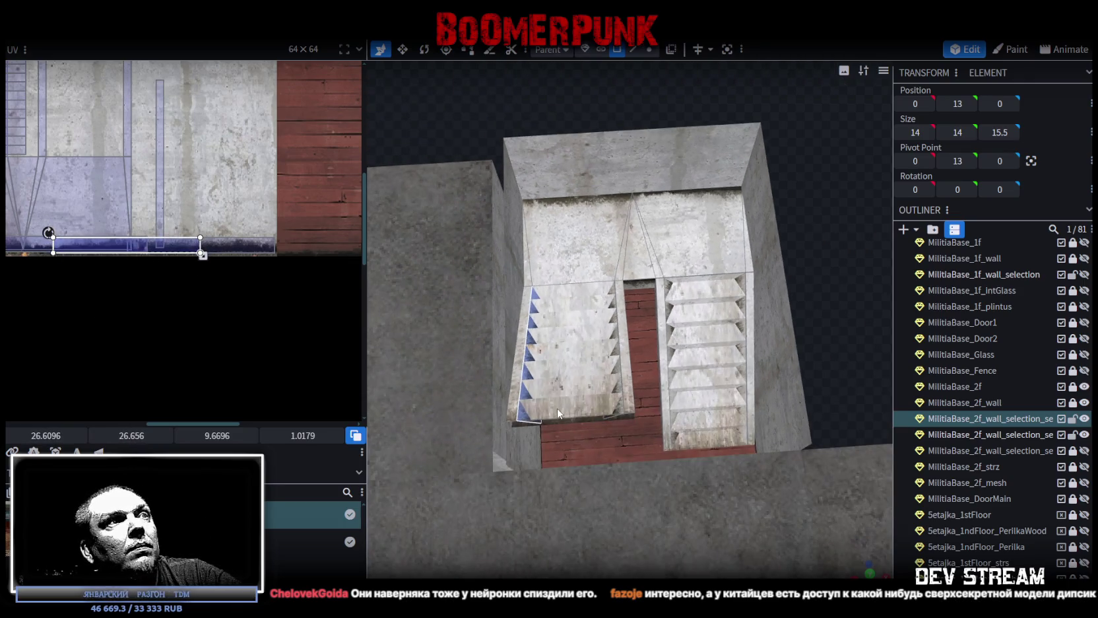
- Lay the left flight's step UVs over the stair-lined wall texture, aligned with the painted lines
{"action": "left_click", "coordinate": [570, 406]}
{"action": "scroll", "coordinate": [221, 269], "scroll_direction": "up", "scroll_amount": 5}
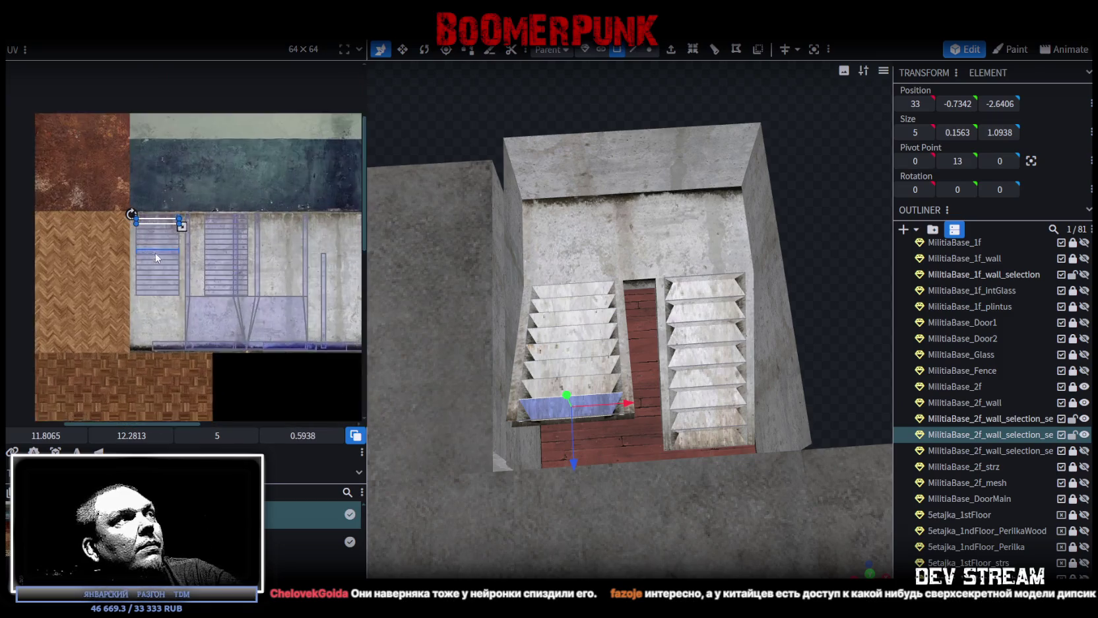
{"action": "left_click_drag", "start_coordinate": [195, 333], "coordinate": [154, 198]}
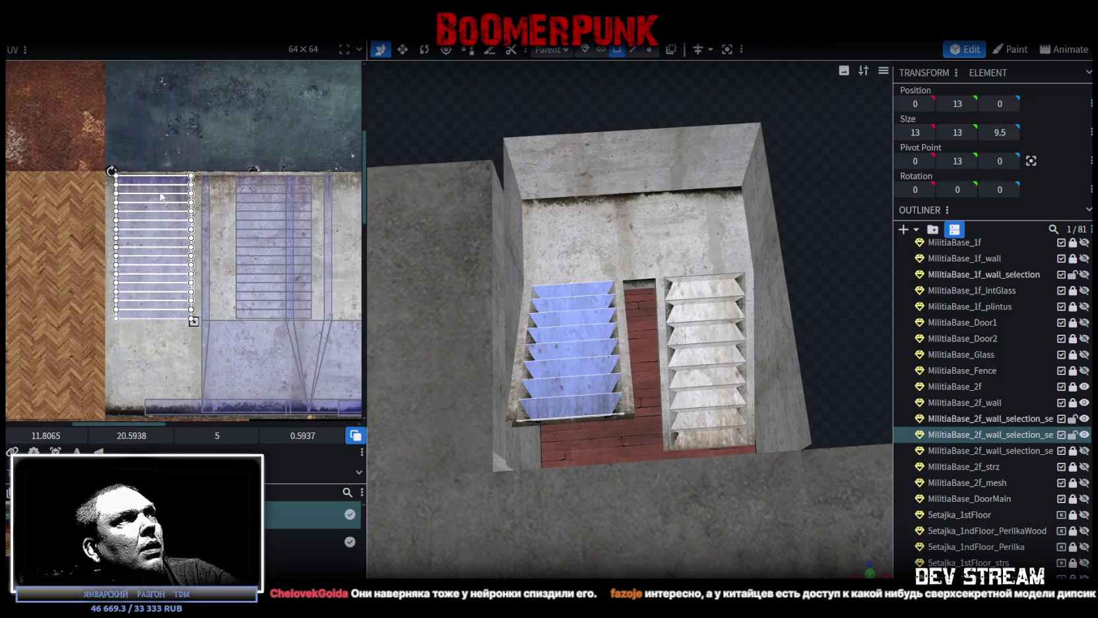
{"action": "scroll", "coordinate": [153, 252], "scroll_direction": "down", "scroll_amount": 4}
{"action": "middle_click_drag", "start_coordinate": [153, 247], "coordinate": [152, 161]}
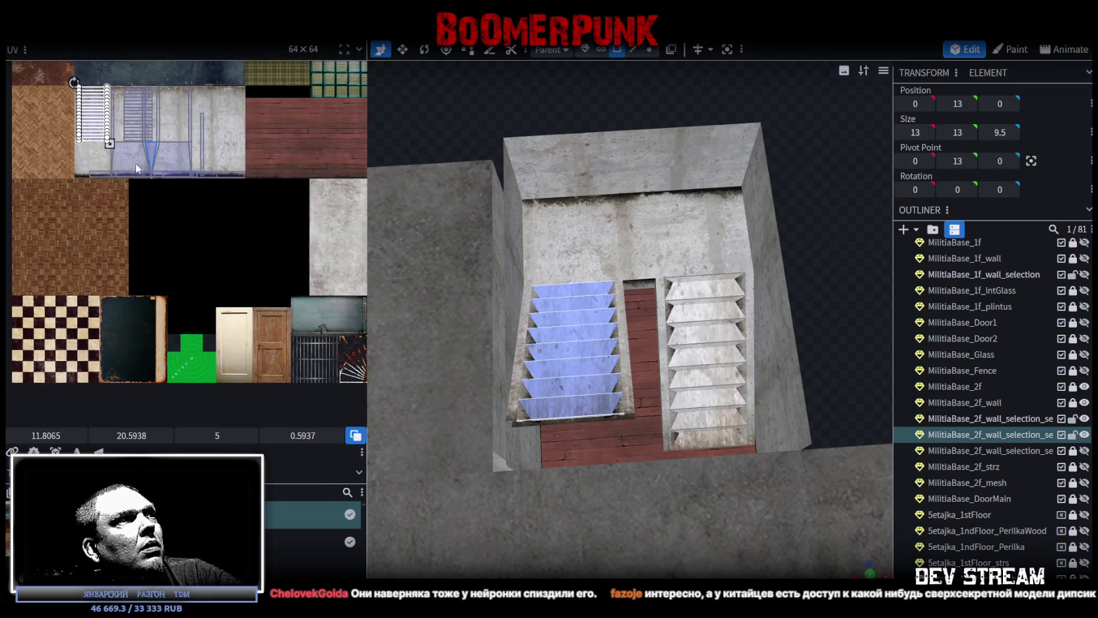
{"action": "middle_click_drag", "start_coordinate": [110, 185], "coordinate": [82, 226]}
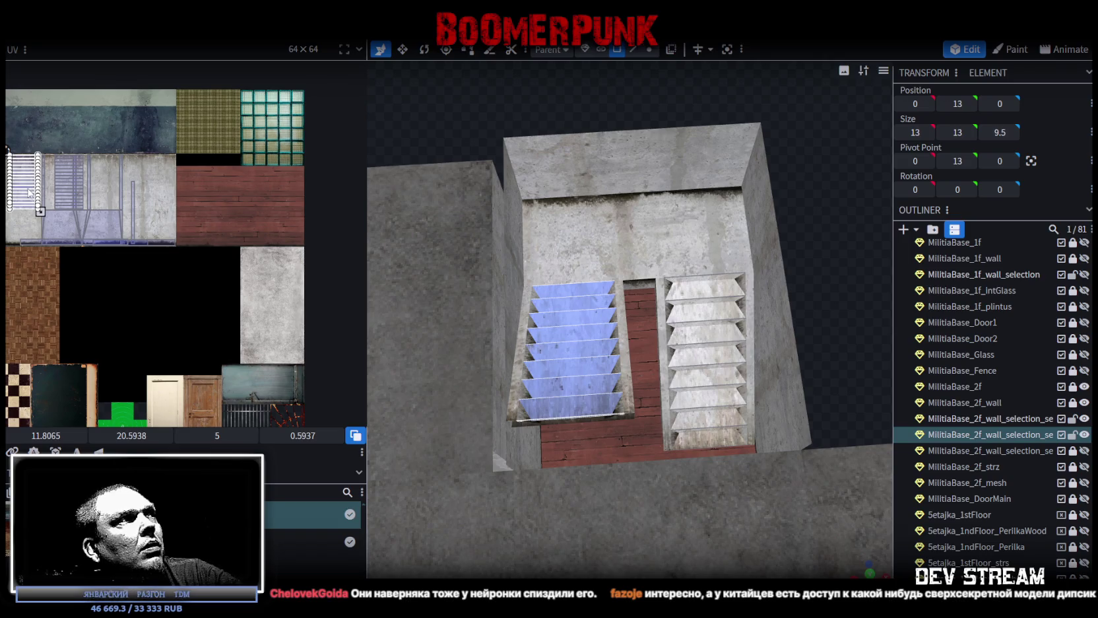
{"action": "left_click_drag", "start_coordinate": [33, 193], "coordinate": [282, 317]}
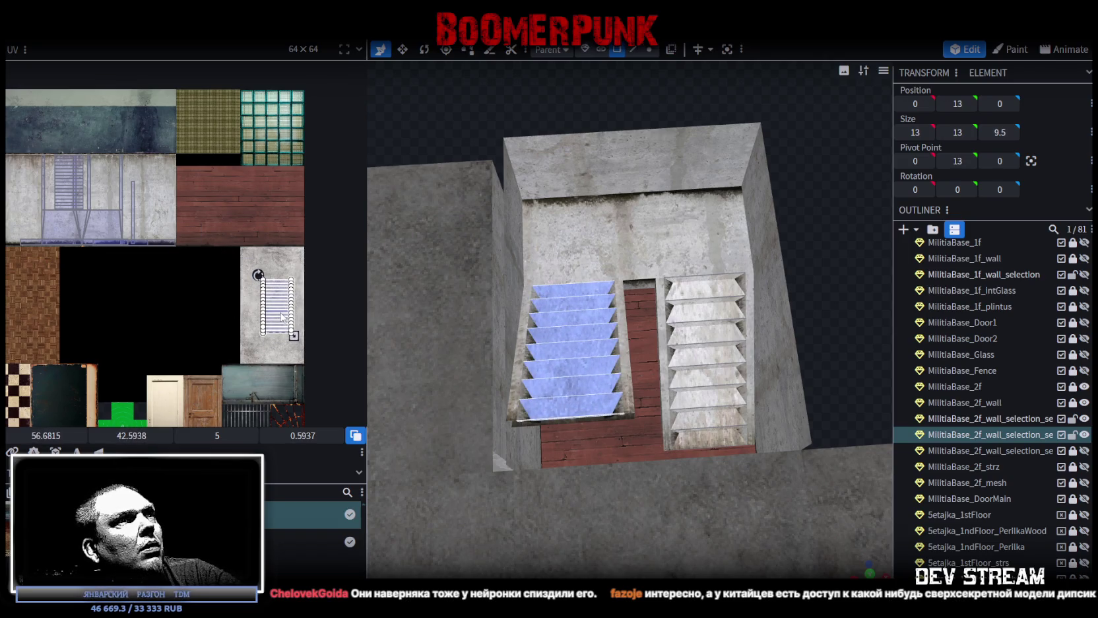
{"action": "left_click_drag", "start_coordinate": [283, 316], "coordinate": [154, 199]}
{"action": "scroll", "coordinate": [153, 199], "scroll_direction": "up", "scroll_amount": 2}
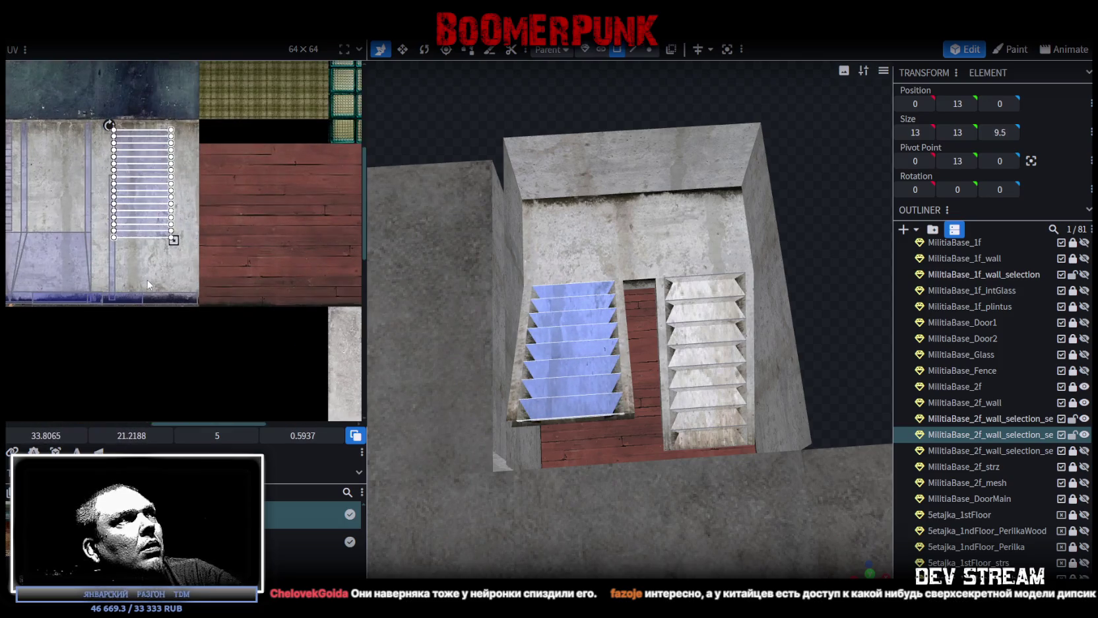
{"action": "scroll", "coordinate": [154, 199], "scroll_direction": "up", "scroll_amount": 2}
{"action": "mouse_move", "coordinate": [236, 274]}
{"action": "left_mouse_down"}
{"action": "mouse_move", "coordinate": [184, 280]}
{"action": "mouse_move", "coordinate": [212, 303]}
{"action": "mouse_move", "coordinate": [184, 302]}
{"action": "mouse_move", "coordinate": [187, 272]}
{"action": "left_mouse_up"}
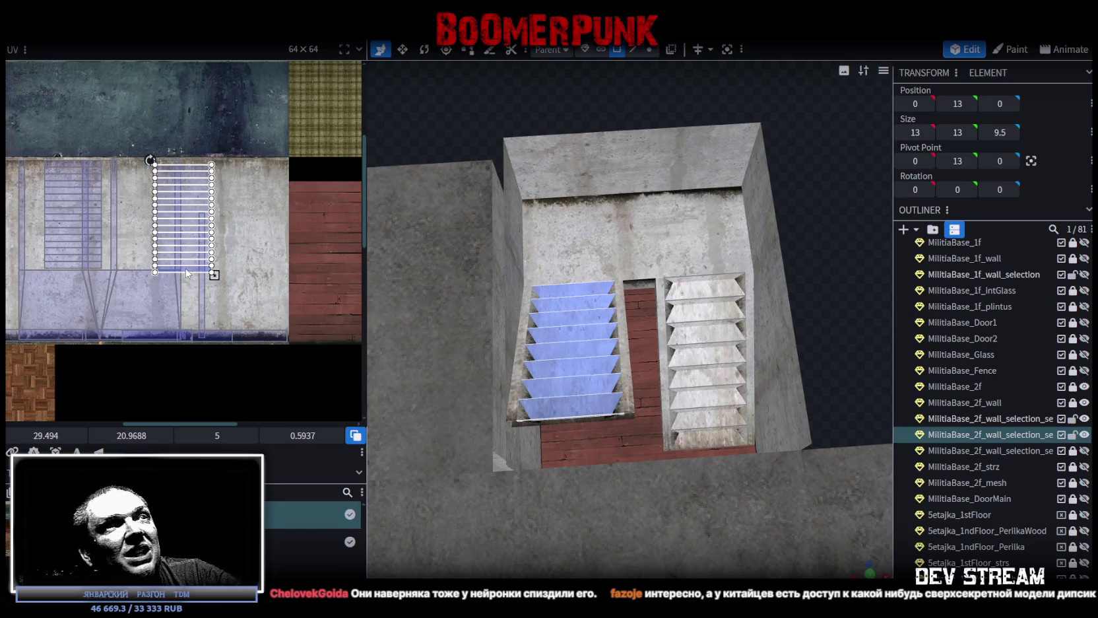
- Select all step faces of the lower flight and drag their UVs onto the concrete
{"action": "scroll", "coordinate": [594, 310], "scroll_direction": "down", "scroll_amount": 2}
{"action": "left_click_drag", "start_coordinate": [743, 300], "coordinate": [590, 313]}
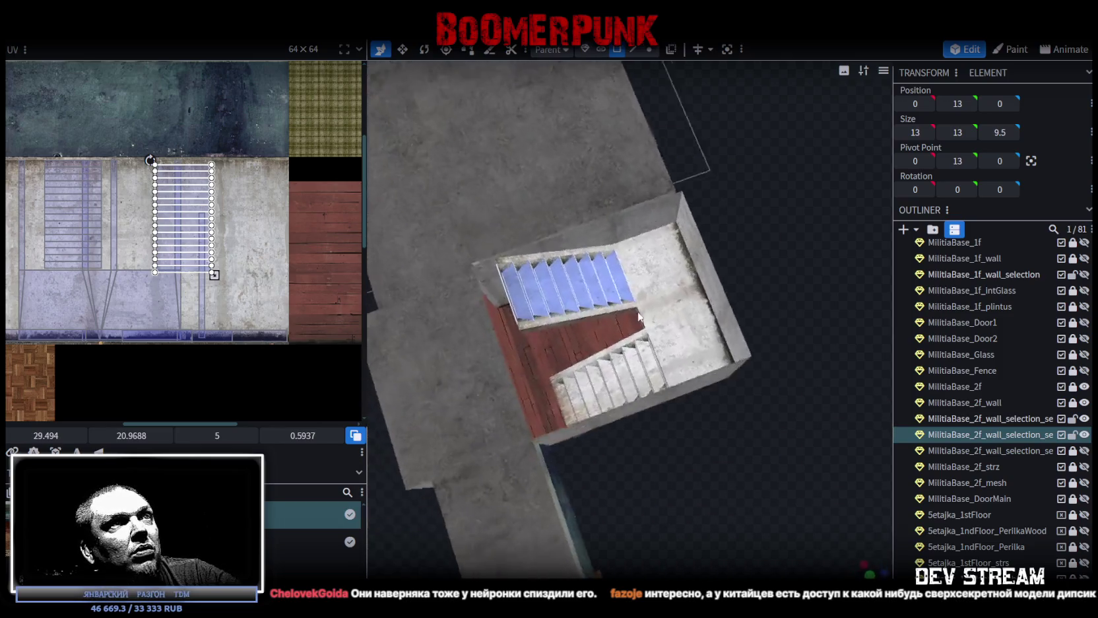
{"action": "left_click", "coordinate": [584, 373]}
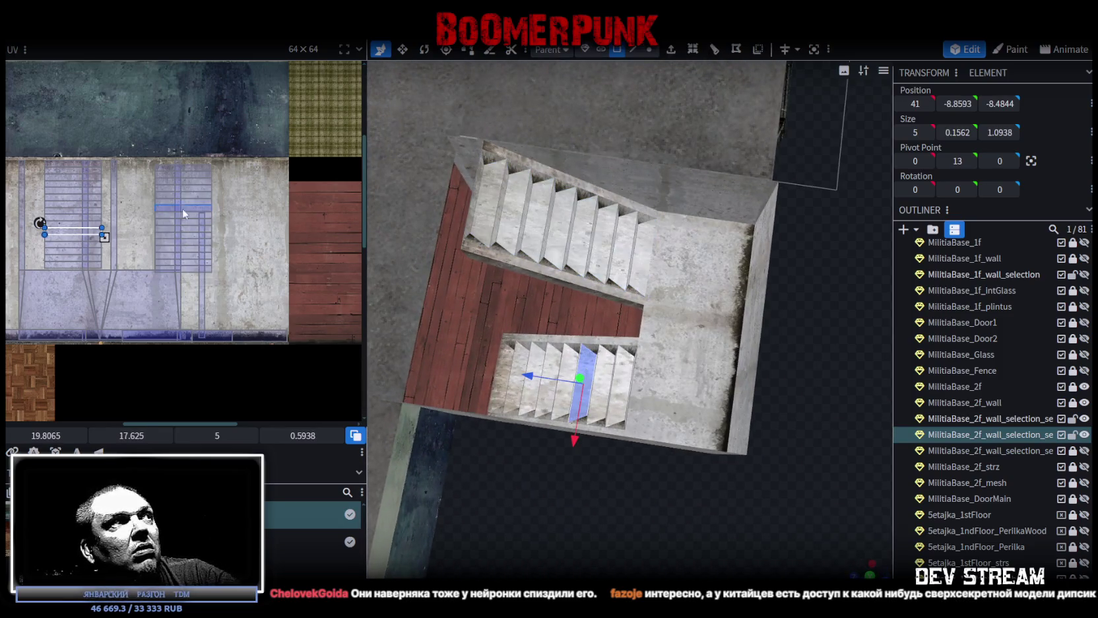
{"action": "scroll", "coordinate": [193, 186], "scroll_direction": "up", "scroll_amount": 1}
{"action": "scroll", "coordinate": [144, 165], "scroll_direction": "up", "scroll_amount": 2}
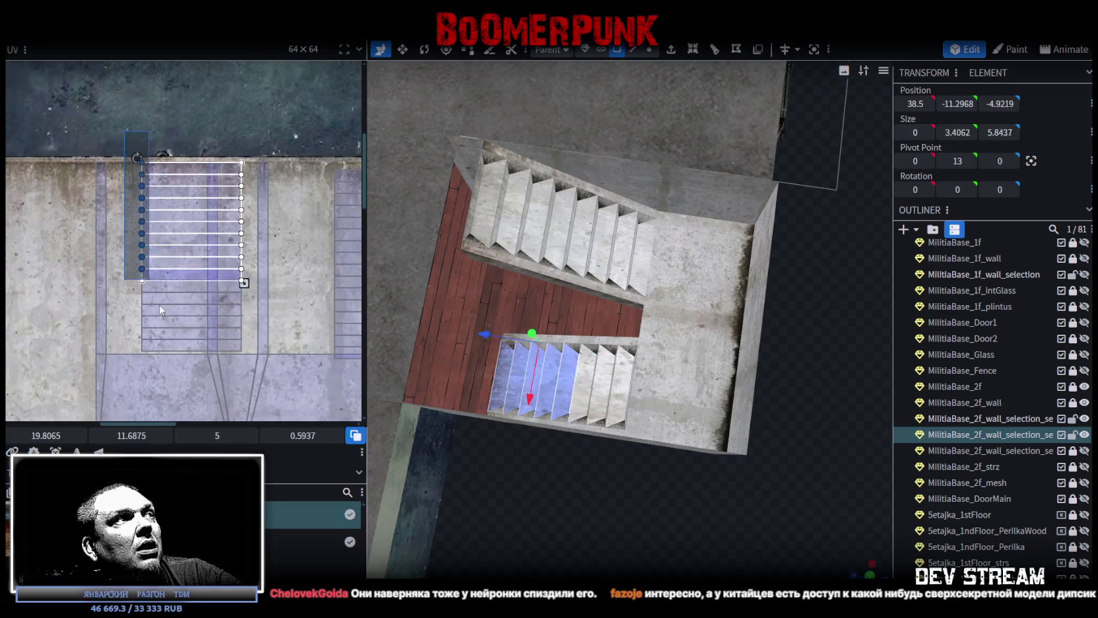
{"action": "left_click_drag", "start_coordinate": [144, 166], "coordinate": [244, 353]}
{"action": "scroll", "coordinate": [261, 324], "scroll_direction": "down", "scroll_amount": 2}
{"action": "middle_click_drag", "start_coordinate": [261, 322], "coordinate": [230, 269]}
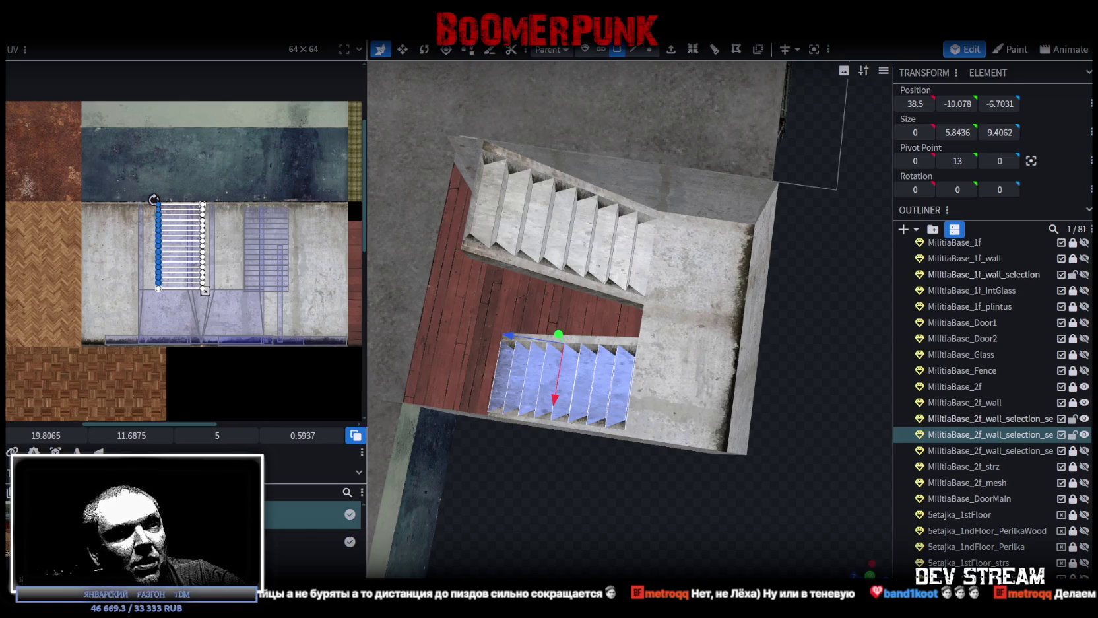
- Drag the right staircase's UV island onto the concrete area of the atlas
{"action": "scroll", "coordinate": [617, 439], "scroll_direction": "down", "scroll_amount": 3}
{"action": "mouse_move", "coordinate": [568, 494]}
{"action": "left_mouse_down"}
{"action": "mouse_move", "coordinate": [710, 419]}
{"action": "mouse_move", "coordinate": [756, 433]}
{"action": "mouse_move", "coordinate": [714, 447]}
{"action": "left_mouse_up"}
{"action": "scroll", "coordinate": [254, 357], "scroll_direction": "down", "scroll_amount": 3}
{"action": "mouse_move", "coordinate": [255, 357]}
{"action": "middle_mouse_down"}
{"action": "mouse_move", "coordinate": [231, 305]}
{"action": "mouse_move", "coordinate": [245, 349]}
{"action": "middle_mouse_up"}
{"action": "scroll", "coordinate": [240, 325], "scroll_direction": "up", "scroll_amount": 2}
{"action": "mouse_move", "coordinate": [793, 443]}
{"action": "left_mouse_down"}
{"action": "mouse_move", "coordinate": [835, 446]}
{"action": "mouse_move", "coordinate": [781, 420]}
{"action": "left_mouse_up"}
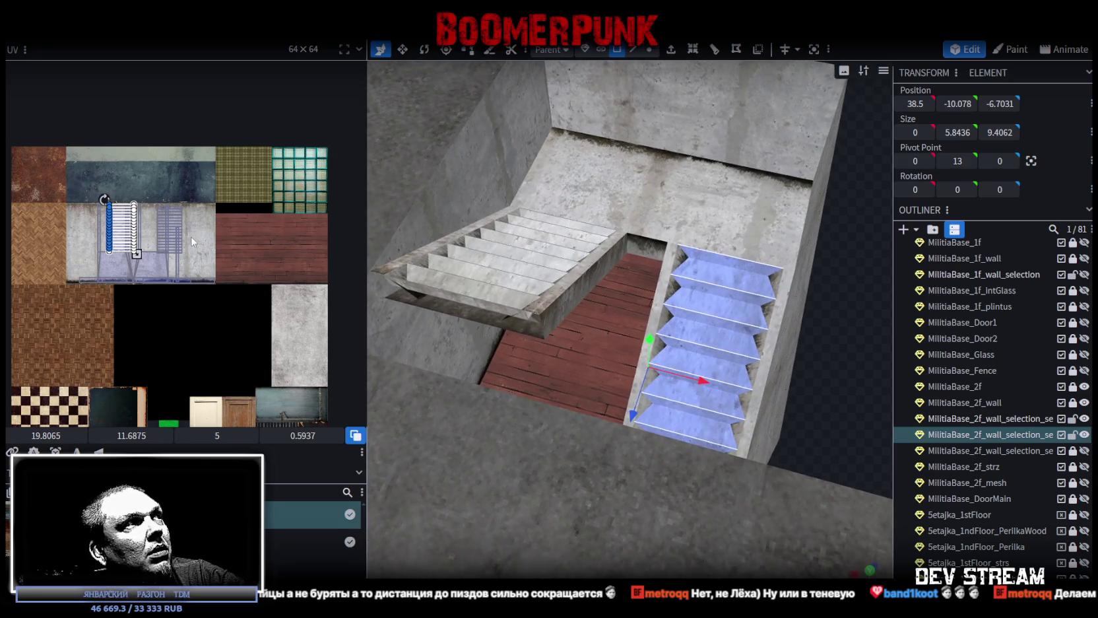
{"action": "scroll", "coordinate": [190, 241], "scroll_direction": "up", "scroll_amount": 2}
{"action": "middle_click_drag", "start_coordinate": [190, 241], "coordinate": [133, 202]}
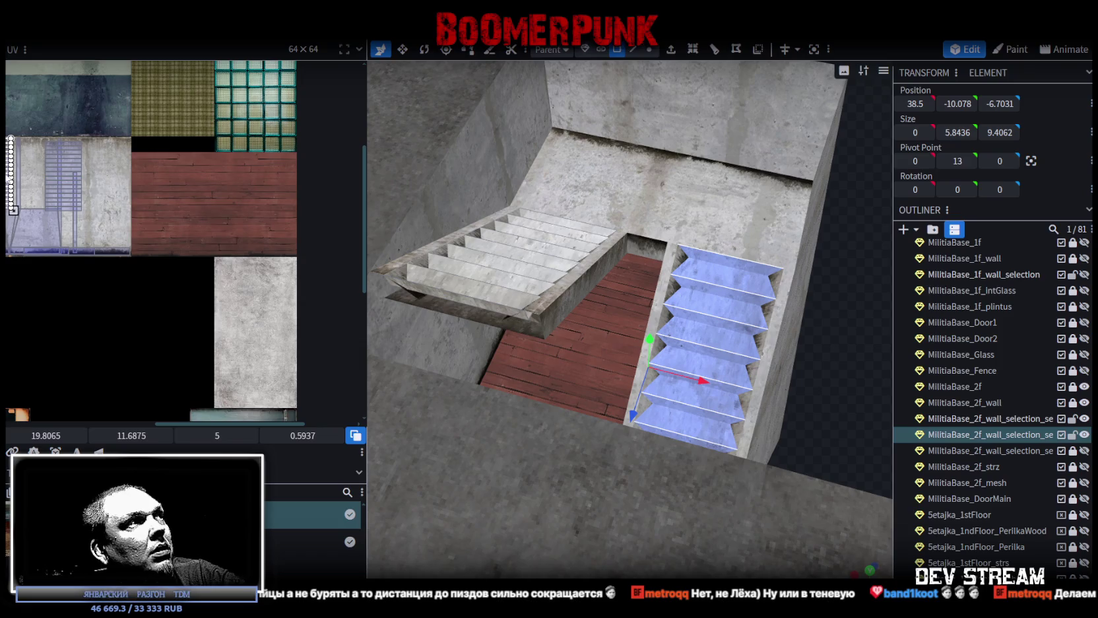
{"action": "left_click_drag", "start_coordinate": [10, 182], "coordinate": [277, 343]}
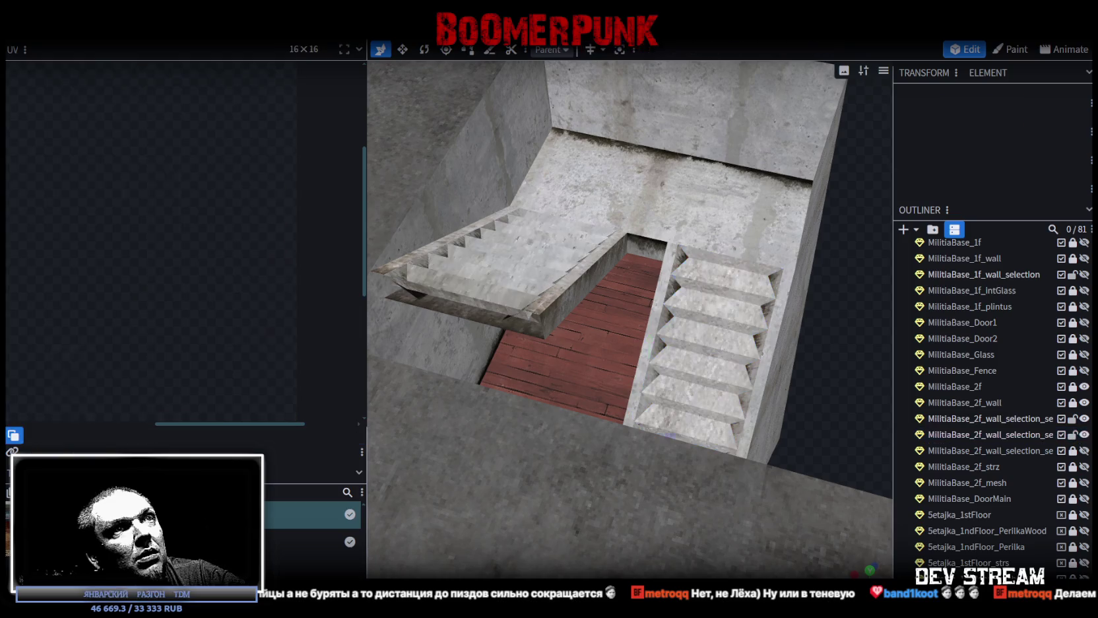
- Deselect, then reselect all faces of the right staircase
{"action": "left_click", "coordinate": [838, 396]}
{"action": "left_click_drag", "start_coordinate": [838, 396], "coordinate": [807, 416]}
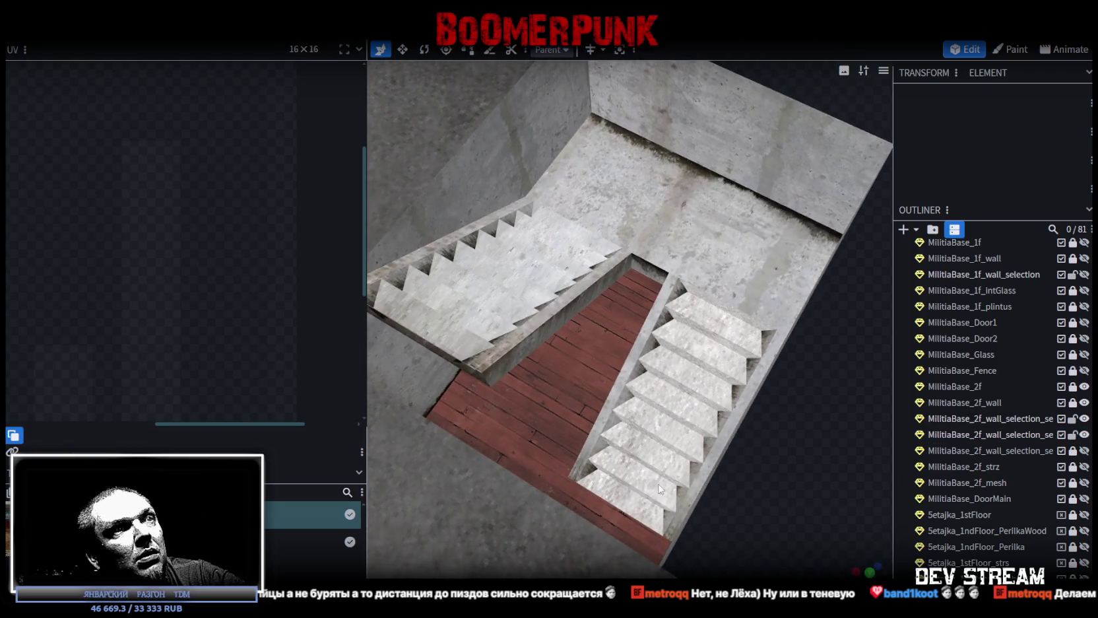
{"action": "left_click", "coordinate": [627, 502]}
{"action": "double_click", "coordinate": [594, 401]}
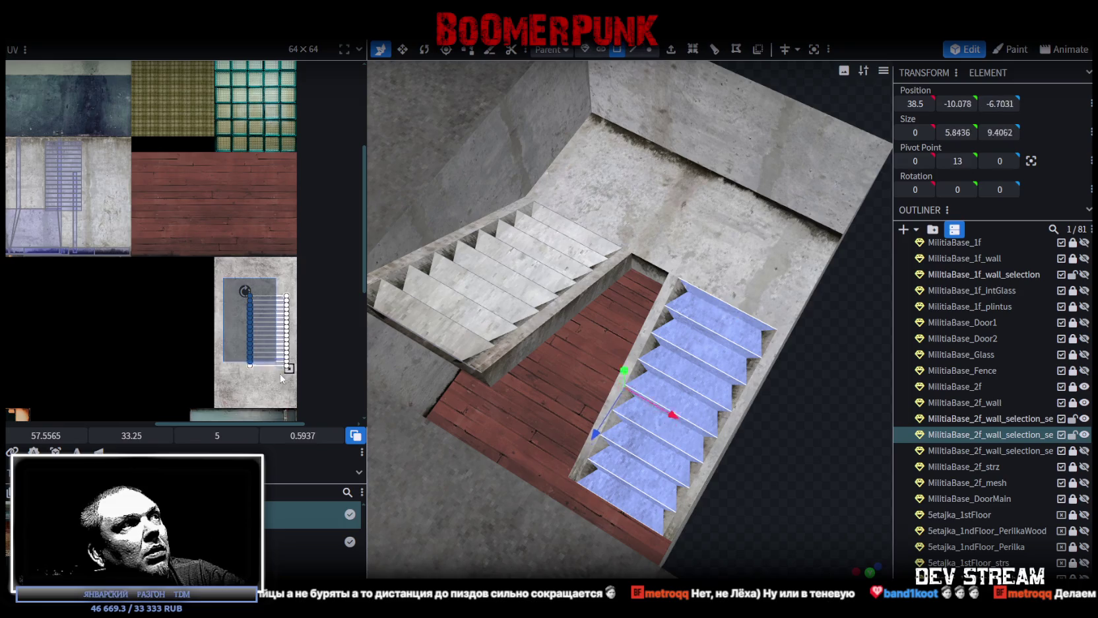
{"action": "middle_click_drag", "start_coordinate": [311, 302], "coordinate": [345, 330]}
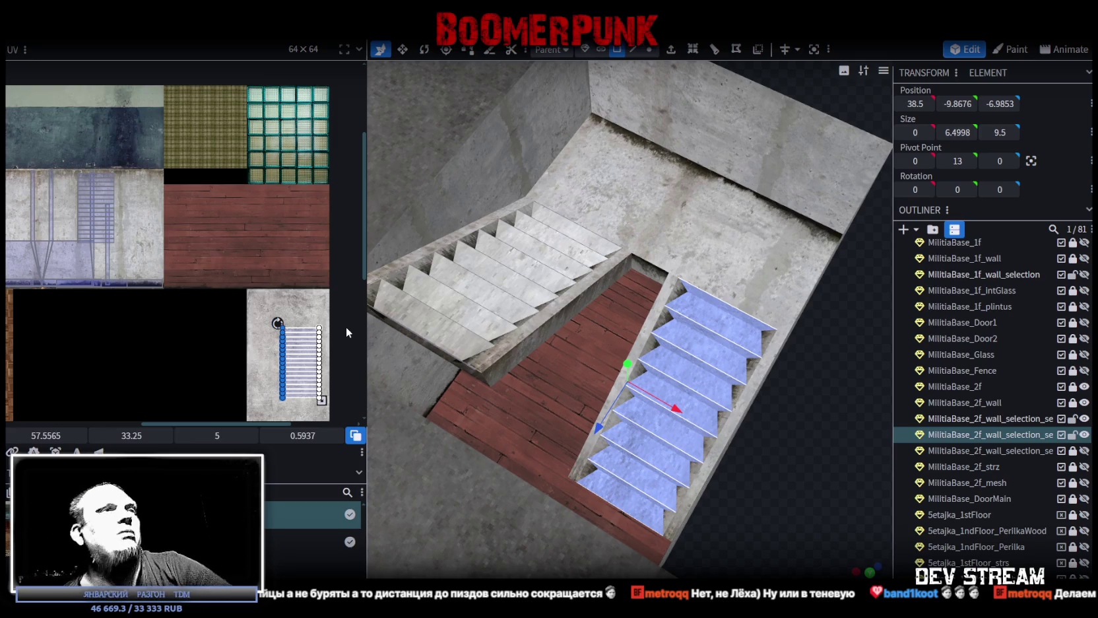
- Move the left staircase's UVs onto plain concrete and check the walls in front view
{"action": "mouse_move", "coordinate": [186, 146]}
{"action": "middle_mouse_down"}
{"action": "mouse_move", "coordinate": [297, 181]}
{"action": "mouse_move", "coordinate": [305, 143]}
{"action": "middle_mouse_up"}
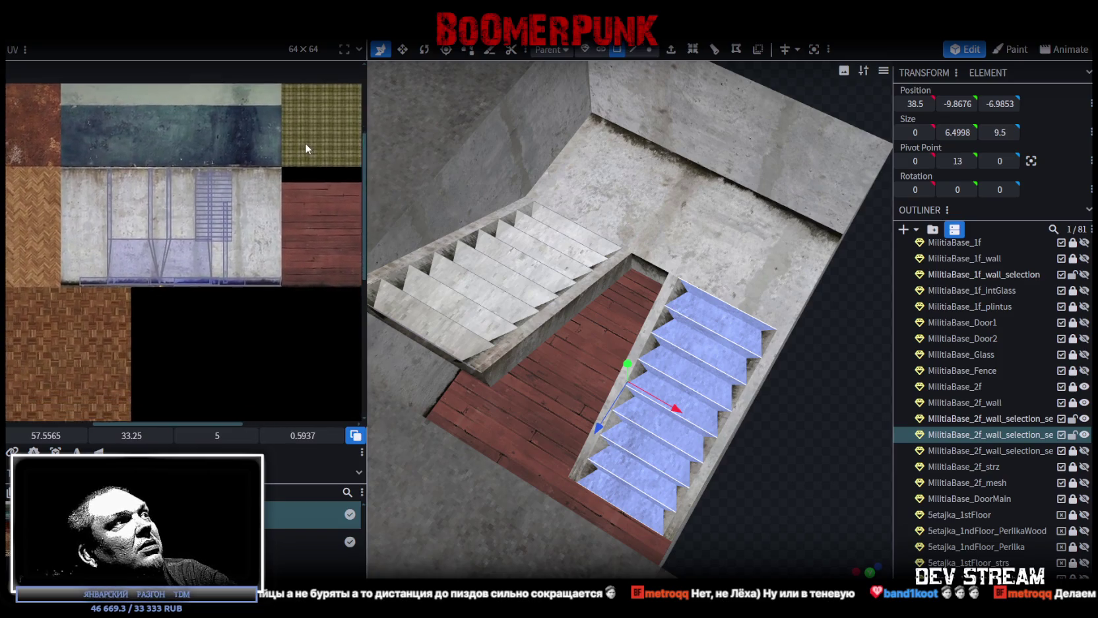
{"action": "scroll", "coordinate": [306, 133], "scroll_direction": "up", "scroll_amount": 4}
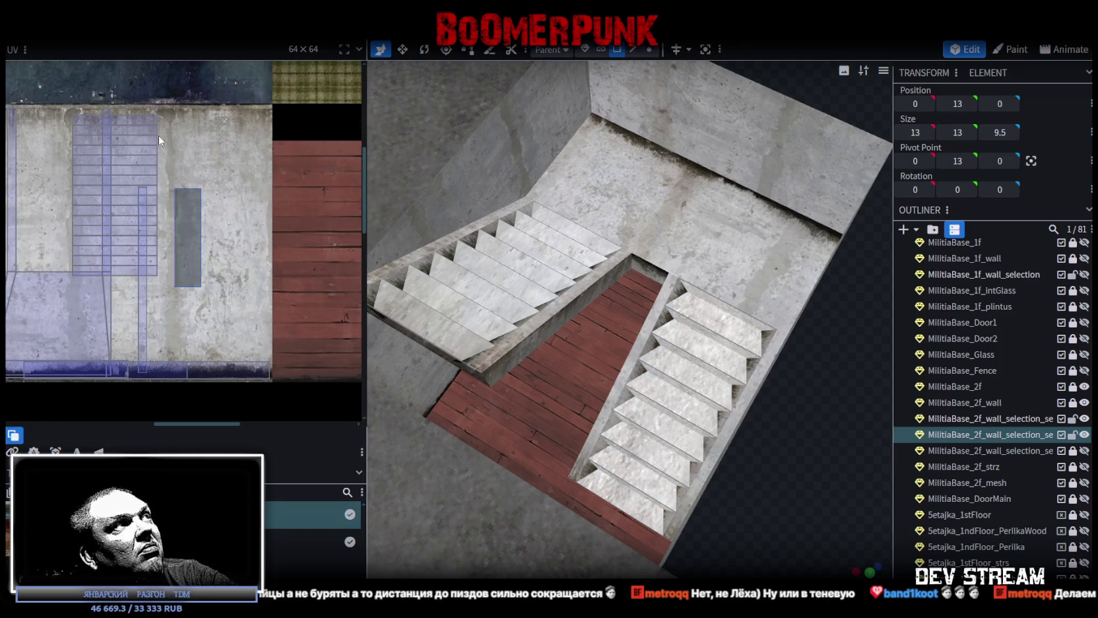
{"action": "left_click", "coordinate": [159, 134]}
{"action": "left_click_drag", "start_coordinate": [145, 129], "coordinate": [245, 215]}
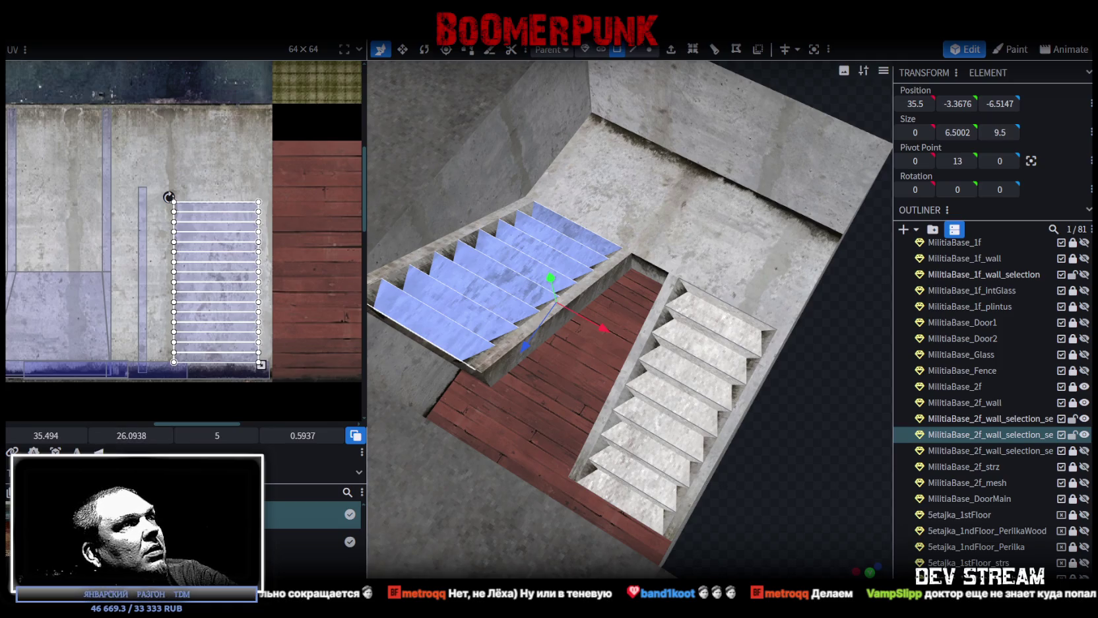
{"action": "left_click_drag", "start_coordinate": [108, 430], "coordinate": [79, 430]}
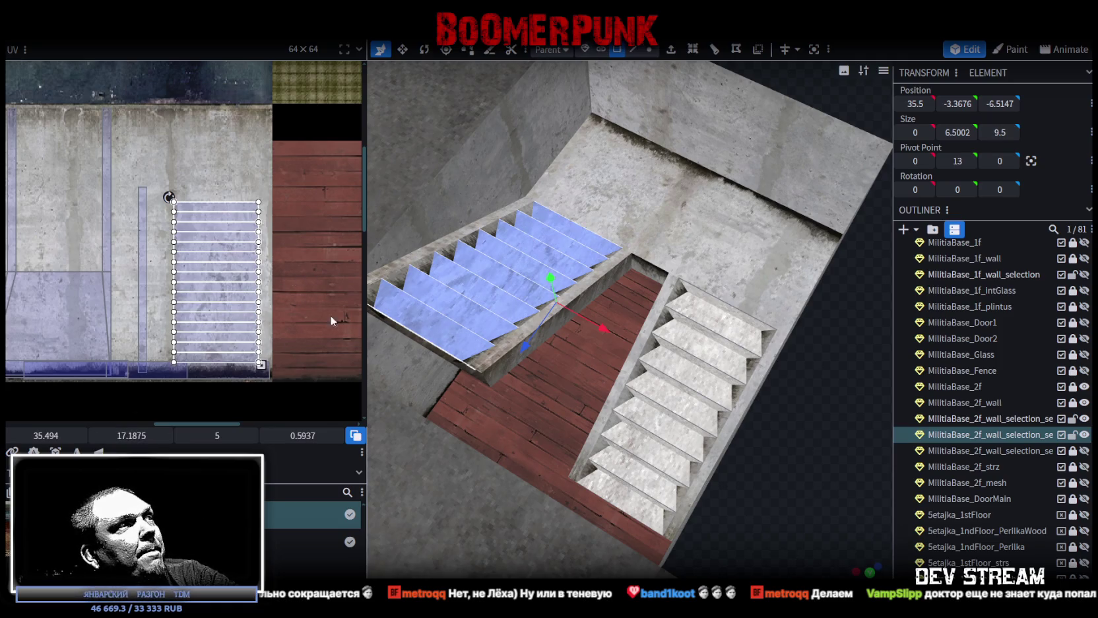
{"action": "mouse_move", "coordinate": [542, 386]}
{"action": "left_mouse_down"}
{"action": "mouse_move", "coordinate": [491, 412]}
{"action": "mouse_move", "coordinate": [605, 504]}
{"action": "mouse_move", "coordinate": [624, 495]}
{"action": "left_mouse_up"}
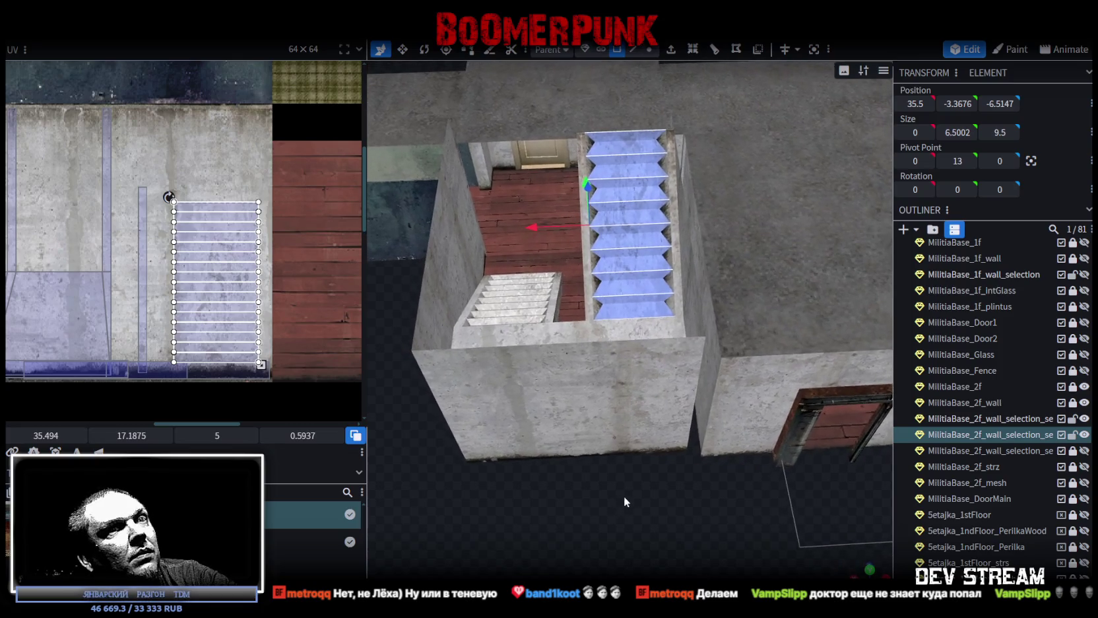
{"action": "left_click", "coordinate": [870, 569]}
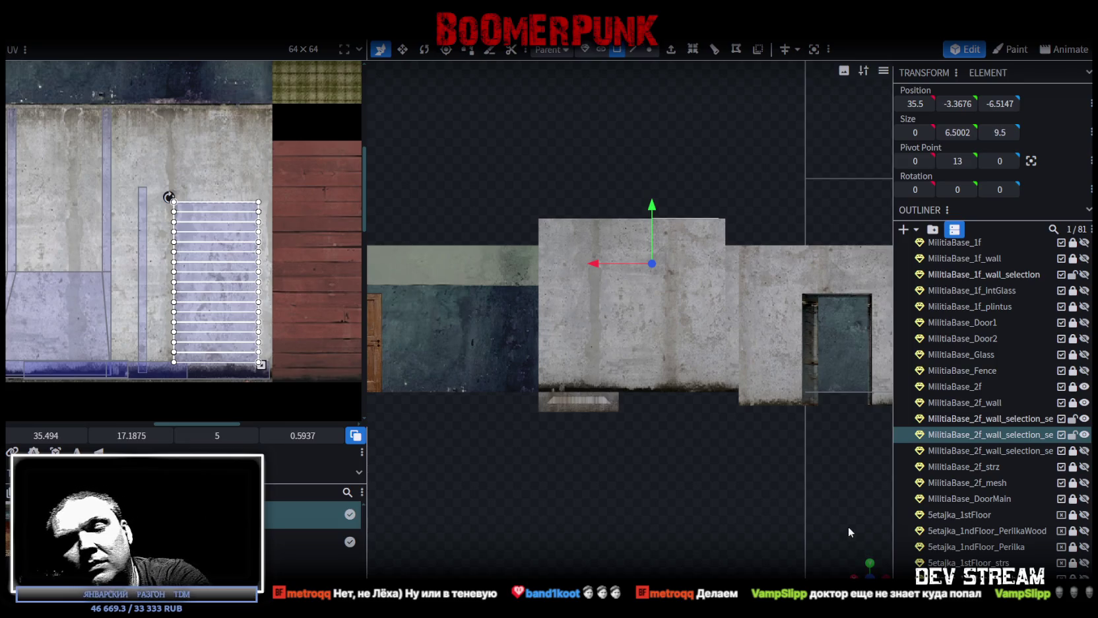
{"action": "key", "text": "KP_0"}
{"action": "key", "text": "KP_7"}
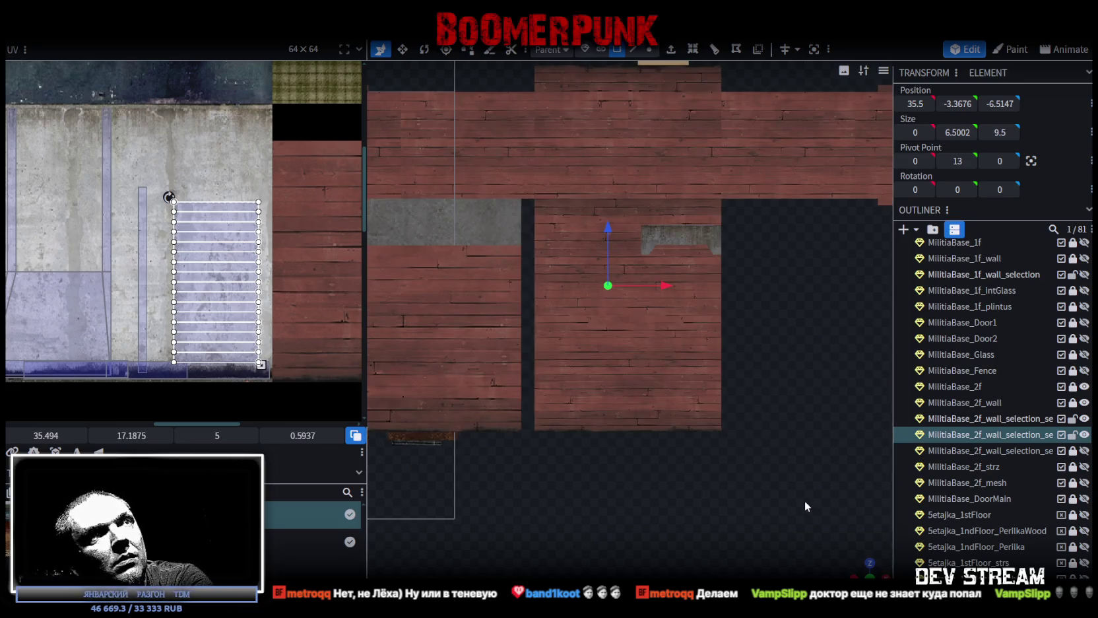
{"action": "right_click_drag", "start_coordinate": [732, 453], "coordinate": [711, 515]}
{"action": "mouse_move", "coordinate": [849, 560]}
{"action": "left_mouse_down"}
{"action": "mouse_move", "coordinate": [695, 457]}
{"action": "mouse_move", "coordinate": [650, 480]}
{"action": "mouse_move", "coordinate": [682, 498]}
{"action": "mouse_move", "coordinate": [673, 511]}
{"action": "mouse_move", "coordinate": [662, 505]}
{"action": "mouse_move", "coordinate": [684, 502]}
{"action": "left_mouse_up"}
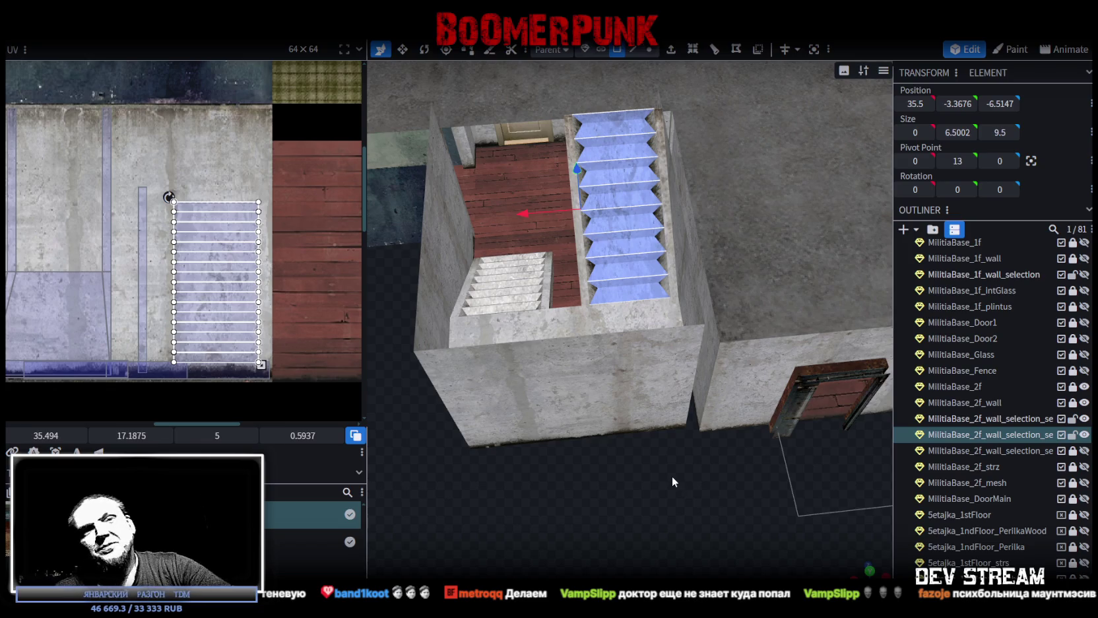
{"action": "left_click_drag", "start_coordinate": [700, 518], "coordinate": [471, 314]}
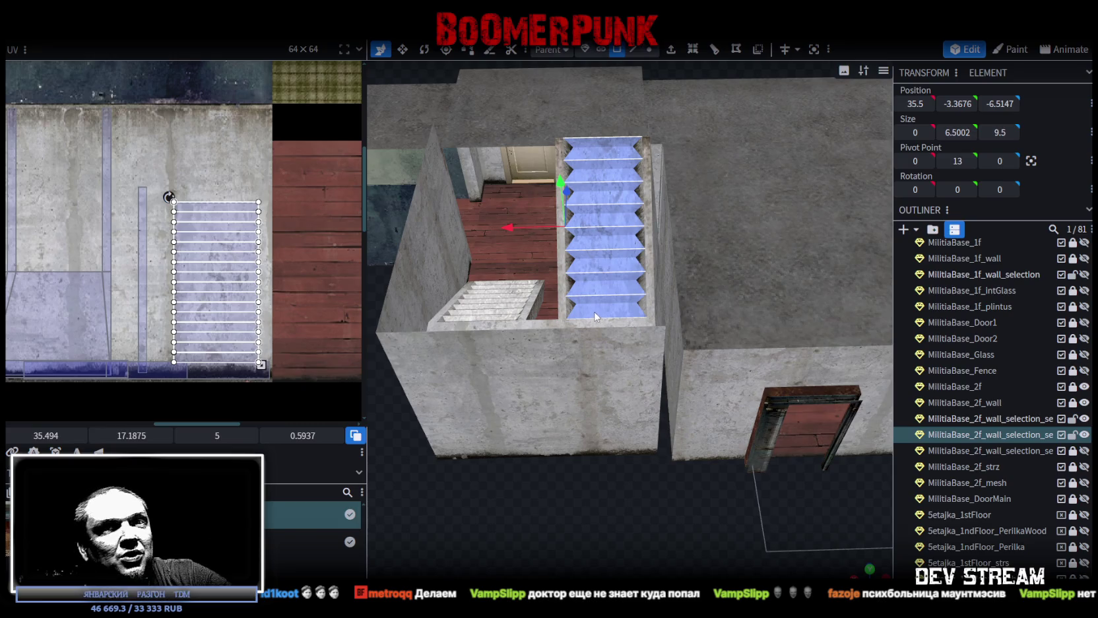
{"action": "mouse_move", "coordinate": [665, 495]}
{"action": "left_mouse_down"}
{"action": "mouse_move", "coordinate": [621, 452]}
{"action": "mouse_move", "coordinate": [611, 489]}
{"action": "mouse_move", "coordinate": [638, 498]}
{"action": "mouse_move", "coordinate": [617, 493]}
{"action": "mouse_move", "coordinate": [773, 422]}
{"action": "mouse_move", "coordinate": [609, 472]}
{"action": "mouse_move", "coordinate": [523, 462]}
{"action": "mouse_move", "coordinate": [628, 528]}
{"action": "mouse_move", "coordinate": [626, 503]}
{"action": "mouse_move", "coordinate": [744, 441]}
{"action": "mouse_move", "coordinate": [475, 359]}
{"action": "left_mouse_up"}
{"action": "scroll", "coordinate": [152, 267], "scroll_direction": "down", "scroll_amount": 3}
- Move both staircases' UV islands onto the grey concrete panel and line them up side by side
{"action": "scroll", "coordinate": [171, 284], "scroll_direction": "down", "scroll_amount": 3}
{"action": "mouse_move", "coordinate": [187, 303]}
{"action": "middle_mouse_down"}
{"action": "mouse_move", "coordinate": [269, 252]}
{"action": "mouse_move", "coordinate": [225, 245]}
{"action": "mouse_move", "coordinate": [202, 271]}
{"action": "middle_mouse_up"}
{"action": "scroll", "coordinate": [257, 253], "scroll_direction": "up", "scroll_amount": 1}
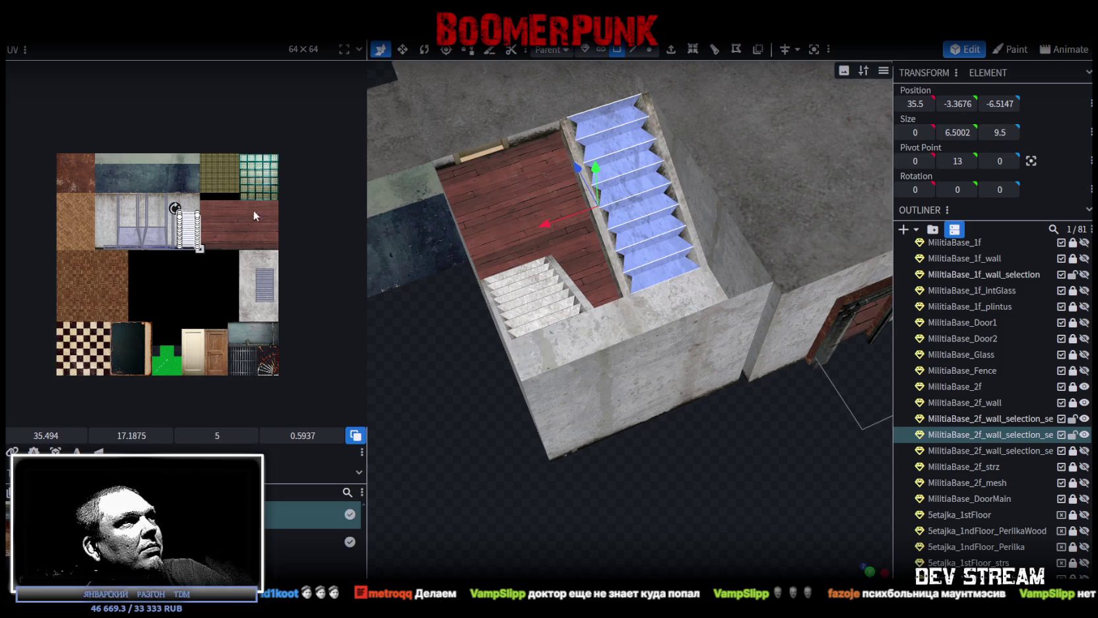
{"action": "scroll", "coordinate": [196, 205], "scroll_direction": "up", "scroll_amount": 3}
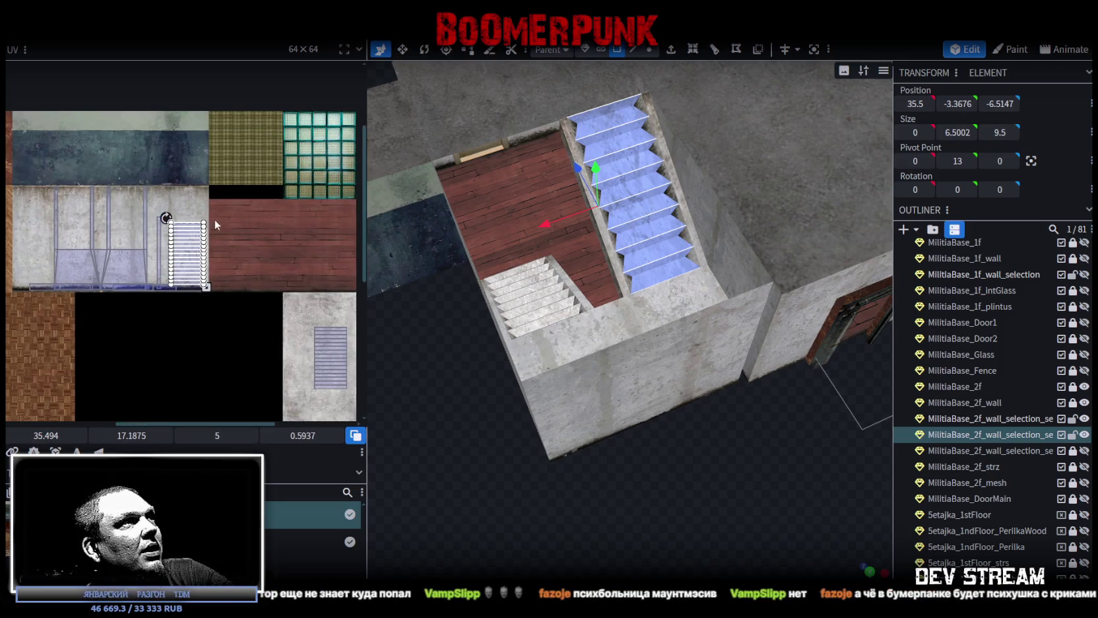
{"action": "mouse_move", "coordinate": [265, 262]}
{"action": "middle_mouse_down"}
{"action": "mouse_move", "coordinate": [240, 186]}
{"action": "mouse_move", "coordinate": [266, 242]}
{"action": "mouse_move", "coordinate": [270, 227]}
{"action": "mouse_move", "coordinate": [316, 225]}
{"action": "mouse_move", "coordinate": [317, 114]}
{"action": "mouse_move", "coordinate": [307, 105]}
{"action": "mouse_move", "coordinate": [265, 122]}
{"action": "mouse_move", "coordinate": [212, 191]}
{"action": "mouse_move", "coordinate": [219, 197]}
{"action": "middle_mouse_up"}
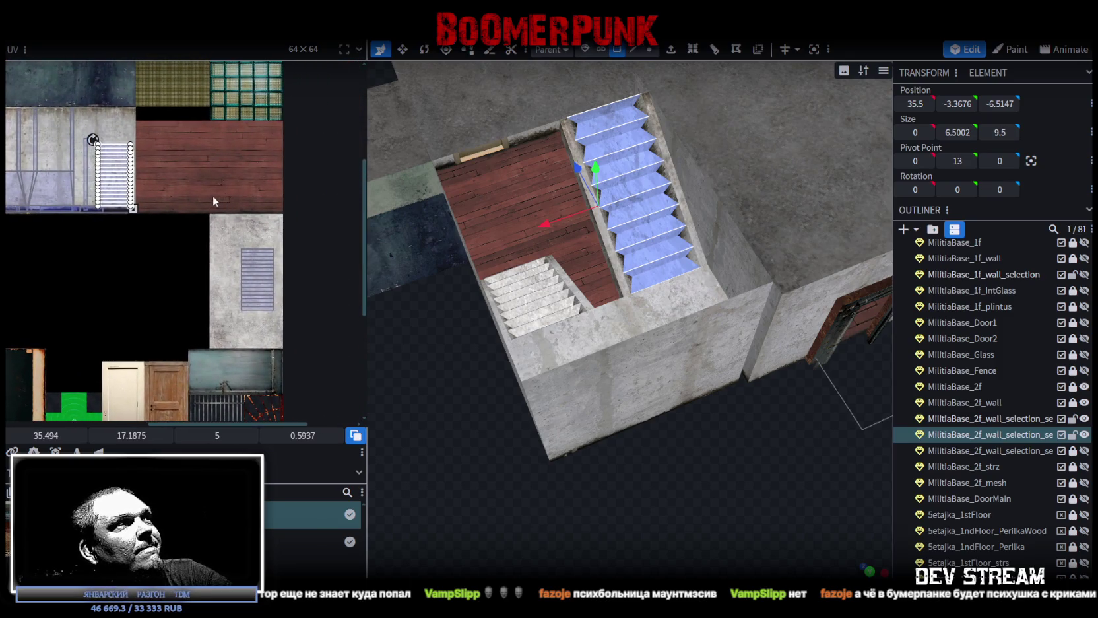
{"action": "left_click_drag", "start_coordinate": [119, 176], "coordinate": [224, 283]}
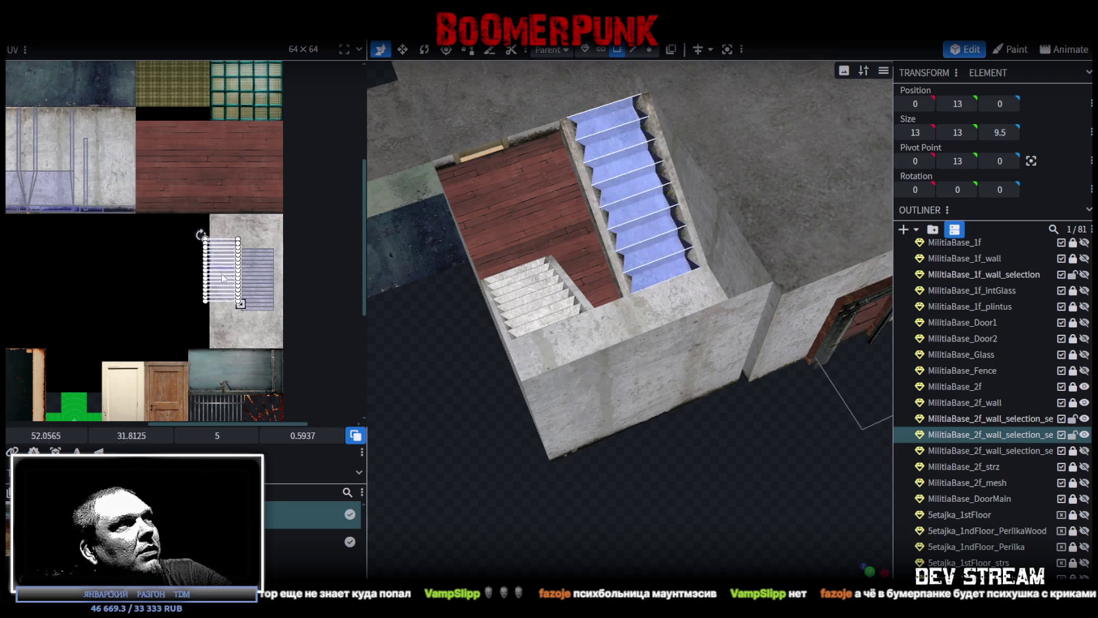
{"action": "scroll", "coordinate": [224, 283], "scroll_direction": "up", "scroll_amount": 3}
{"action": "key", "text": "ctrl+a"}
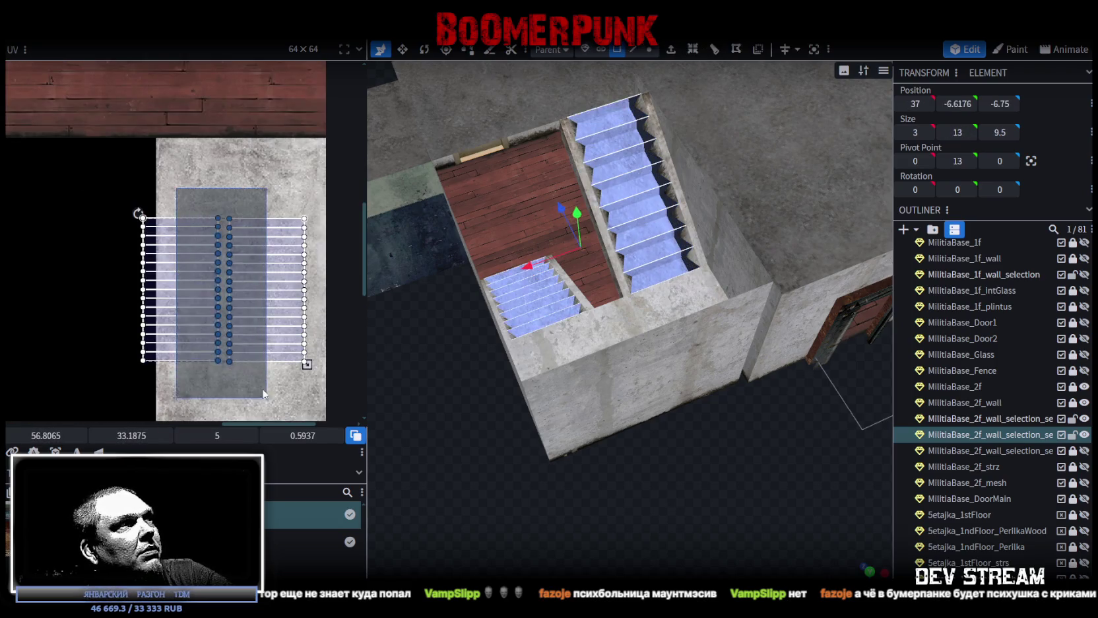
{"action": "left_click_drag", "start_coordinate": [260, 361], "coordinate": [280, 360]}
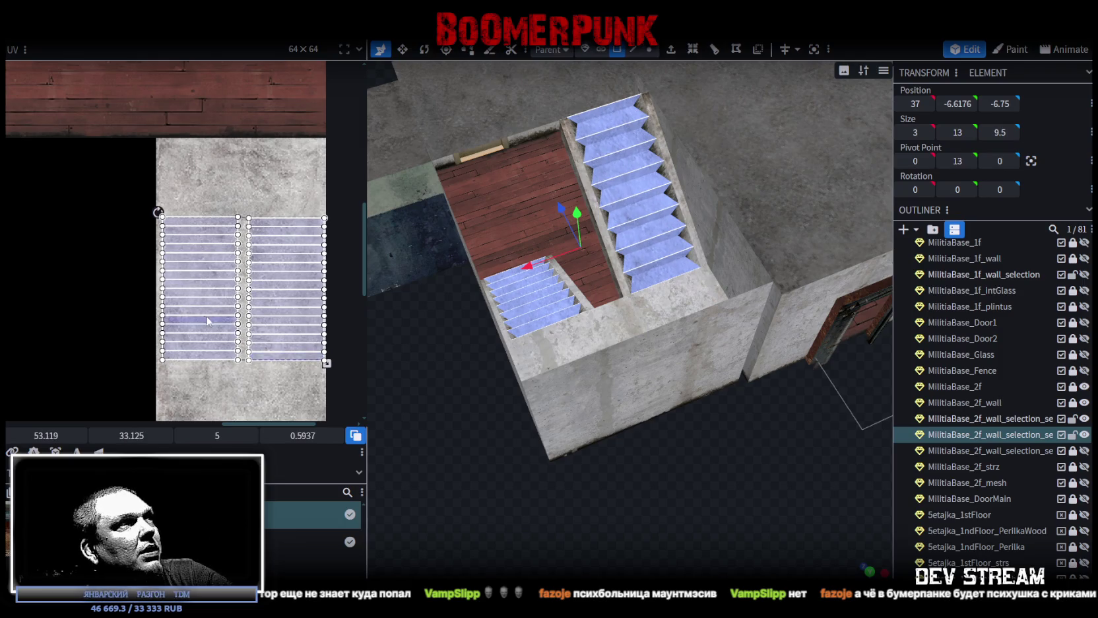
- Toggle the visibility of the stairs and MilitiaBase_2f_wall to compare the stairwell from above
{"action": "scroll", "coordinate": [207, 322], "scroll_direction": "down", "scroll_amount": 5}
{"action": "mouse_move", "coordinate": [710, 470]}
{"action": "left_mouse_down"}
{"action": "mouse_move", "coordinate": [703, 511]}
{"action": "mouse_move", "coordinate": [697, 475]}
{"action": "mouse_move", "coordinate": [698, 508]}
{"action": "mouse_move", "coordinate": [716, 482]}
{"action": "left_mouse_up"}
{"action": "left_click", "coordinate": [1085, 419]}
{"action": "left_click", "coordinate": [1085, 419]}
{"action": "left_click", "coordinate": [1085, 419]}
{"action": "left_click", "coordinate": [1085, 419]}
{"action": "left_click", "coordinate": [1085, 419]}
{"action": "left_click", "coordinate": [1085, 419]}
{"action": "left_click_drag", "start_coordinate": [671, 514], "coordinate": [673, 515]}
{"action": "left_click", "coordinate": [1084, 402]}
{"action": "left_click", "coordinate": [1085, 404]}
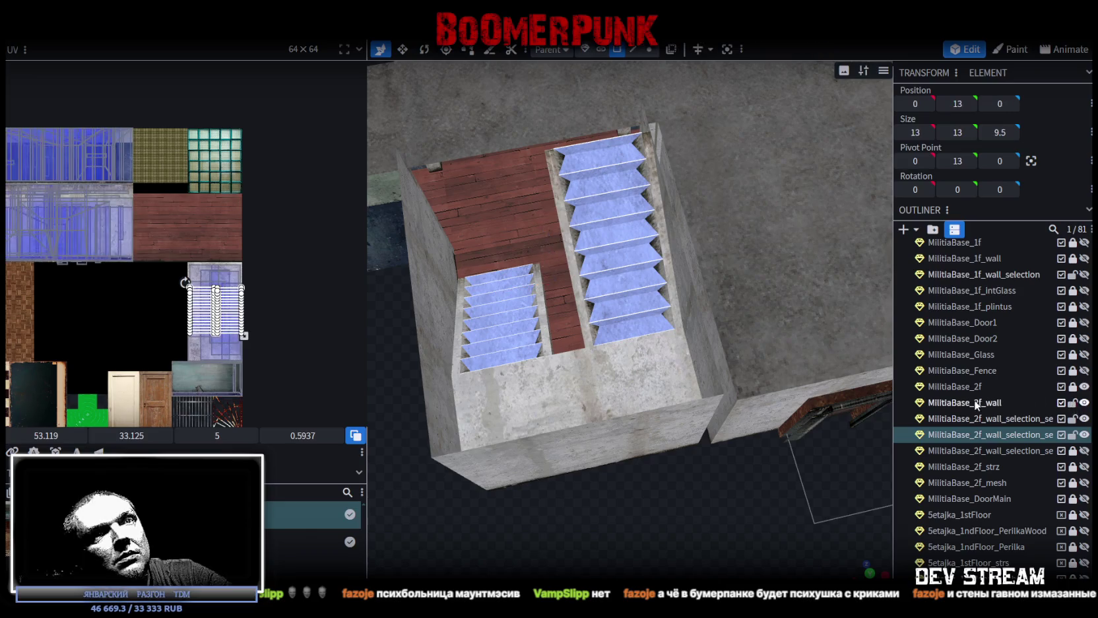
- Merge the stairs with MilitiaBase_2f_wall via Merge Meshes, leaving 80 elements
{"action": "left_click", "coordinate": [1010, 403], "text": "ctrl"}
{"action": "right_click", "coordinate": [1033, 396]}
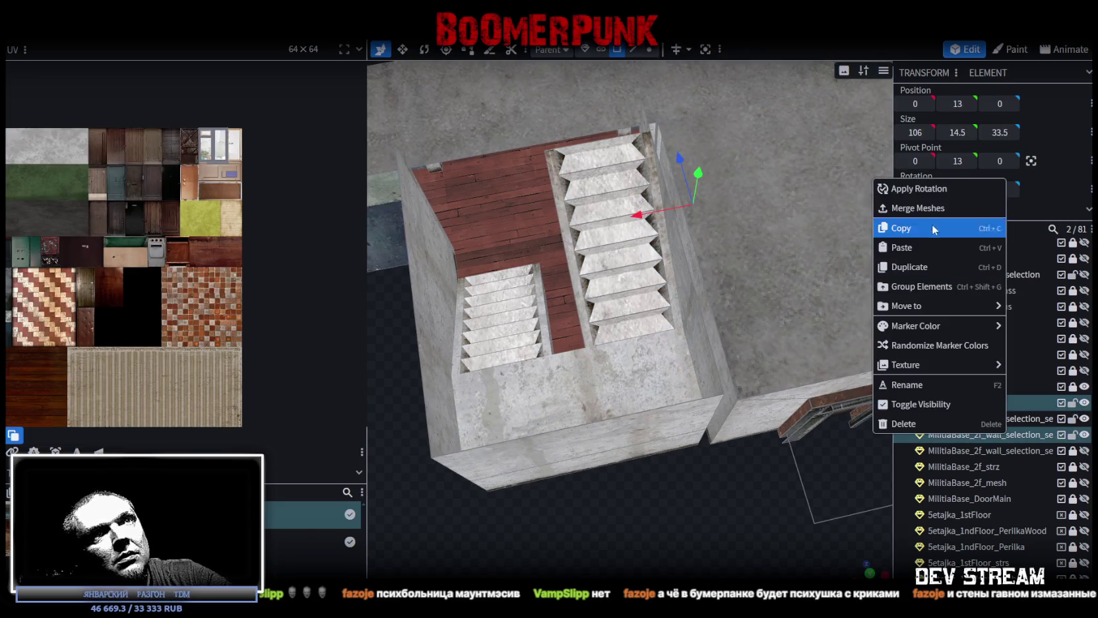
{"action": "left_click", "coordinate": [924, 208]}
{"action": "scroll", "coordinate": [635, 506], "scroll_direction": "down", "scroll_amount": 3}
{"action": "left_click_drag", "start_coordinate": [635, 506], "coordinate": [651, 59]}
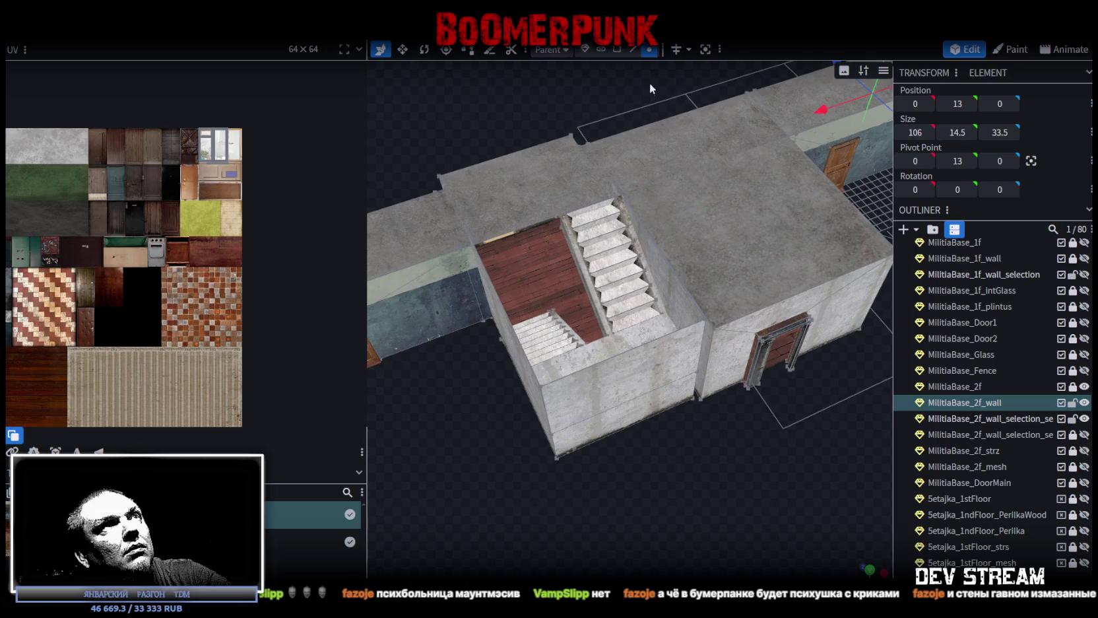
- Switch to vertex mode and unhide the MilitiaBase_1f model
{"action": "left_click", "coordinate": [675, 133]}
{"action": "left_click_drag", "start_coordinate": [704, 186], "coordinate": [697, 161]}
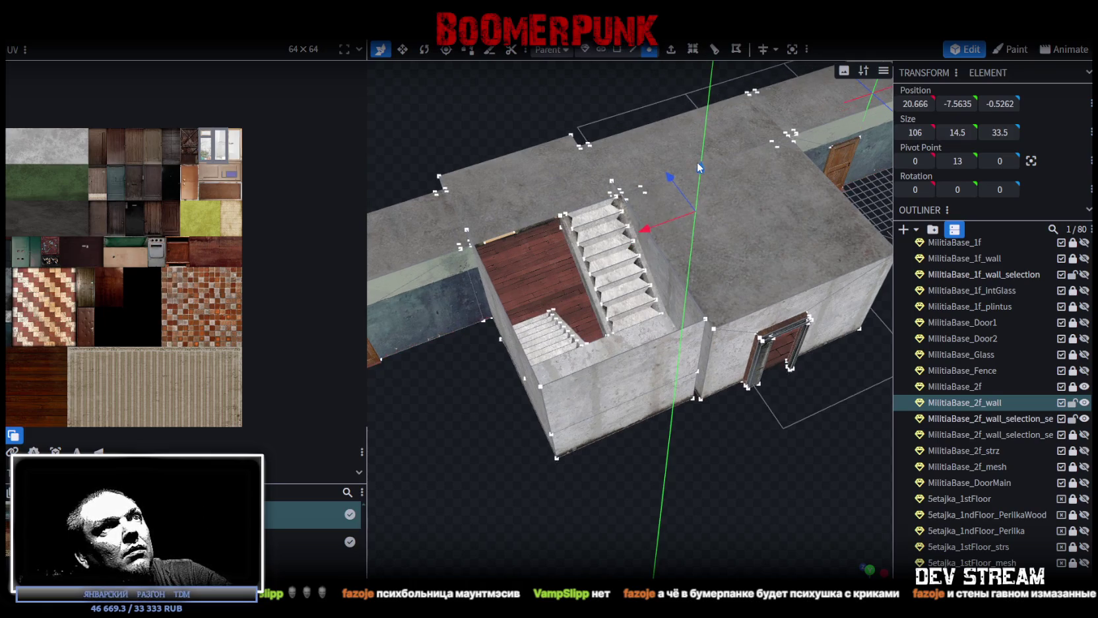
{"action": "scroll", "coordinate": [675, 493], "scroll_direction": "up", "scroll_amount": 3}
{"action": "mouse_move", "coordinate": [721, 520]}
{"action": "left_mouse_down"}
{"action": "mouse_move", "coordinate": [639, 530]}
{"action": "mouse_move", "coordinate": [653, 521]}
{"action": "left_mouse_up"}
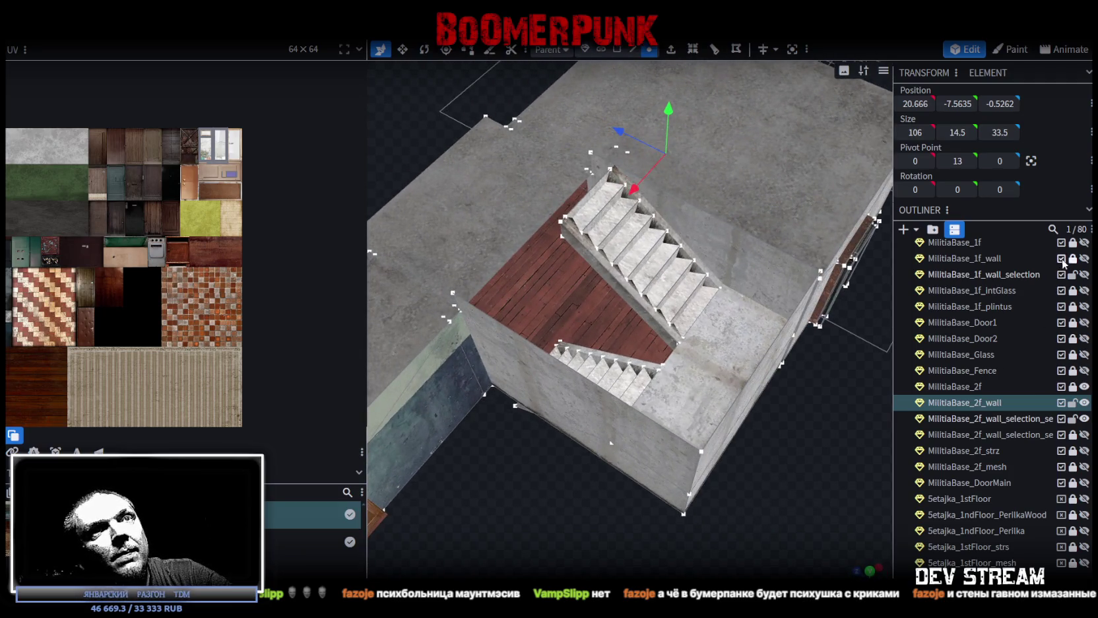
{"action": "left_click", "coordinate": [1084, 243]}
{"action": "mouse_move", "coordinate": [559, 457]}
{"action": "left_mouse_down"}
{"action": "mouse_move", "coordinate": [512, 545]}
{"action": "mouse_move", "coordinate": [555, 509]}
{"action": "left_mouse_up"}
{"action": "scroll", "coordinate": [556, 509], "scroll_direction": "up", "scroll_amount": 3}
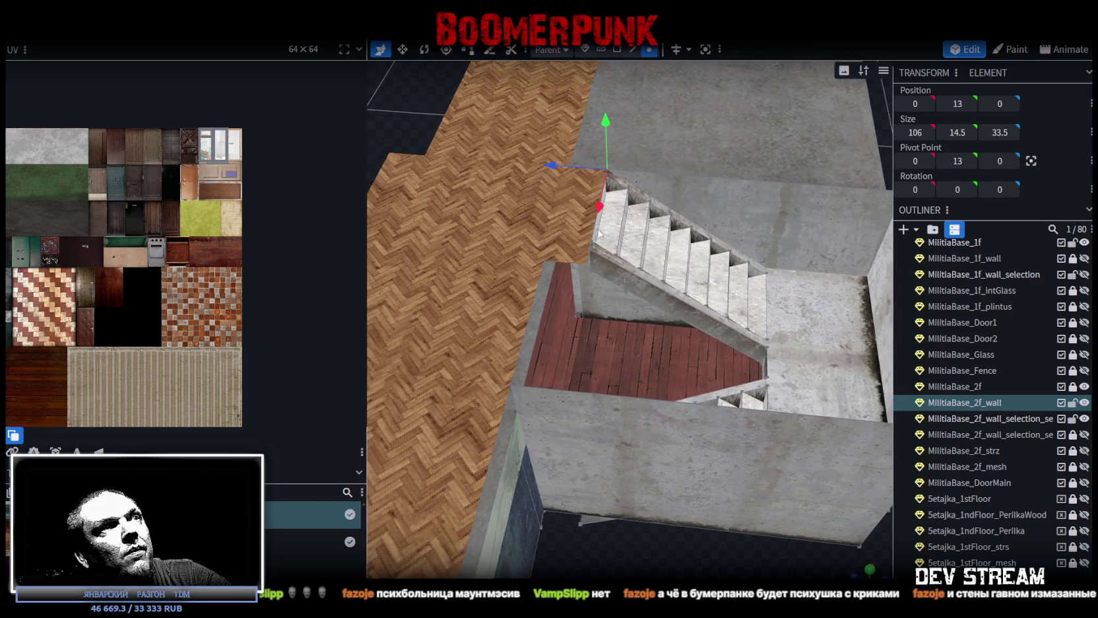
- Select MilitiaBase_1f and pick its narrow floor face beside the top of the stairs
{"action": "left_click", "coordinate": [587, 165]}
{"action": "left_click", "coordinate": [616, 49]}
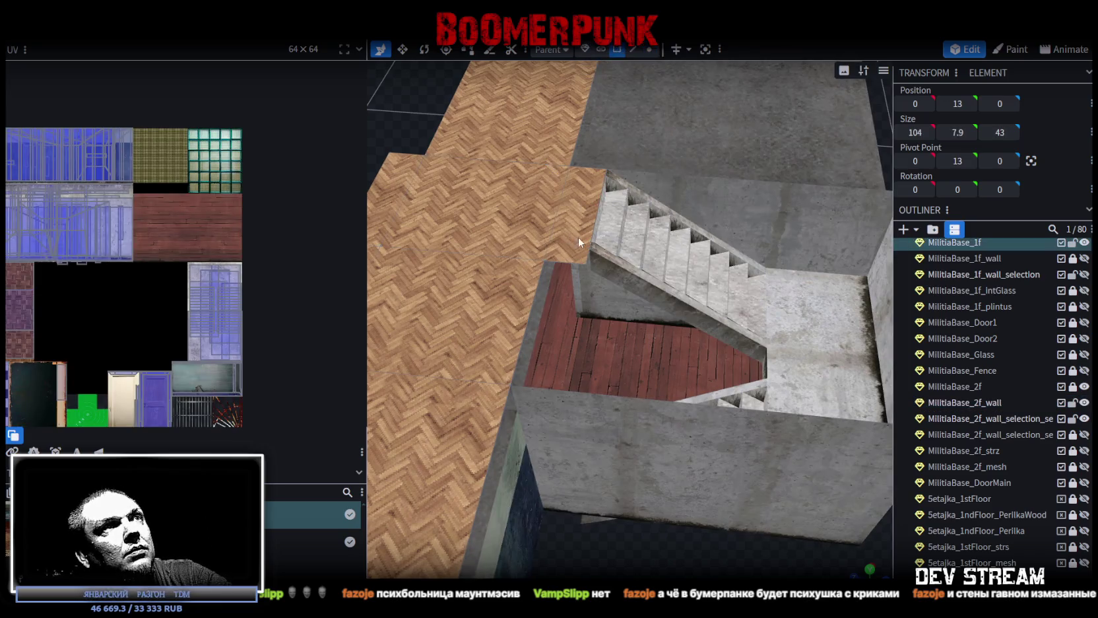
{"action": "left_click", "coordinate": [577, 236]}
{"action": "scroll", "coordinate": [112, 328], "scroll_direction": "down", "scroll_amount": 3}
{"action": "scroll", "coordinate": [111, 328], "scroll_direction": "up", "scroll_amount": 2}
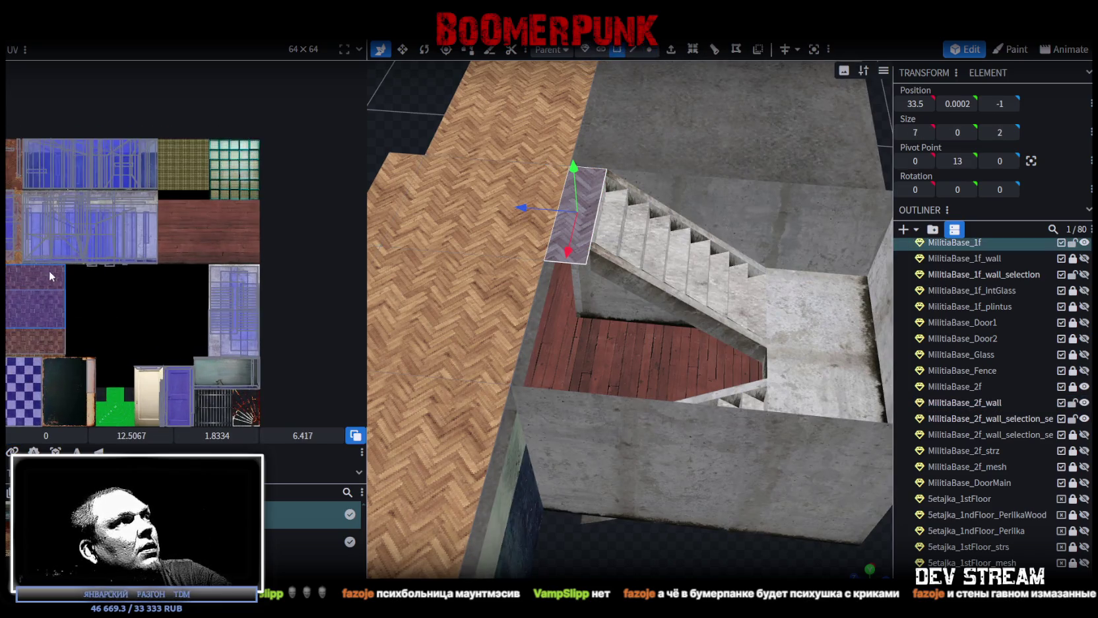
- Map the ledge face's UV onto the black area of the texture
{"action": "middle_click_drag", "start_coordinate": [49, 271], "coordinate": [129, 251]}
{"action": "left_click_drag", "start_coordinate": [62, 206], "coordinate": [288, 298]}
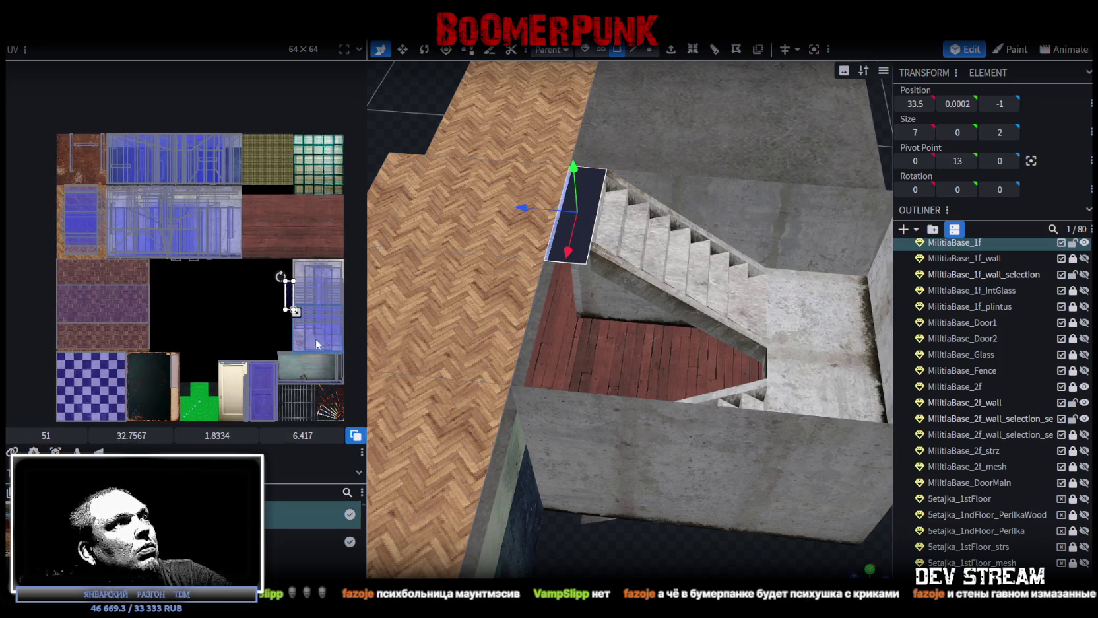
{"action": "scroll", "coordinate": [318, 344], "scroll_direction": "up", "scroll_amount": 2}
{"action": "scroll", "coordinate": [220, 290], "scroll_direction": "up", "scroll_amount": 1}
{"action": "mouse_move", "coordinate": [672, 466]}
{"action": "middle_mouse_down"}
{"action": "mouse_move", "coordinate": [614, 560]}
{"action": "mouse_move", "coordinate": [509, 523]}
{"action": "mouse_move", "coordinate": [530, 530]}
{"action": "middle_mouse_up"}
{"action": "scroll", "coordinate": [645, 266], "scroll_direction": "up", "scroll_amount": 3}
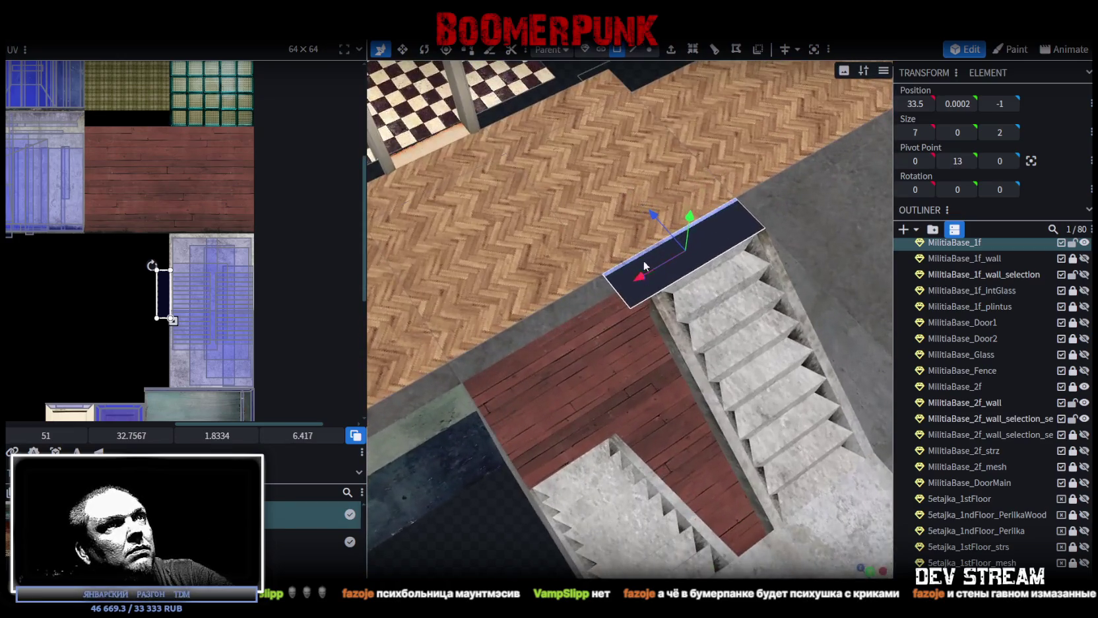
- Split the selected face off into its own mesh, MilitiaBase_1f_selection
{"action": "right_click", "coordinate": [637, 305]}
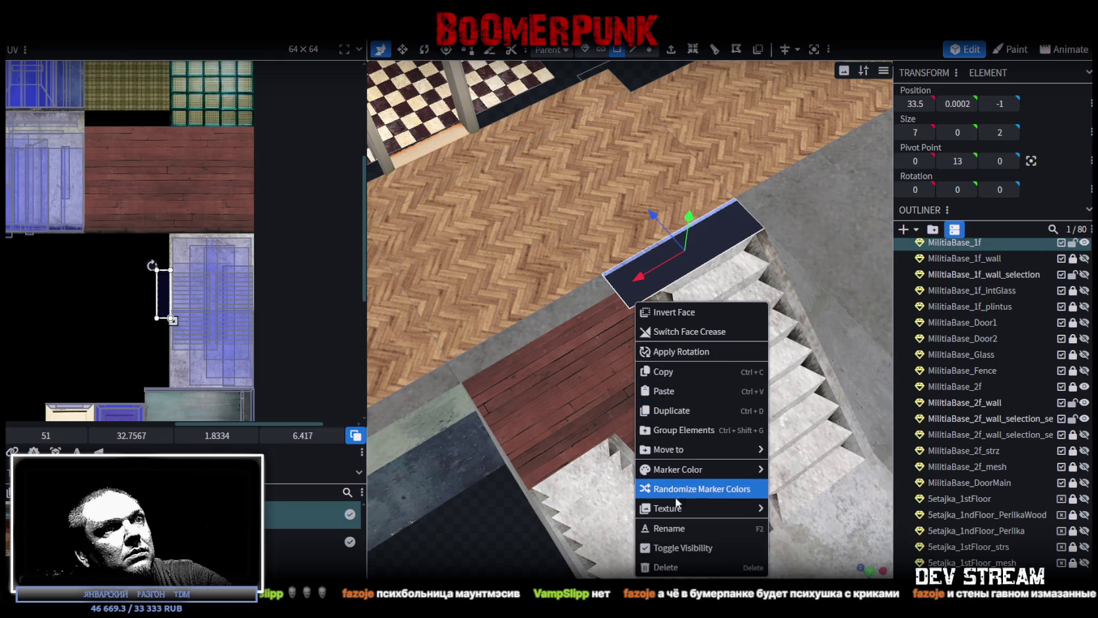
{"action": "mouse_move", "coordinate": [669, 449]}
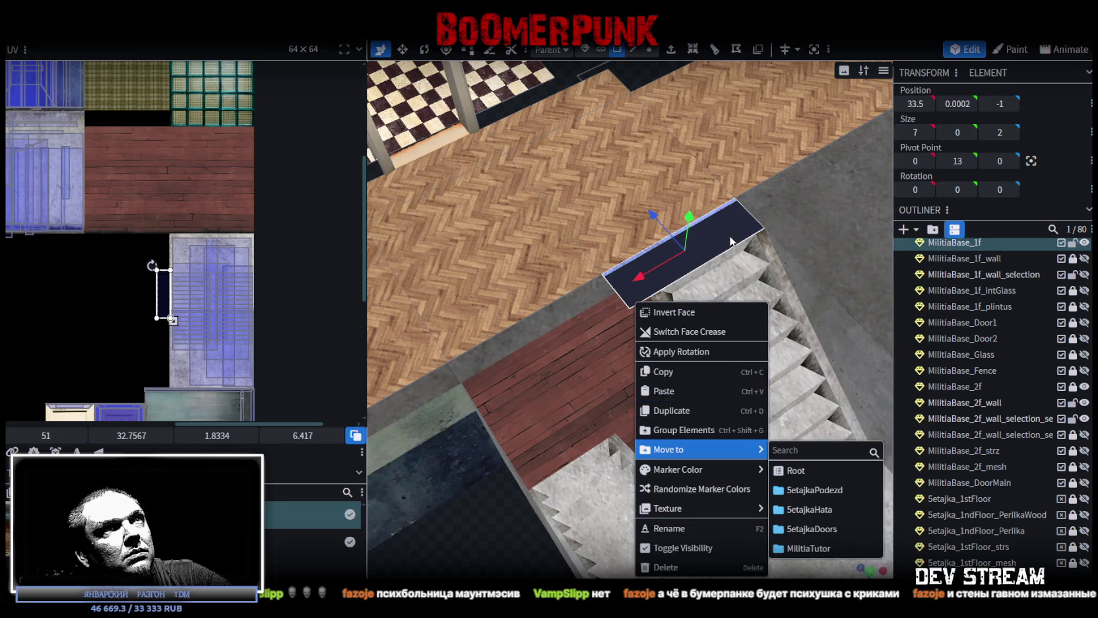
{"action": "left_click", "coordinate": [745, 242]}
{"action": "right_click", "coordinate": [722, 245]}
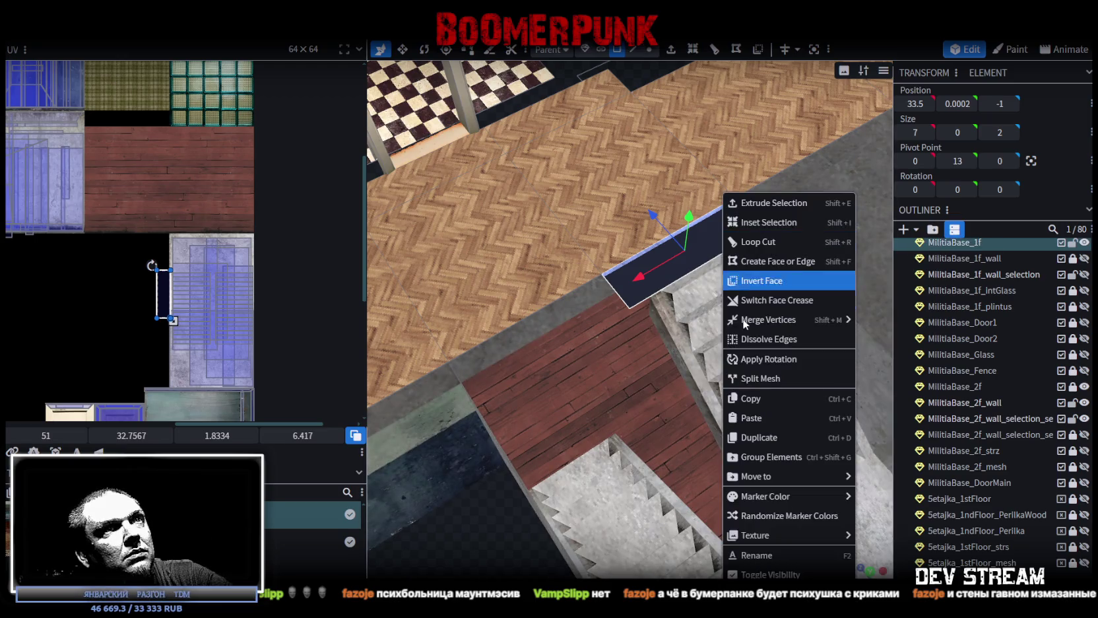
{"action": "left_click", "coordinate": [748, 373]}
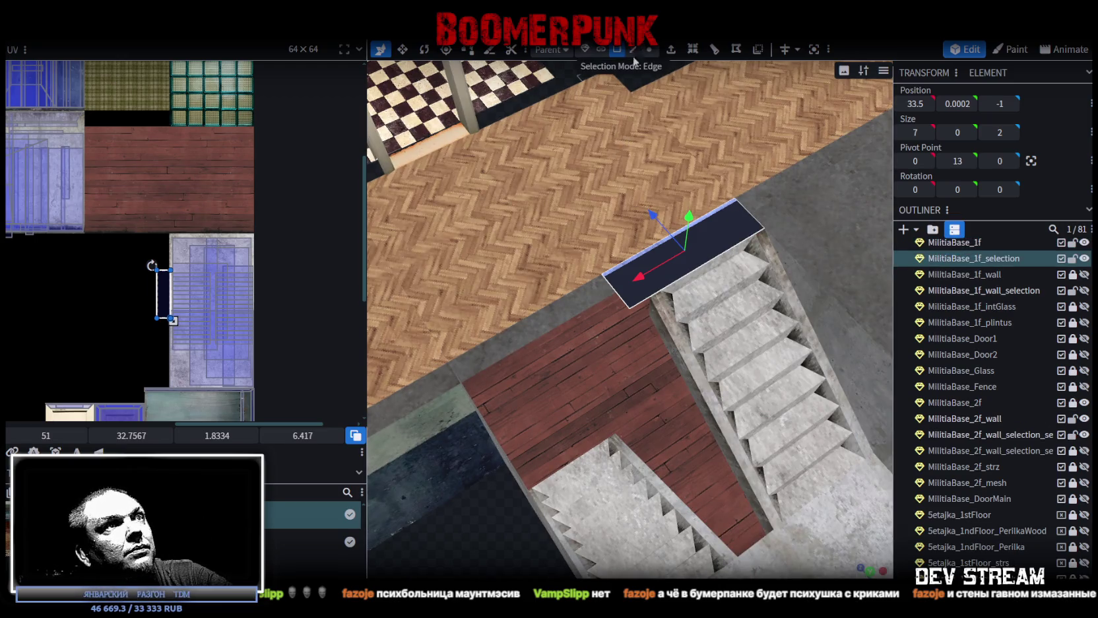
- Select the ledge piece's outer edge and move it one unit along X
{"action": "left_click", "coordinate": [631, 53]}
{"action": "left_click", "coordinate": [621, 295]}
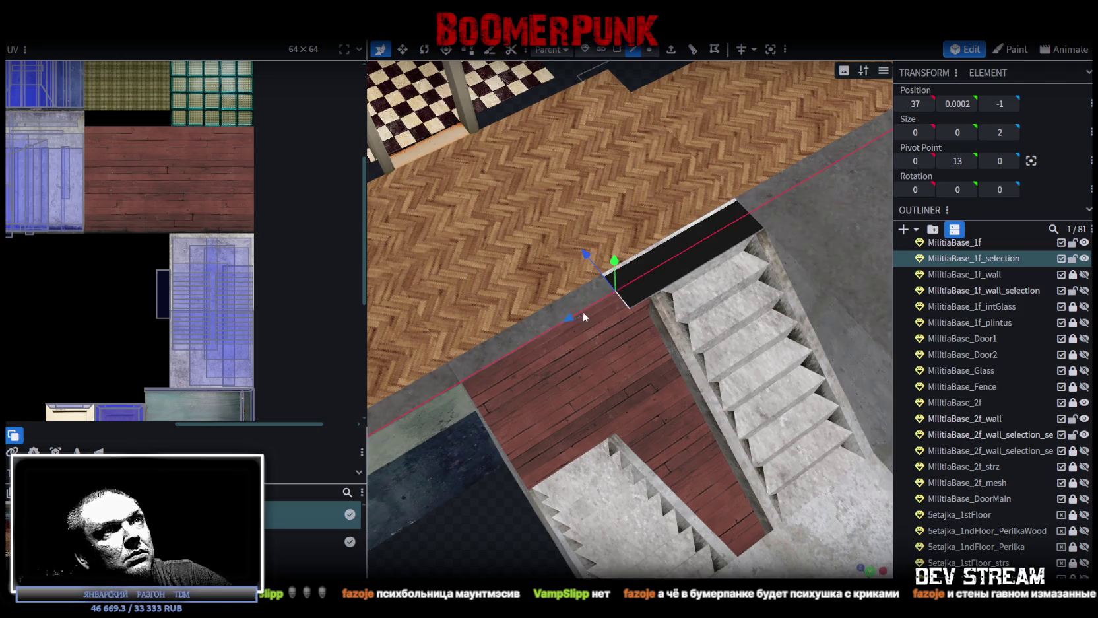
{"action": "left_click_drag", "start_coordinate": [582, 316], "coordinate": [600, 305]}
{"action": "mouse_move", "coordinate": [462, 538]}
{"action": "left_mouse_down"}
{"action": "mouse_move", "coordinate": [390, 525]}
{"action": "mouse_move", "coordinate": [477, 464]}
{"action": "mouse_move", "coordinate": [498, 534]}
{"action": "mouse_move", "coordinate": [529, 567]}
{"action": "mouse_move", "coordinate": [590, 556]}
{"action": "mouse_move", "coordinate": [546, 566]}
{"action": "left_mouse_up"}
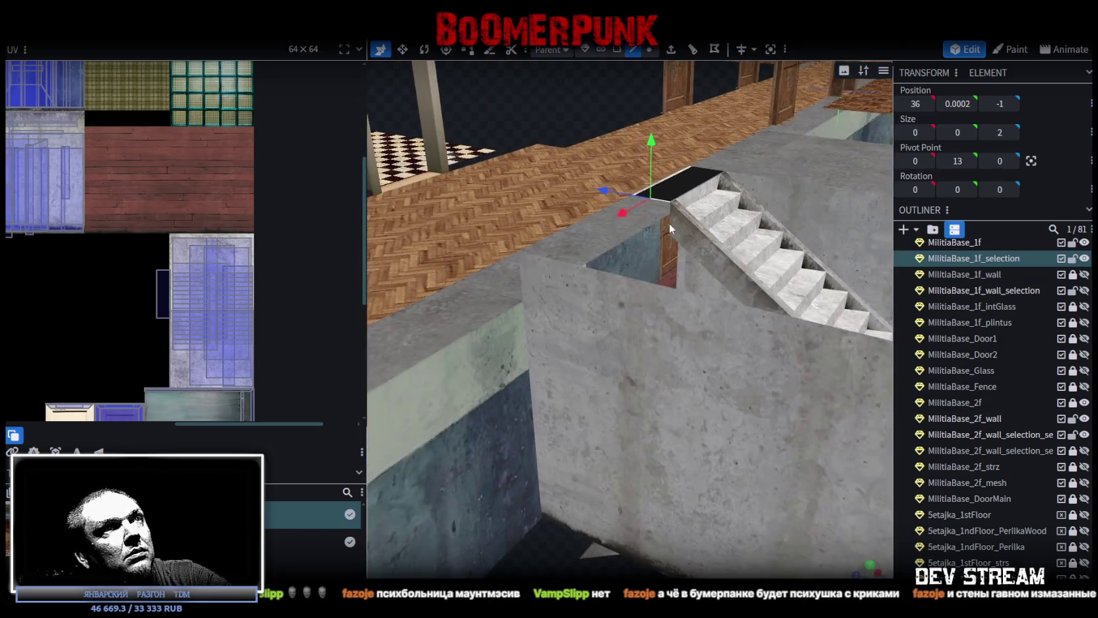
{"action": "left_click_drag", "start_coordinate": [669, 223], "coordinate": [656, 58]}
- Extrude the edge downward with Direction Y-, lower it, then extrude once more
{"action": "left_click", "coordinate": [671, 51]}
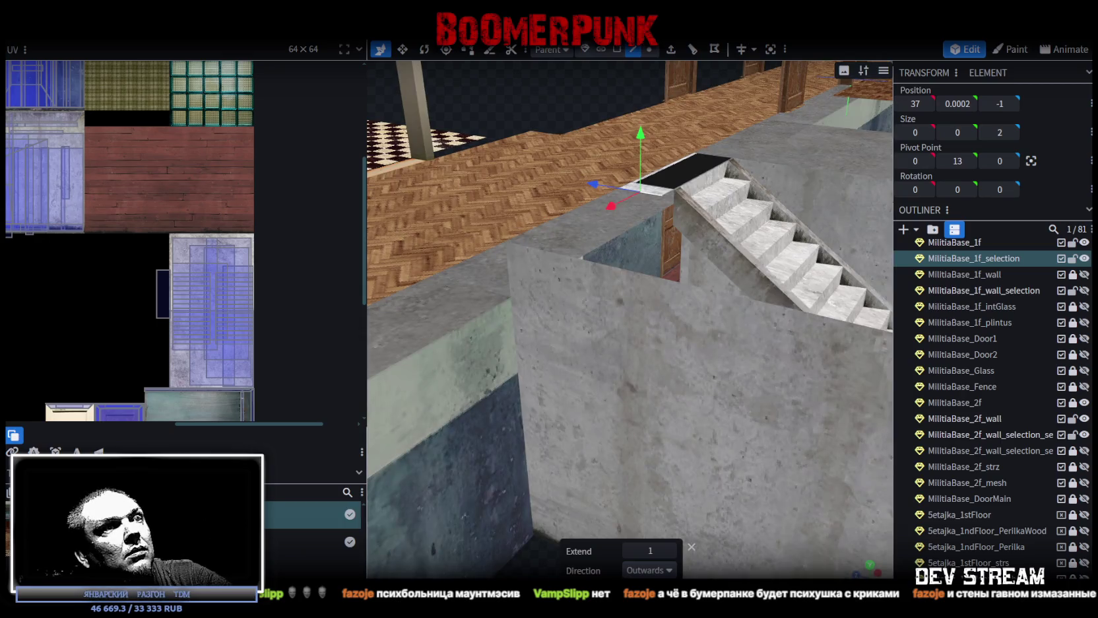
{"action": "left_click", "coordinate": [650, 571]}
{"action": "left_click", "coordinate": [639, 507]}
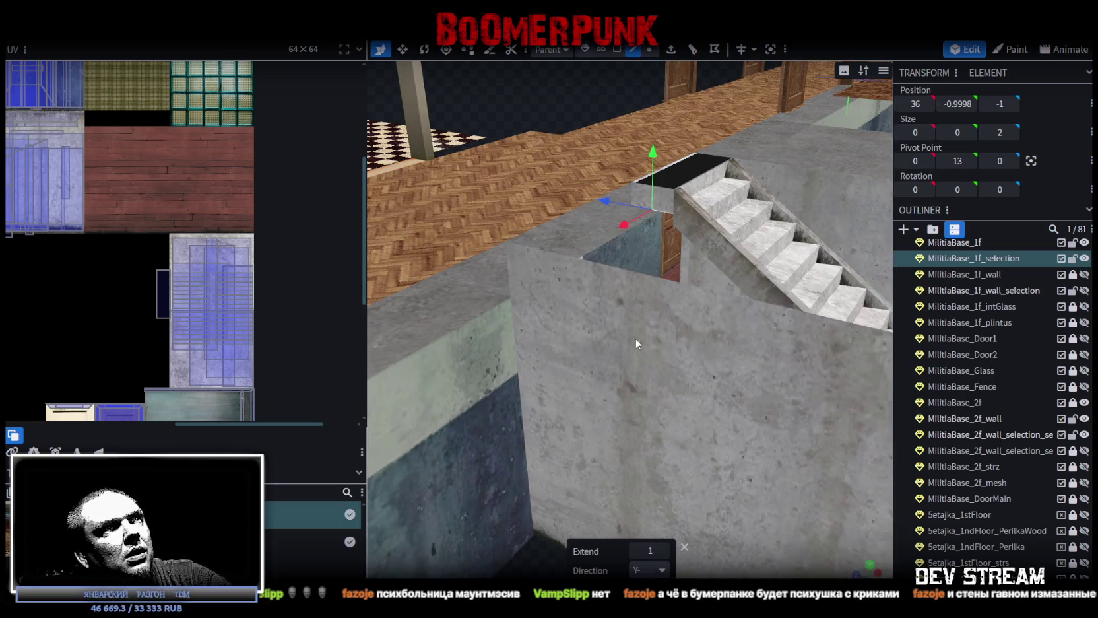
{"action": "left_click_drag", "start_coordinate": [653, 153], "coordinate": [654, 162]}
{"action": "left_click_drag", "start_coordinate": [634, 442], "coordinate": [547, 457]}
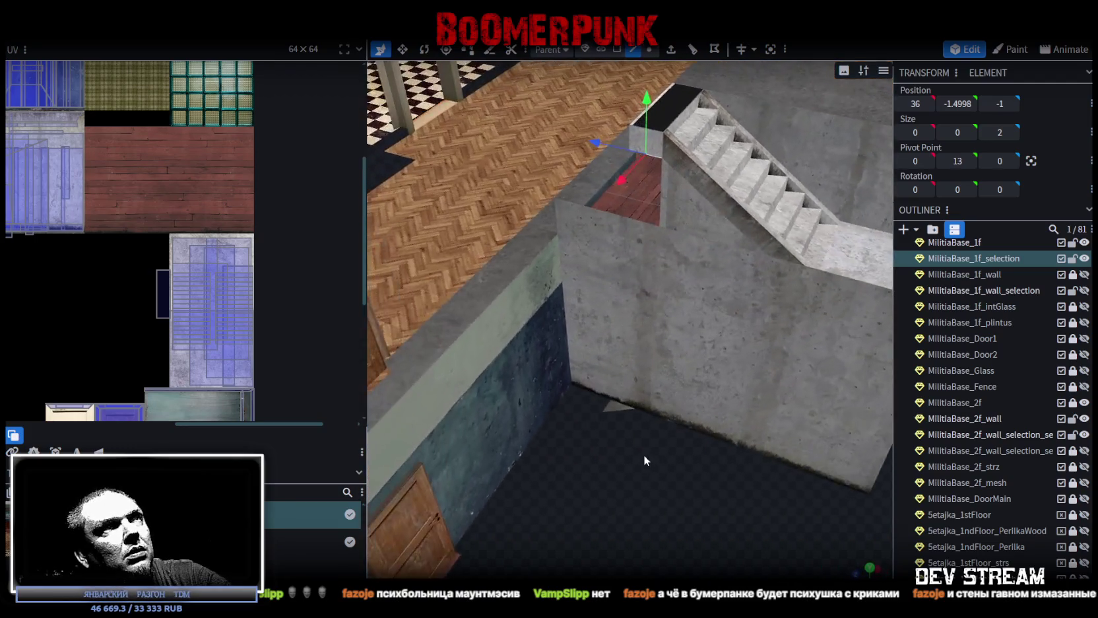
{"action": "left_click_drag", "start_coordinate": [547, 457], "coordinate": [619, 496]}
{"action": "scroll", "coordinate": [603, 511], "scroll_direction": "up", "scroll_amount": 3}
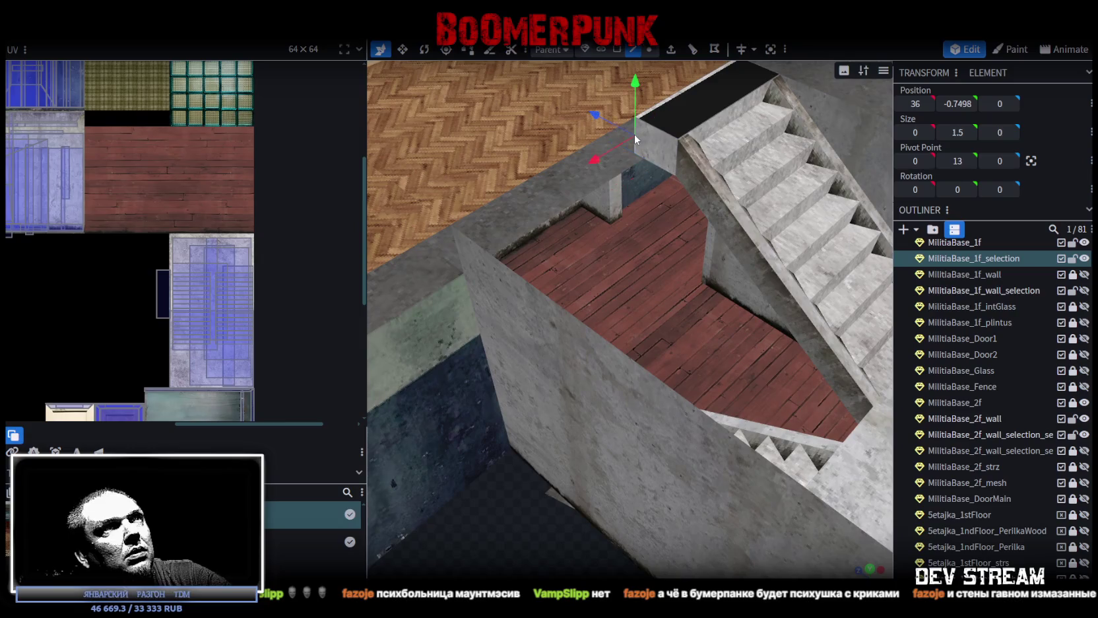
{"action": "left_click_drag", "start_coordinate": [631, 151], "coordinate": [666, 73]}
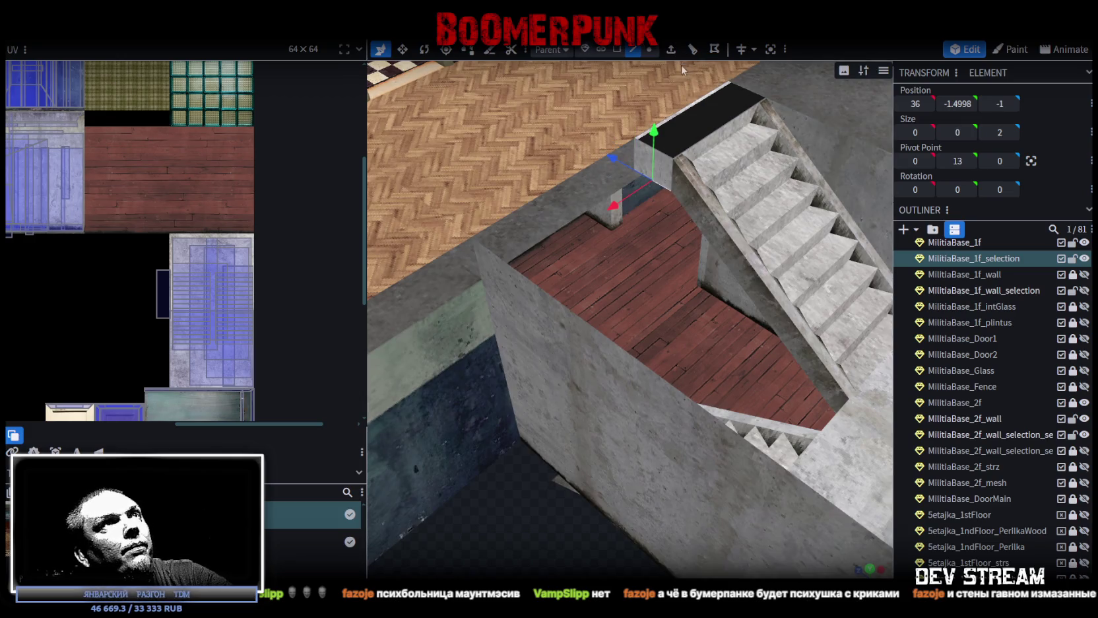
{"action": "left_click", "coordinate": [670, 64]}
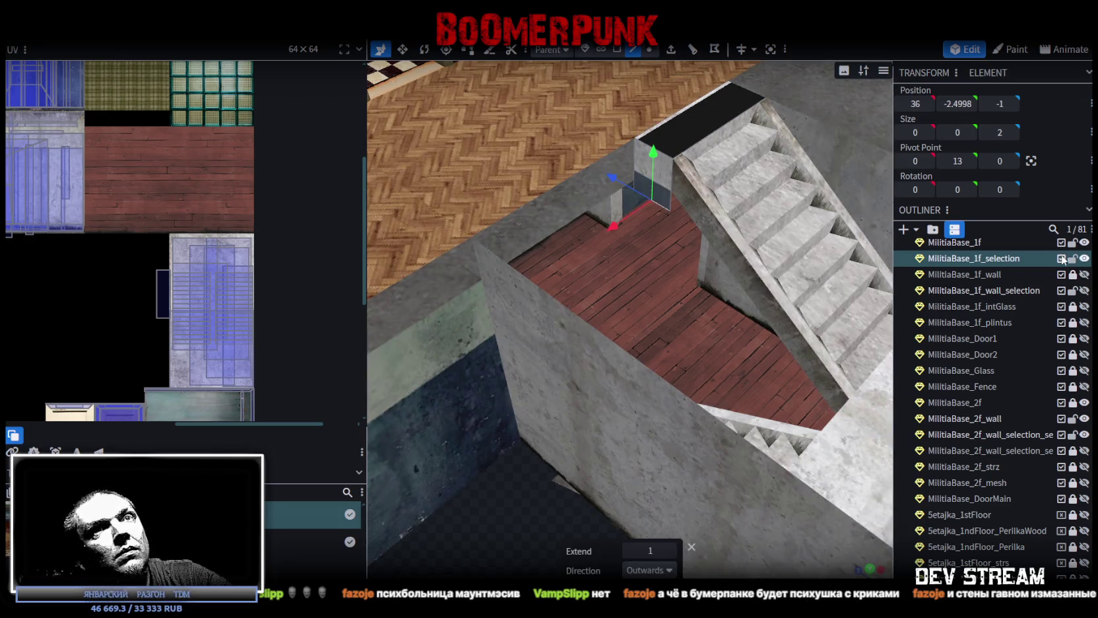
- Hide MilitiaBase_1f and MilitiaBase_2f_wall to isolate the ledge piece
{"action": "left_click", "coordinate": [1084, 242]}
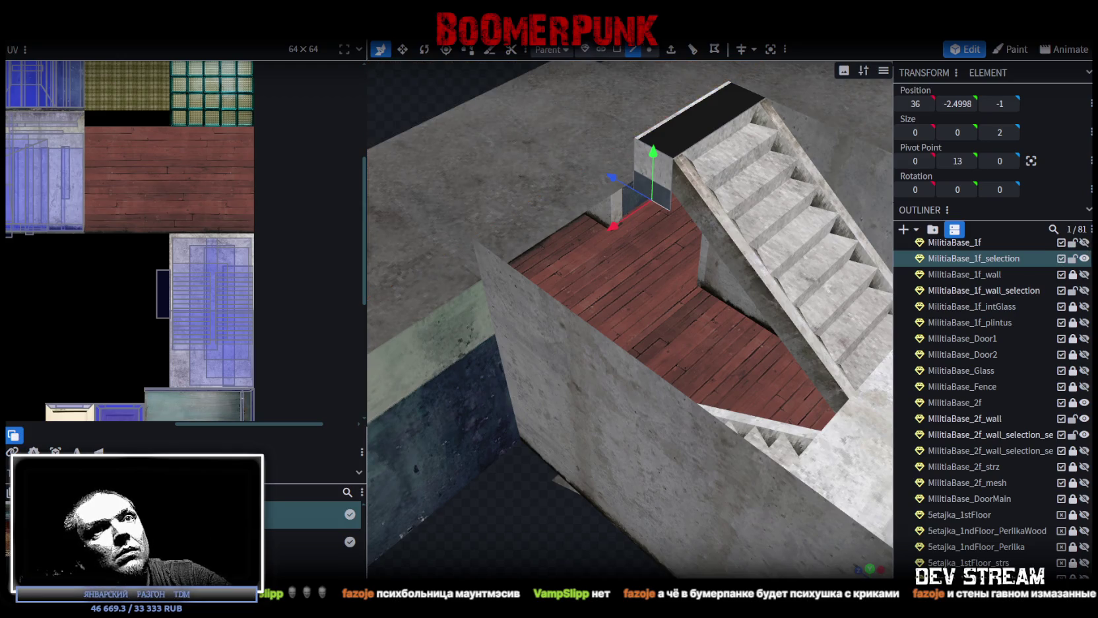
{"action": "left_click", "coordinate": [1084, 418]}
{"action": "mouse_move", "coordinate": [776, 330]}
{"action": "left_mouse_down"}
{"action": "mouse_move", "coordinate": [686, 421]}
{"action": "mouse_move", "coordinate": [689, 373]}
{"action": "mouse_move", "coordinate": [693, 443]}
{"action": "left_mouse_up"}
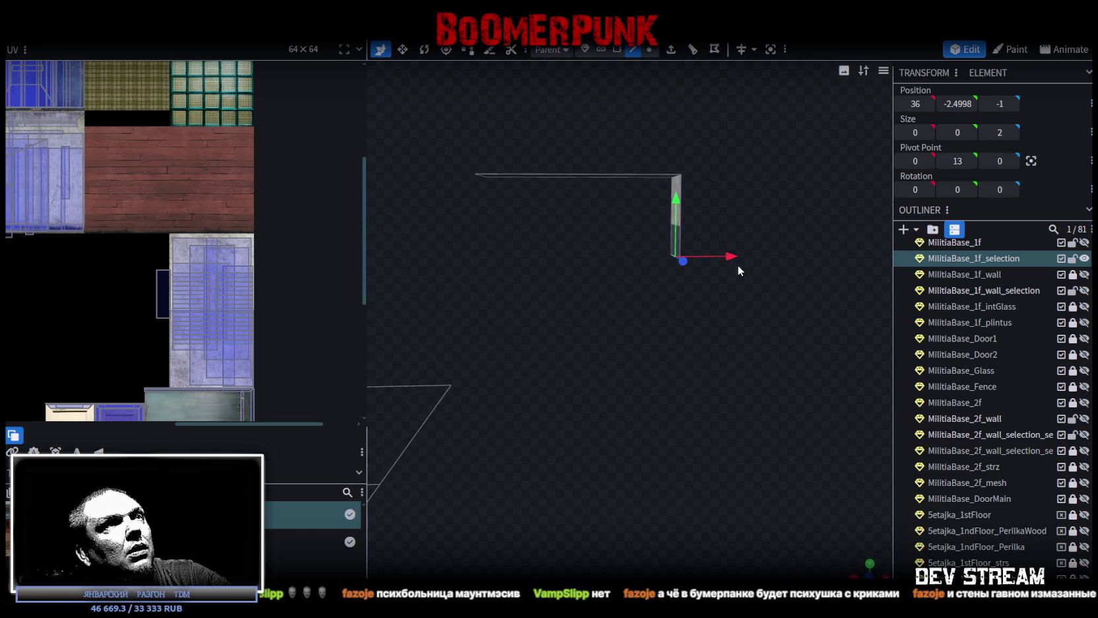
- Raise the selected edge one unit and extrude it straight down (Y-) by 0.5
{"action": "left_click_drag", "start_coordinate": [724, 300], "coordinate": [736, 261]}
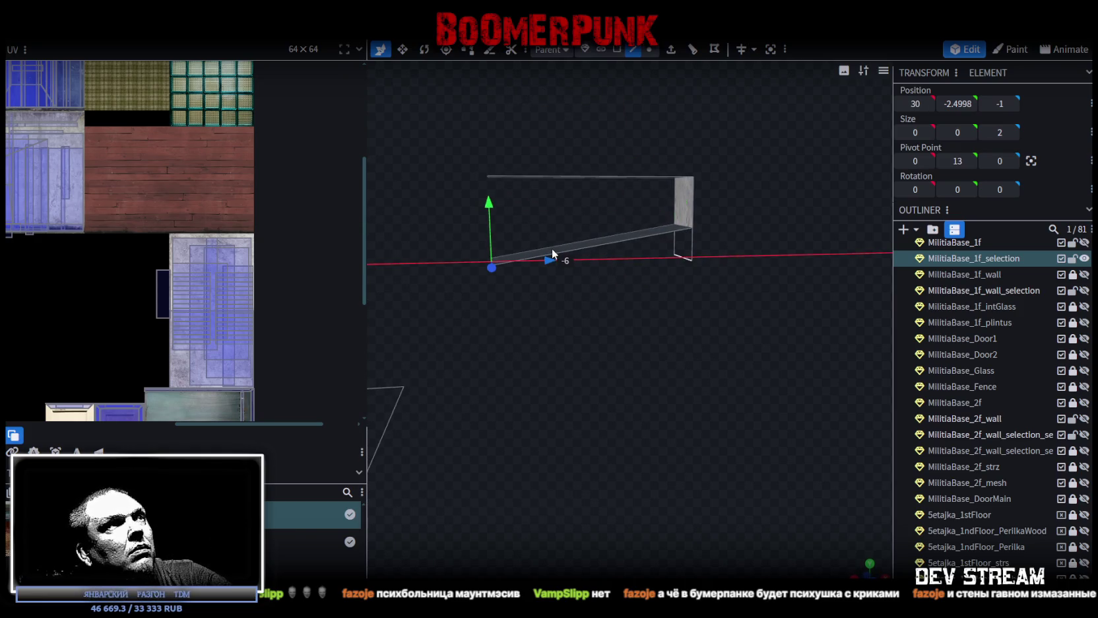
{"action": "left_click_drag", "start_coordinate": [492, 208], "coordinate": [491, 172]}
{"action": "mouse_move", "coordinate": [494, 251]}
{"action": "left_mouse_down"}
{"action": "mouse_move", "coordinate": [640, 336]}
{"action": "mouse_move", "coordinate": [708, 340]}
{"action": "mouse_move", "coordinate": [673, 240]}
{"action": "left_mouse_up"}
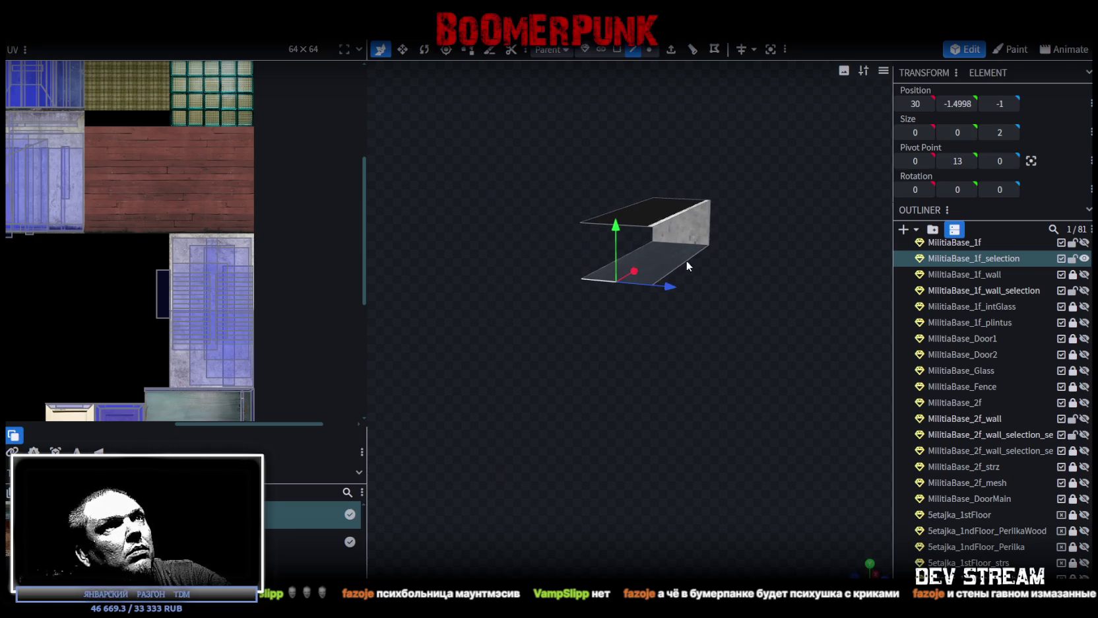
{"action": "left_click", "coordinate": [671, 51]}
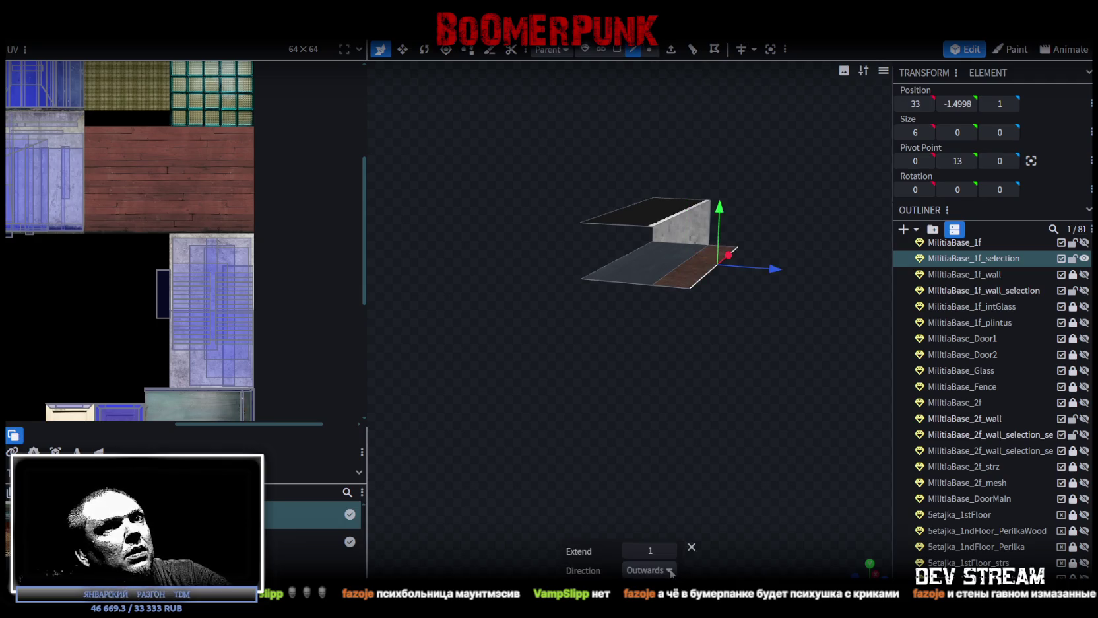
{"action": "left_click", "coordinate": [669, 570]}
{"action": "left_click", "coordinate": [632, 473]}
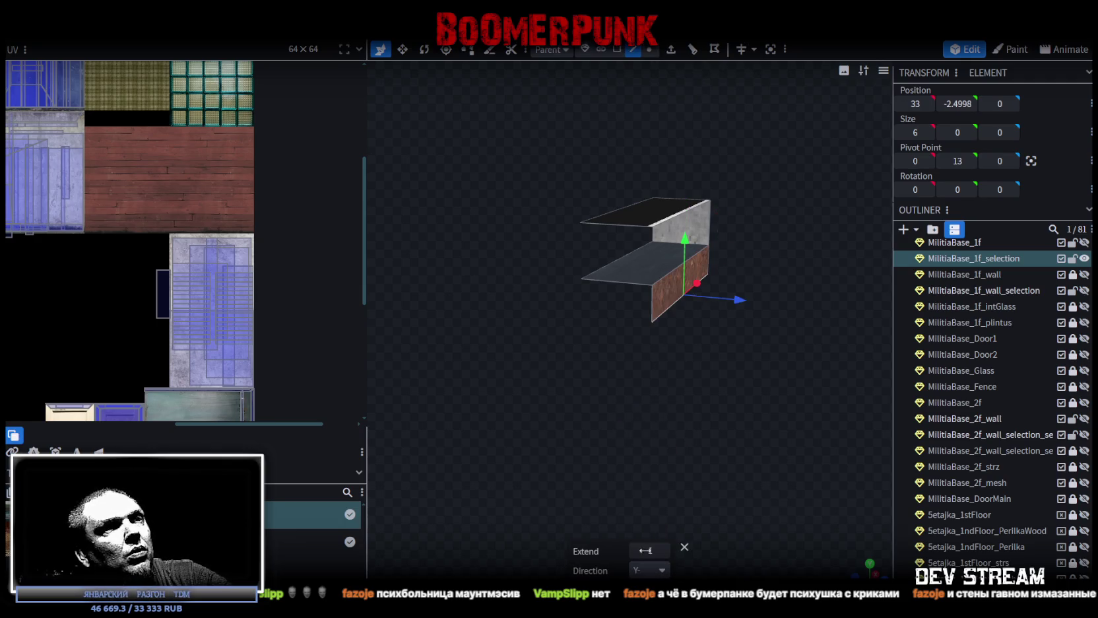
{"action": "mouse_move", "coordinate": [672, 414]}
{"action": "left_mouse_down"}
{"action": "mouse_move", "coordinate": [598, 425]}
{"action": "mouse_move", "coordinate": [654, 371]}
{"action": "mouse_move", "coordinate": [455, 364]}
{"action": "mouse_move", "coordinate": [611, 341]}
{"action": "left_mouse_up"}
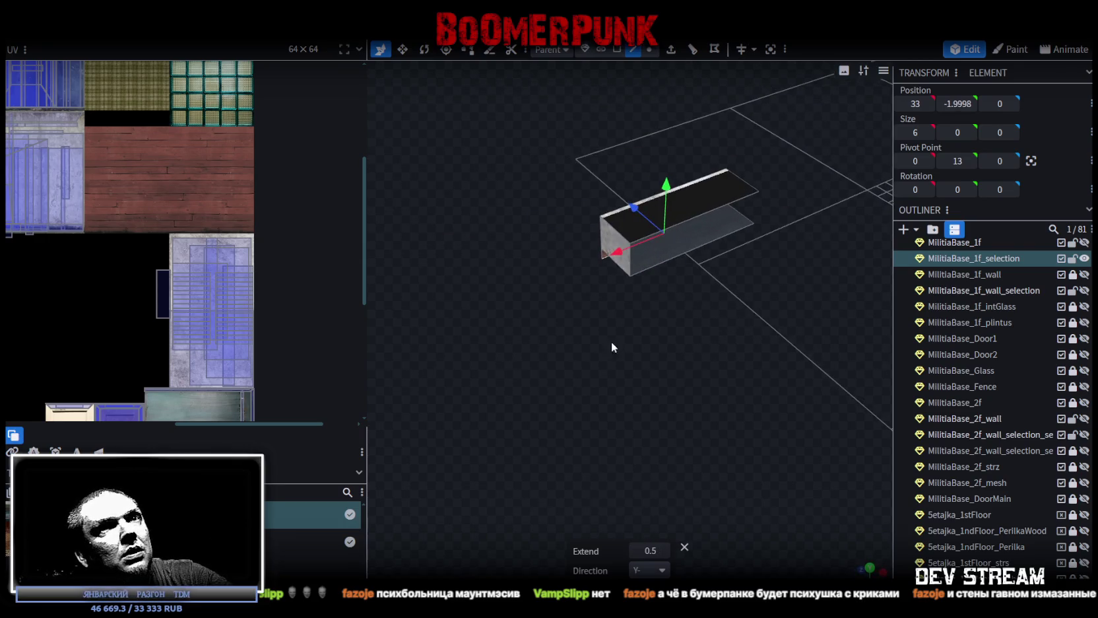
- Show MilitiaBase_1f and MilitiaBase_1f_wall again and inspect the beam from below
{"action": "left_click", "coordinate": [1084, 242]}
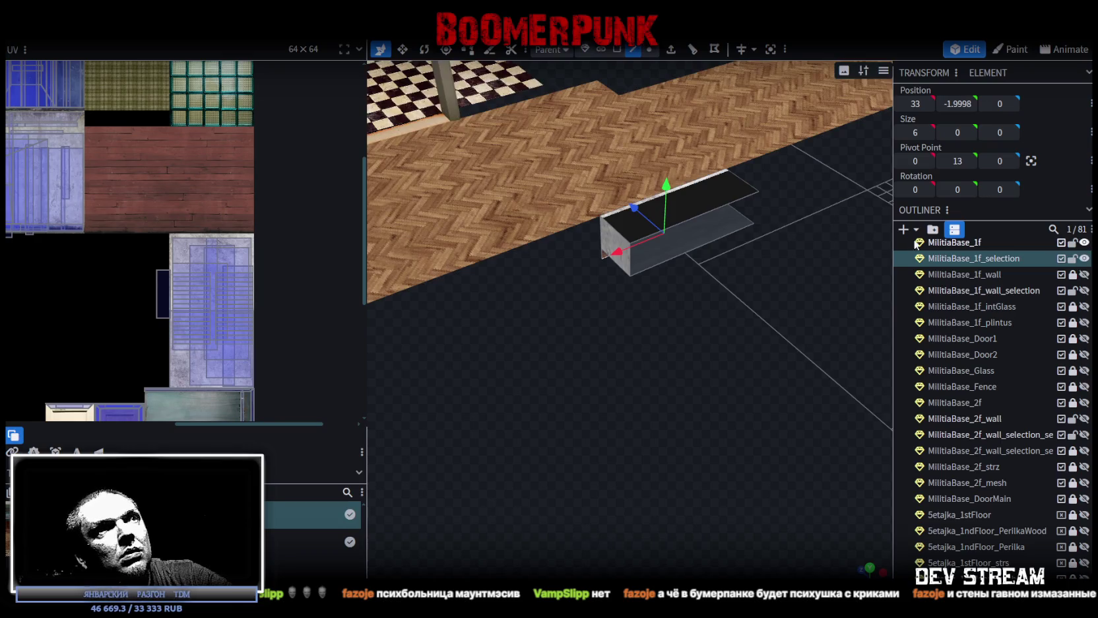
{"action": "scroll", "coordinate": [631, 344], "scroll_direction": "down", "scroll_amount": 2}
{"action": "left_click_drag", "start_coordinate": [631, 346], "coordinate": [591, 348]}
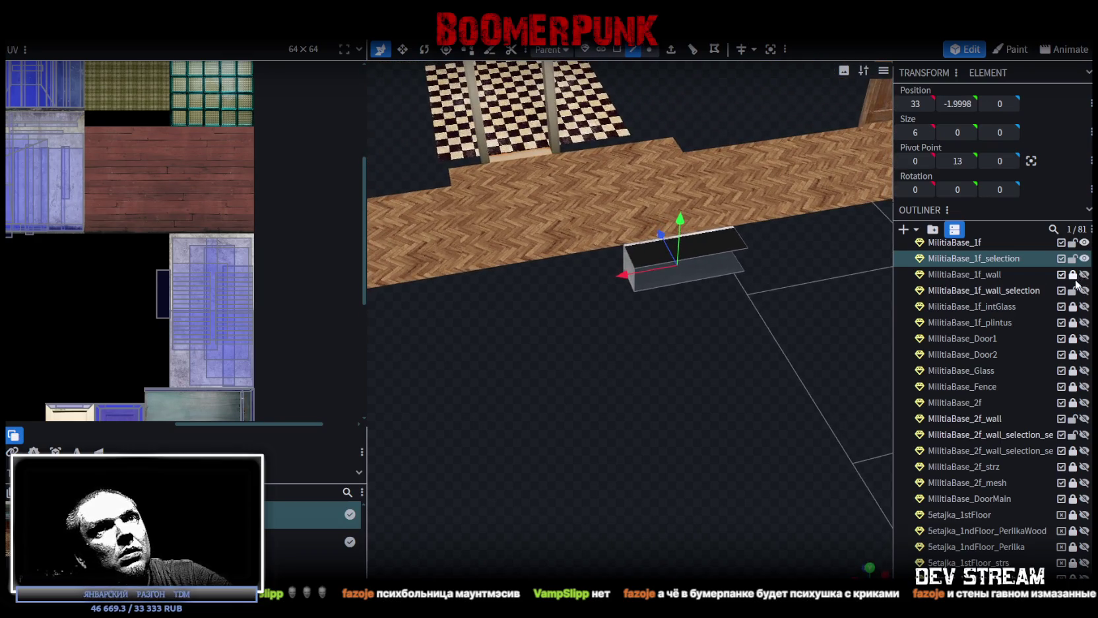
{"action": "left_click", "coordinate": [1085, 274]}
{"action": "mouse_move", "coordinate": [732, 346]}
{"action": "left_mouse_down"}
{"action": "mouse_move", "coordinate": [553, 426]}
{"action": "mouse_move", "coordinate": [500, 423]}
{"action": "mouse_move", "coordinate": [614, 453]}
{"action": "mouse_move", "coordinate": [597, 427]}
{"action": "mouse_move", "coordinate": [691, 401]}
{"action": "mouse_move", "coordinate": [666, 399]}
{"action": "mouse_move", "coordinate": [756, 332]}
{"action": "mouse_move", "coordinate": [784, 340]}
{"action": "mouse_move", "coordinate": [730, 326]}
{"action": "mouse_move", "coordinate": [648, 340]}
{"action": "mouse_move", "coordinate": [614, 376]}
{"action": "mouse_move", "coordinate": [654, 412]}
{"action": "mouse_move", "coordinate": [617, 420]}
{"action": "mouse_move", "coordinate": [621, 319]}
{"action": "mouse_move", "coordinate": [671, 310]}
{"action": "left_mouse_up"}
{"action": "scroll", "coordinate": [508, 438], "scroll_direction": "up", "scroll_amount": 4}
{"action": "mouse_move", "coordinate": [601, 451]}
{"action": "left_mouse_down"}
{"action": "mouse_move", "coordinate": [595, 436]}
{"action": "mouse_move", "coordinate": [652, 415]}
{"action": "mouse_move", "coordinate": [616, 437]}
{"action": "mouse_move", "coordinate": [631, 449]}
{"action": "mouse_move", "coordinate": [603, 455]}
{"action": "mouse_move", "coordinate": [579, 307]}
{"action": "left_mouse_up"}
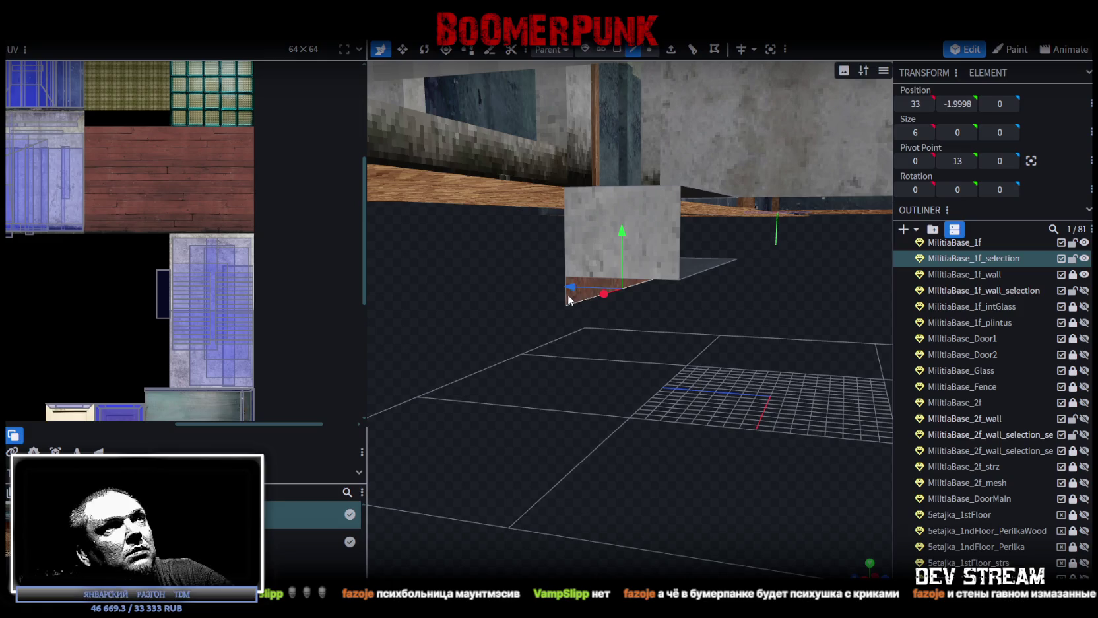
- Set the beam's Z offset to -0.25, then select its end edge in edge mode
{"action": "left_click_drag", "start_coordinate": [574, 297], "coordinate": [615, 362]}
{"action": "left_click_drag", "start_coordinate": [505, 297], "coordinate": [528, 295]}
{"action": "left_click_drag", "start_coordinate": [663, 344], "coordinate": [650, 333]}
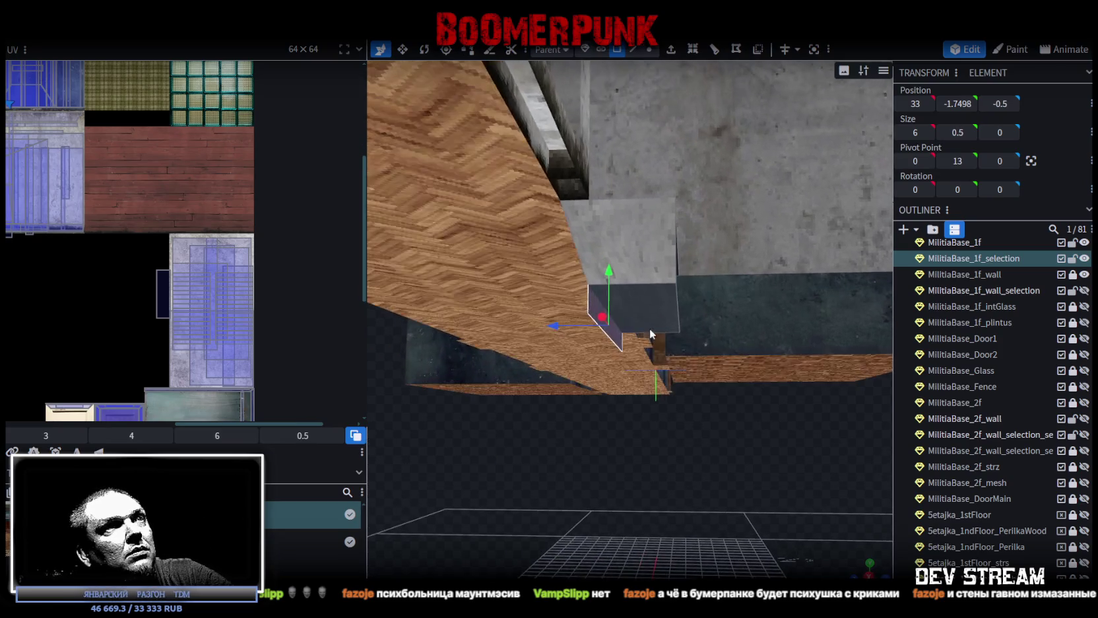
{"action": "left_click", "coordinate": [634, 50]}
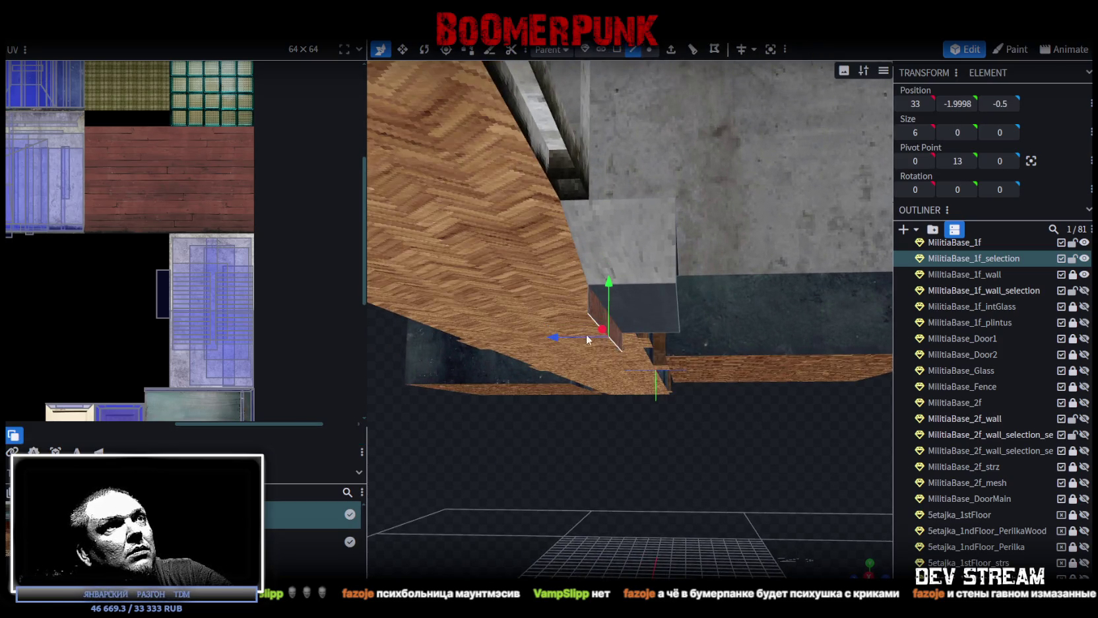
{"action": "left_click_drag", "start_coordinate": [586, 339], "coordinate": [542, 341]}
{"action": "left_click_drag", "start_coordinate": [654, 441], "coordinate": [631, 364]}
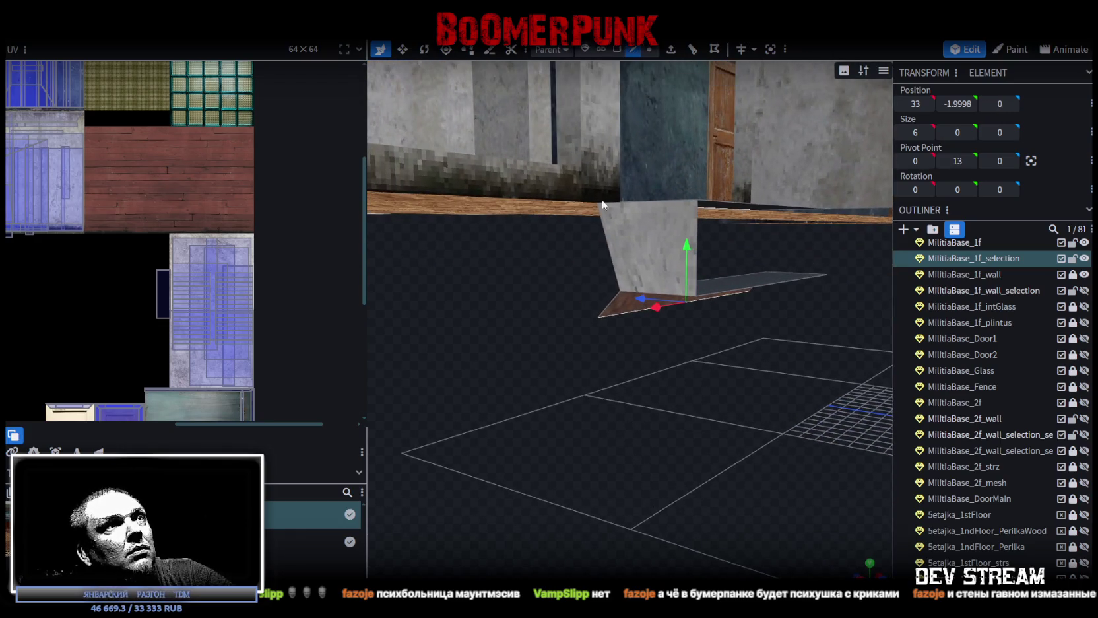
{"action": "left_click", "coordinate": [610, 306]}
{"action": "mouse_move", "coordinate": [631, 409]}
{"action": "left_mouse_down"}
{"action": "mouse_move", "coordinate": [560, 416]}
{"action": "mouse_move", "coordinate": [555, 425]}
{"action": "mouse_move", "coordinate": [628, 445]}
{"action": "left_mouse_up"}
{"action": "scroll", "coordinate": [628, 446], "scroll_direction": "down", "scroll_amount": 5}
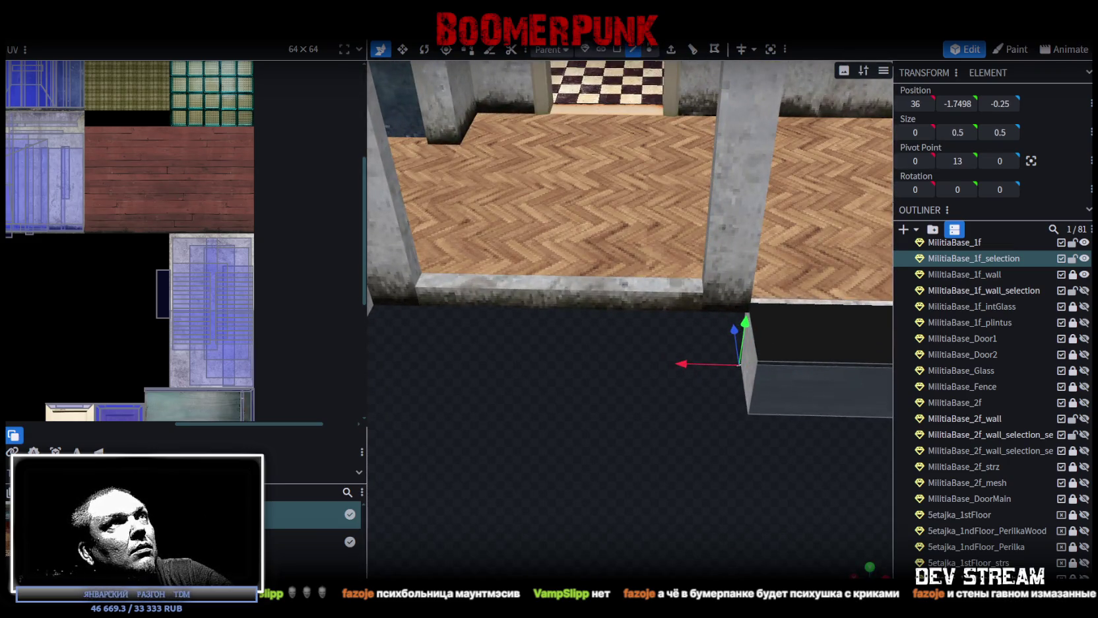
- Stretch the selected beam edge along X to 44
{"action": "left_click_drag", "start_coordinate": [683, 363], "coordinate": [394, 356]}
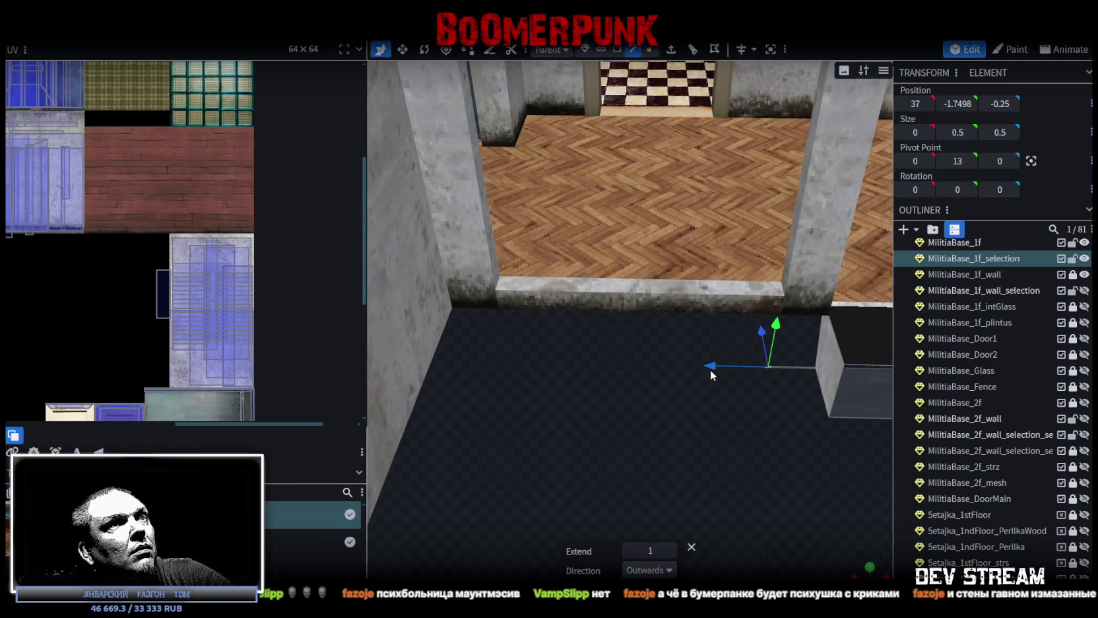
{"action": "scroll", "coordinate": [661, 453], "scroll_direction": "up", "scroll_amount": 3}
{"action": "scroll", "coordinate": [568, 469], "scroll_direction": "down", "scroll_amount": 3}
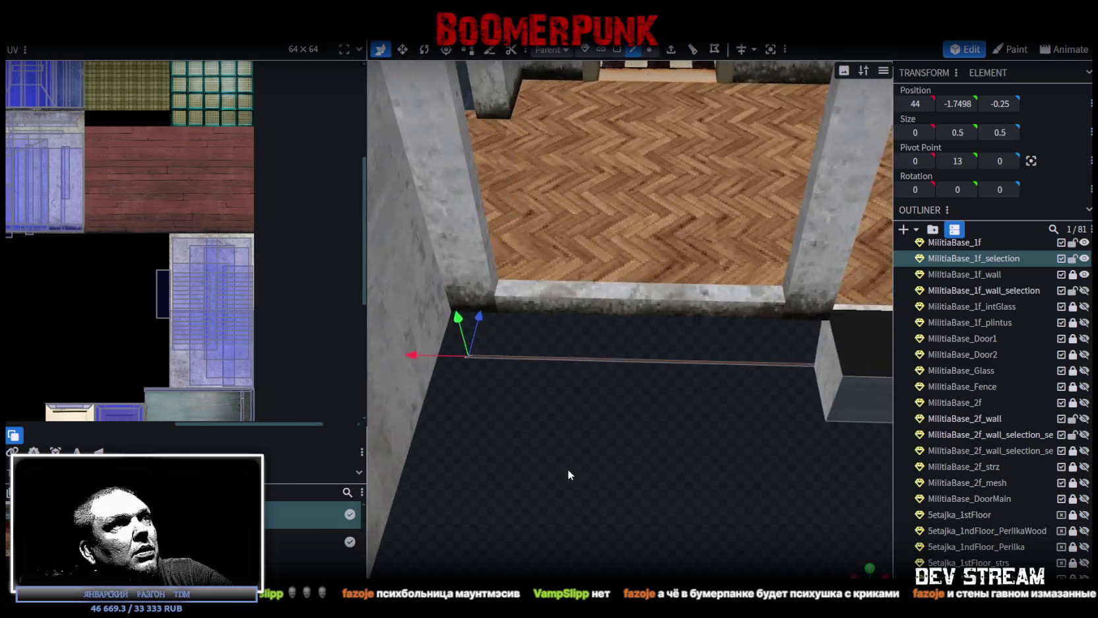
{"action": "scroll", "coordinate": [739, 459], "scroll_direction": "up", "scroll_amount": 3}
{"action": "scroll", "coordinate": [747, 450], "scroll_direction": "down", "scroll_amount": 3}
{"action": "mouse_move", "coordinate": [740, 452]}
{"action": "left_mouse_down"}
{"action": "mouse_move", "coordinate": [721, 322]}
{"action": "mouse_move", "coordinate": [530, 400]}
{"action": "mouse_move", "coordinate": [575, 423]}
{"action": "left_mouse_up"}
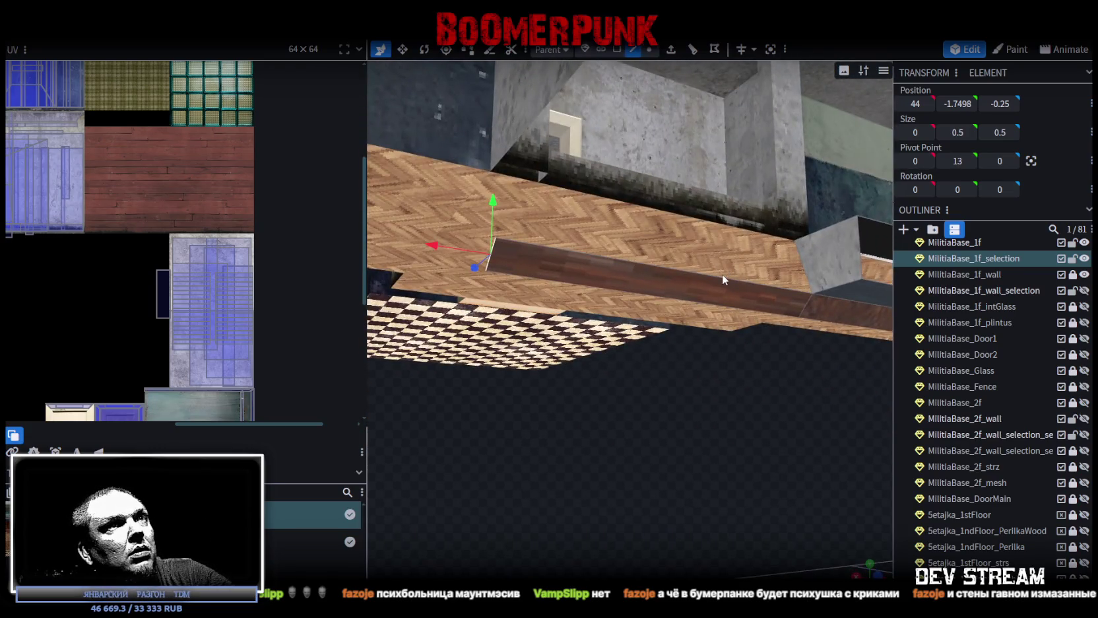
- Extrude the brown beam face along Y+ and raise it 0.5 to meet the floor edge
{"action": "left_click", "coordinate": [722, 275]}
{"action": "left_click", "coordinate": [721, 277]}
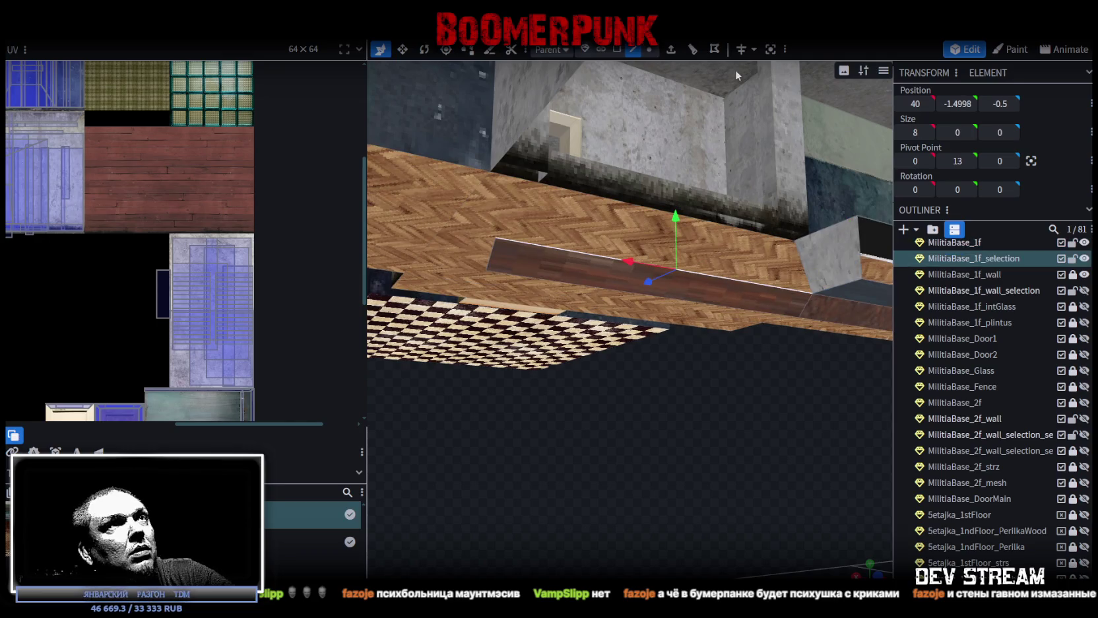
{"action": "left_click", "coordinate": [672, 51]}
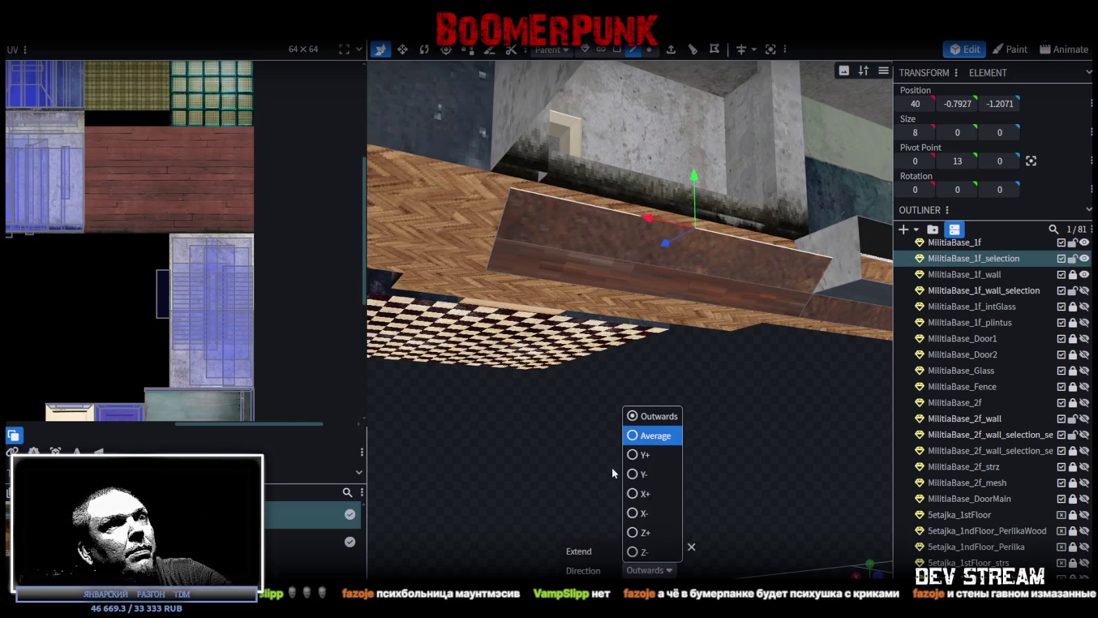
{"action": "left_click", "coordinate": [644, 454]}
{"action": "mouse_move", "coordinate": [759, 423]}
{"action": "left_mouse_down"}
{"action": "mouse_move", "coordinate": [666, 467]}
{"action": "mouse_move", "coordinate": [663, 257]}
{"action": "left_mouse_up"}
{"action": "left_click_drag", "start_coordinate": [637, 182], "coordinate": [635, 161]}
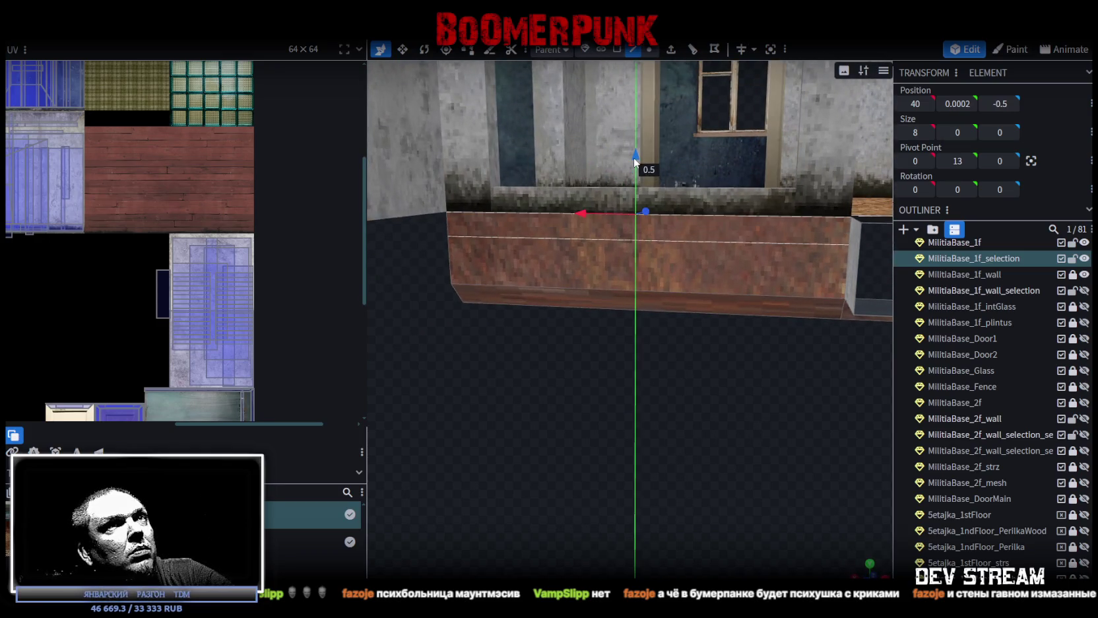
{"action": "mouse_move", "coordinate": [642, 405]}
{"action": "left_mouse_down"}
{"action": "mouse_move", "coordinate": [570, 438]}
{"action": "mouse_move", "coordinate": [587, 420]}
{"action": "mouse_move", "coordinate": [658, 418]}
{"action": "left_mouse_up"}
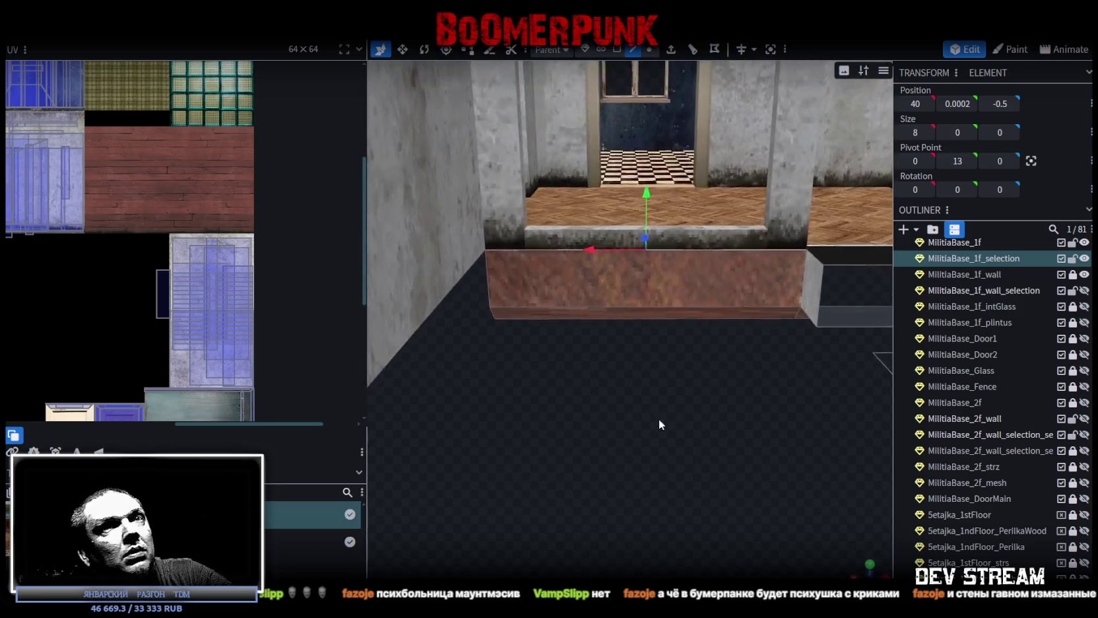
{"action": "left_click", "coordinate": [1083, 403]}
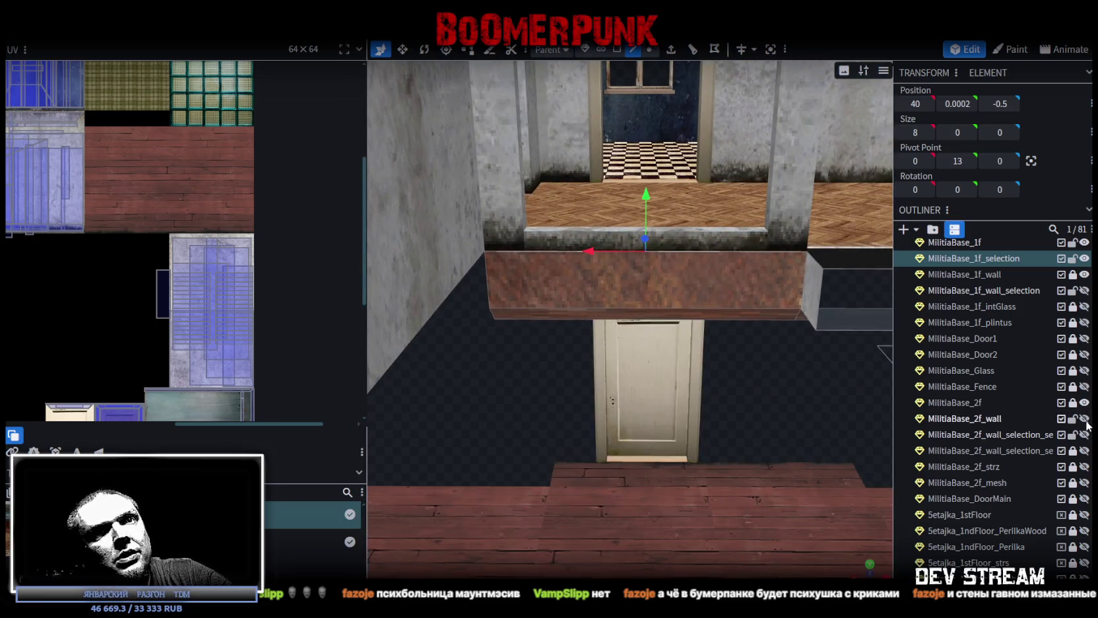
- Unhide MilitiaBase_2f_wall and inspect the ledge beam against the concrete stairwell walls
{"action": "left_click", "coordinate": [1084, 418]}
{"action": "mouse_move", "coordinate": [715, 397]}
{"action": "left_mouse_down"}
{"action": "mouse_move", "coordinate": [821, 515]}
{"action": "mouse_move", "coordinate": [822, 351]}
{"action": "mouse_move", "coordinate": [511, 410]}
{"action": "mouse_move", "coordinate": [518, 436]}
{"action": "mouse_move", "coordinate": [553, 445]}
{"action": "left_mouse_up"}
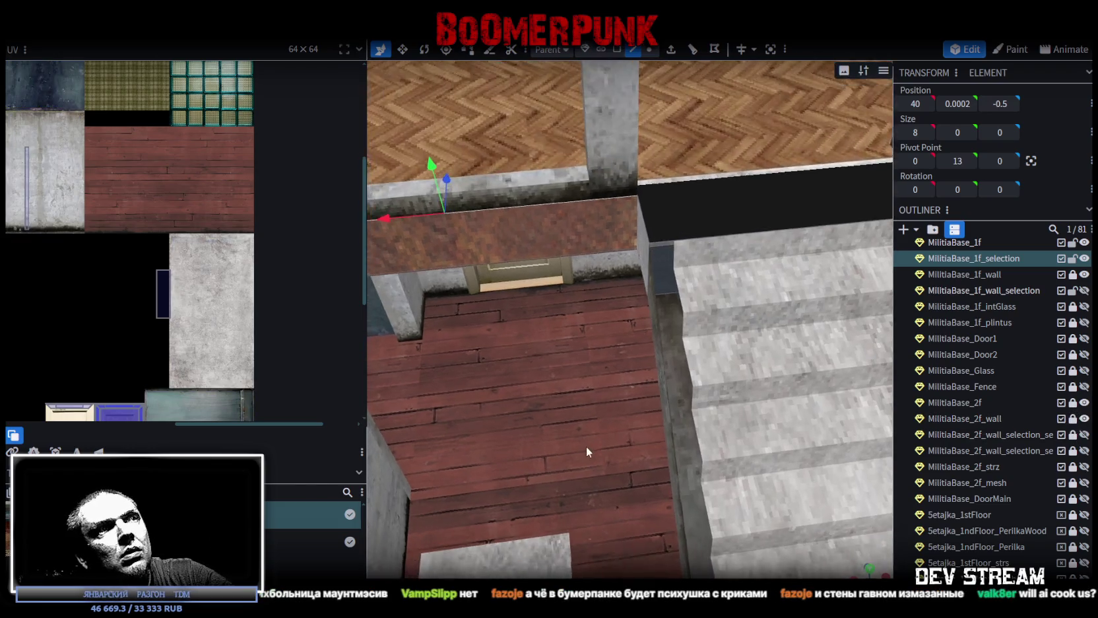
{"action": "mouse_move", "coordinate": [586, 446]}
{"action": "left_mouse_down"}
{"action": "mouse_move", "coordinate": [604, 383]}
{"action": "mouse_move", "coordinate": [621, 490]}
{"action": "mouse_move", "coordinate": [664, 408]}
{"action": "mouse_move", "coordinate": [639, 421]}
{"action": "mouse_move", "coordinate": [684, 486]}
{"action": "mouse_move", "coordinate": [656, 489]}
{"action": "mouse_move", "coordinate": [745, 429]}
{"action": "mouse_move", "coordinate": [782, 451]}
{"action": "mouse_move", "coordinate": [855, 456]}
{"action": "mouse_move", "coordinate": [850, 469]}
{"action": "mouse_move", "coordinate": [833, 495]}
{"action": "mouse_move", "coordinate": [772, 529]}
{"action": "mouse_move", "coordinate": [585, 414]}
{"action": "mouse_move", "coordinate": [577, 399]}
{"action": "mouse_move", "coordinate": [586, 409]}
{"action": "mouse_move", "coordinate": [640, 398]}
{"action": "mouse_move", "coordinate": [644, 288]}
{"action": "mouse_move", "coordinate": [633, 358]}
{"action": "mouse_move", "coordinate": [642, 383]}
{"action": "left_mouse_up"}
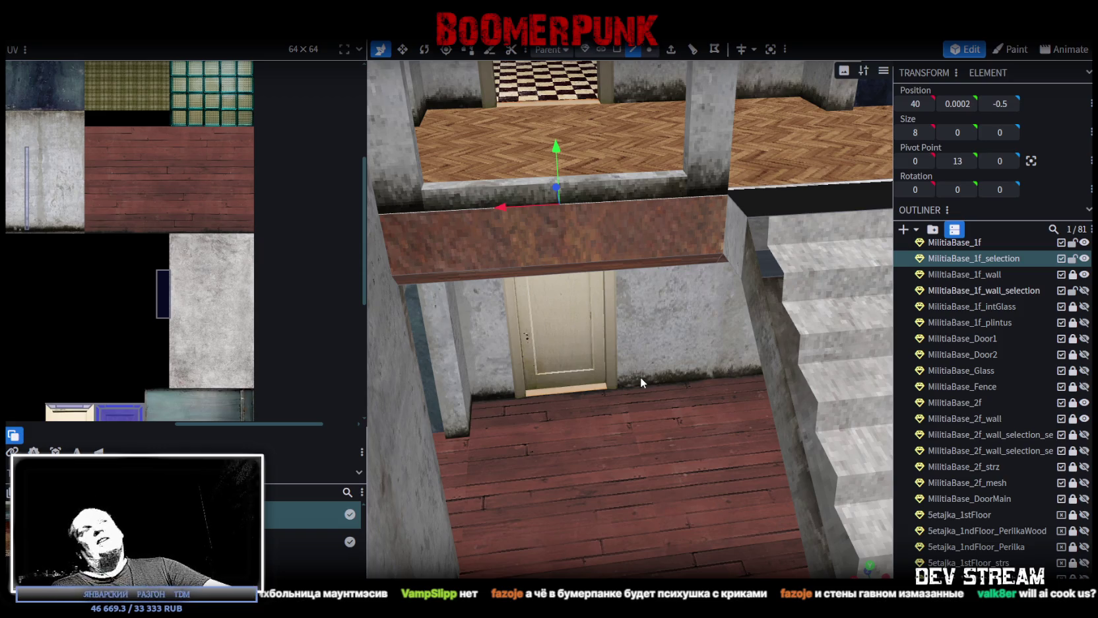
{"action": "mouse_move", "coordinate": [673, 422]}
{"action": "left_mouse_down"}
{"action": "mouse_move", "coordinate": [703, 382]}
{"action": "mouse_move", "coordinate": [666, 300]}
{"action": "mouse_move", "coordinate": [711, 362]}
{"action": "mouse_move", "coordinate": [776, 417]}
{"action": "mouse_move", "coordinate": [640, 460]}
{"action": "mouse_move", "coordinate": [616, 449]}
{"action": "mouse_move", "coordinate": [632, 434]}
{"action": "mouse_move", "coordinate": [676, 449]}
{"action": "mouse_move", "coordinate": [563, 433]}
{"action": "mouse_move", "coordinate": [581, 479]}
{"action": "mouse_move", "coordinate": [600, 432]}
{"action": "mouse_move", "coordinate": [701, 429]}
{"action": "mouse_move", "coordinate": [644, 425]}
{"action": "left_mouse_up"}
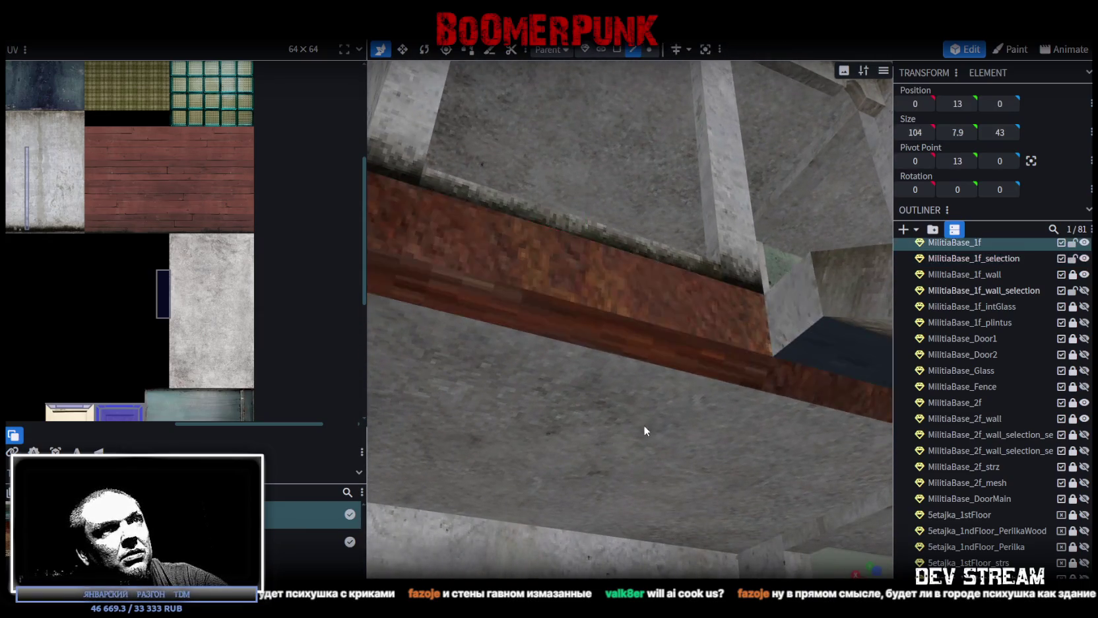
{"action": "mouse_move", "coordinate": [615, 487]}
{"action": "left_mouse_down"}
{"action": "mouse_move", "coordinate": [579, 513]}
{"action": "mouse_move", "coordinate": [624, 489]}
{"action": "left_mouse_up"}
{"action": "left_click", "coordinate": [584, 508]}
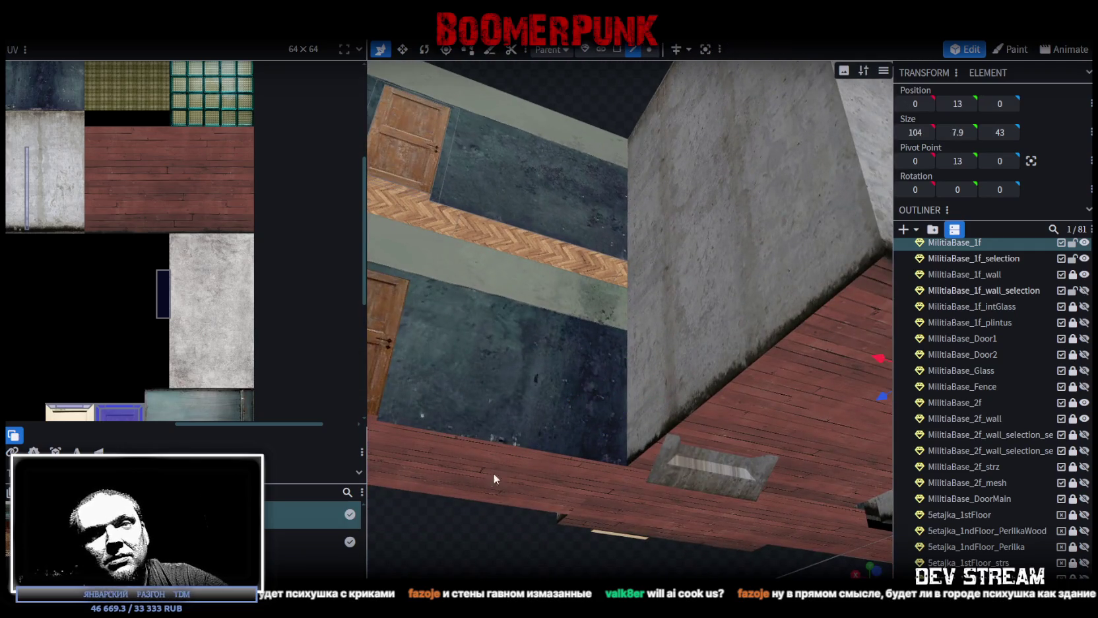
{"action": "scroll", "coordinate": [531, 505], "scroll_direction": "up", "scroll_amount": 1}
{"action": "scroll", "coordinate": [532, 505], "scroll_direction": "up", "scroll_amount": 2}
{"action": "scroll", "coordinate": [531, 505], "scroll_direction": "up", "scroll_amount": 1}
{"action": "scroll", "coordinate": [528, 521], "scroll_direction": "up", "scroll_amount": 1}
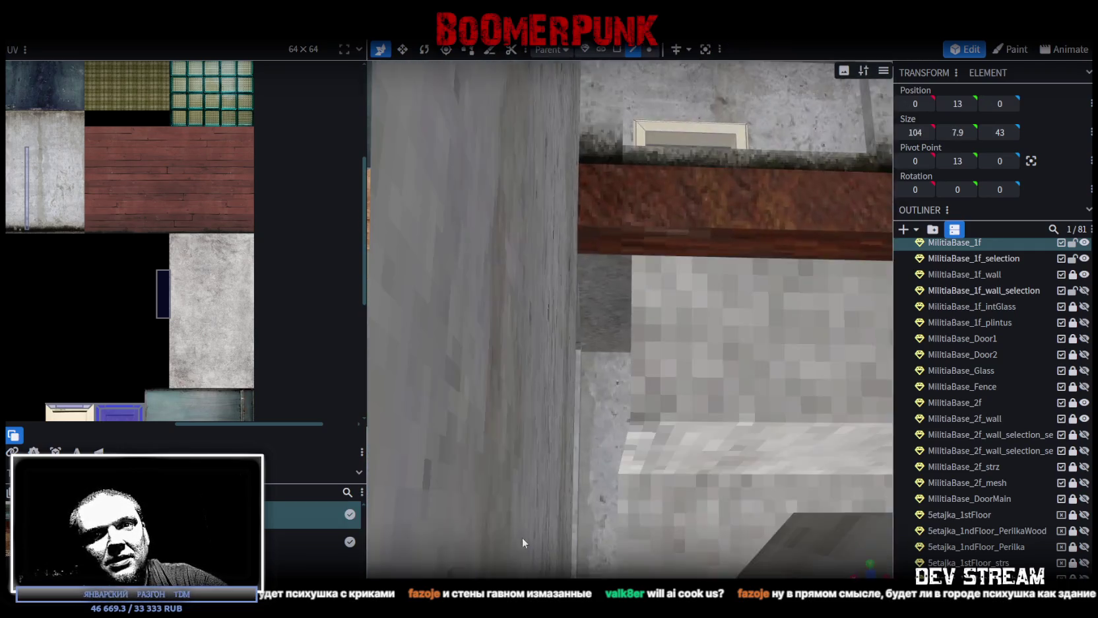
{"action": "scroll", "coordinate": [523, 543], "scroll_direction": "down", "scroll_amount": 3}
{"action": "left_click_drag", "start_coordinate": [524, 542], "coordinate": [442, 442]}
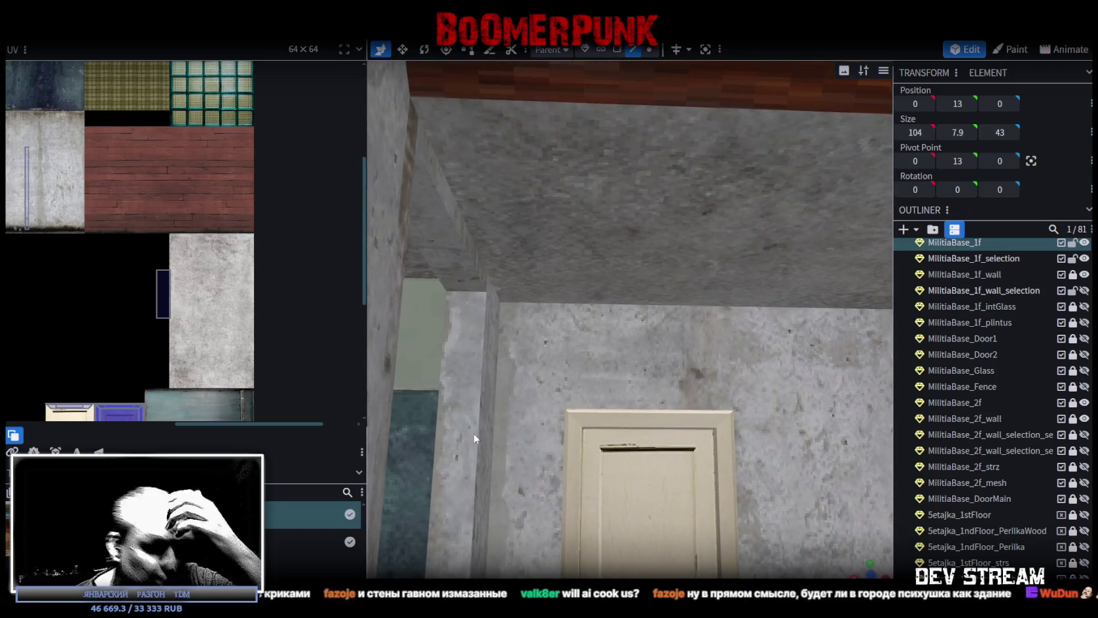
{"action": "mouse_move", "coordinate": [632, 456]}
{"action": "left_mouse_down"}
{"action": "mouse_move", "coordinate": [595, 467]}
{"action": "mouse_move", "coordinate": [680, 528]}
{"action": "left_mouse_up"}
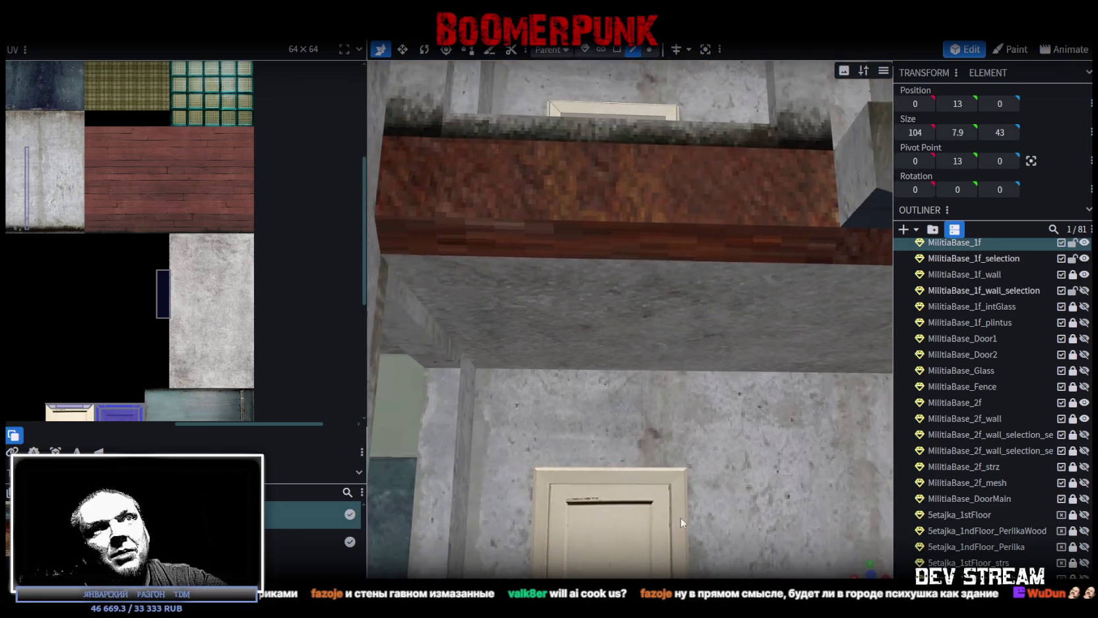
{"action": "left_click", "coordinate": [650, 53]}
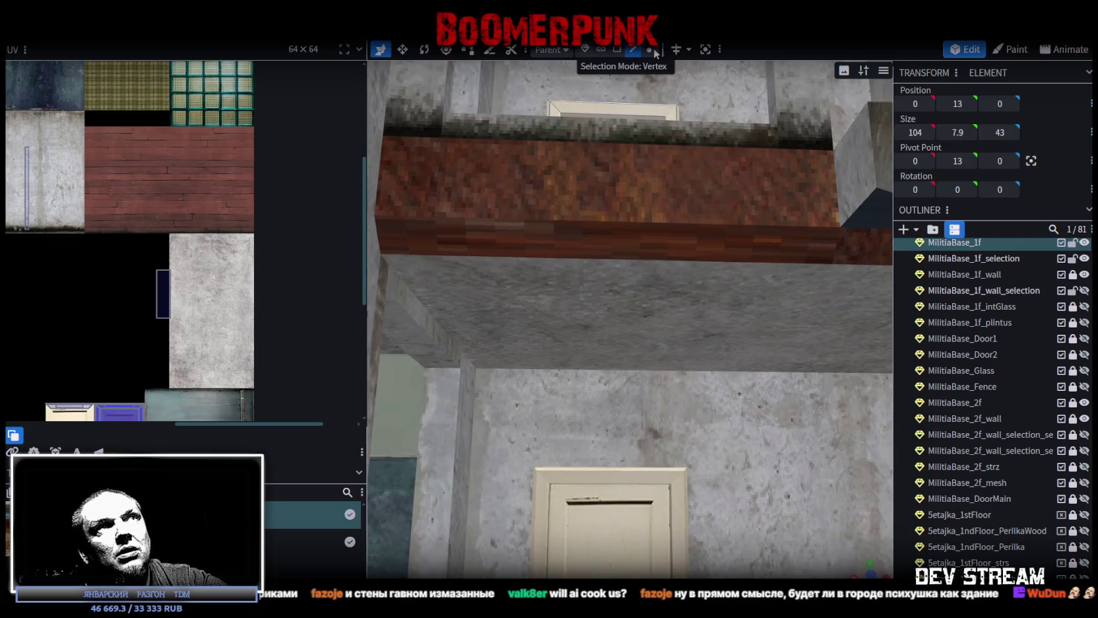
- Select the brick beam's vertices and apply Merge Vertices > Merge All
{"action": "left_click_drag", "start_coordinate": [719, 395], "coordinate": [557, 294]}
{"action": "left_click", "coordinate": [558, 299]}
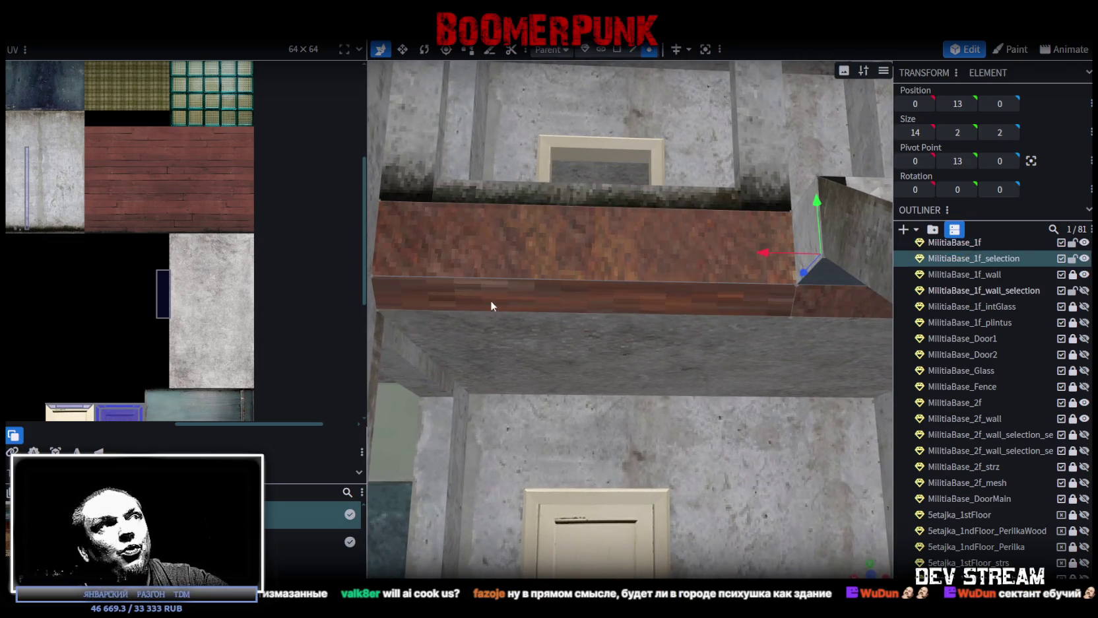
{"action": "right_click", "coordinate": [790, 322]}
{"action": "left_click", "coordinate": [950, 321]}
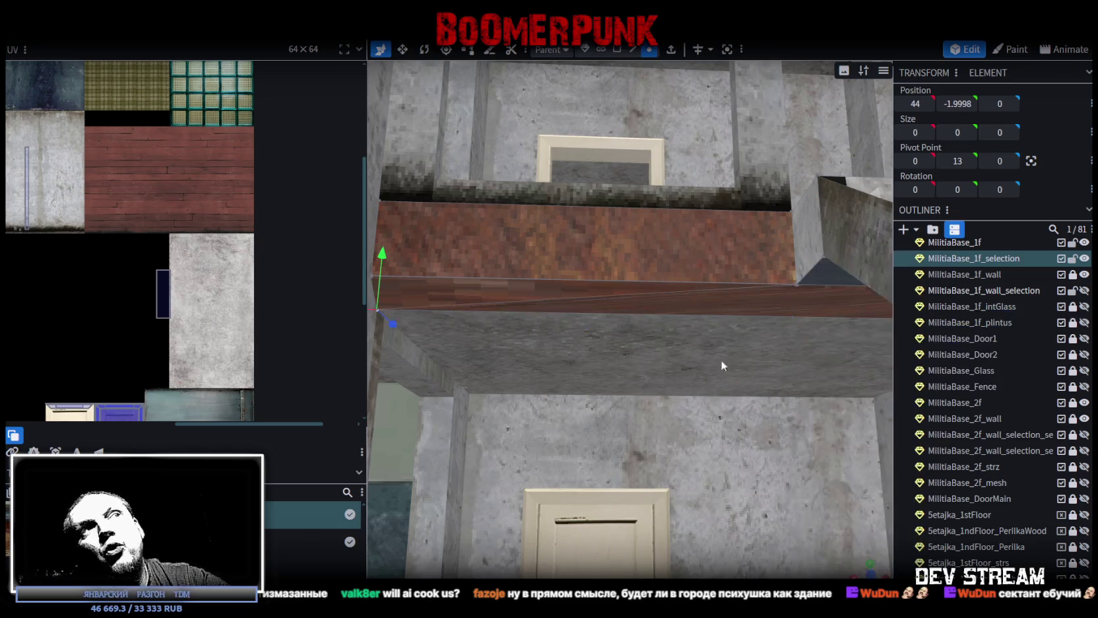
{"action": "scroll", "coordinate": [685, 398], "scroll_direction": "down", "scroll_amount": 2}
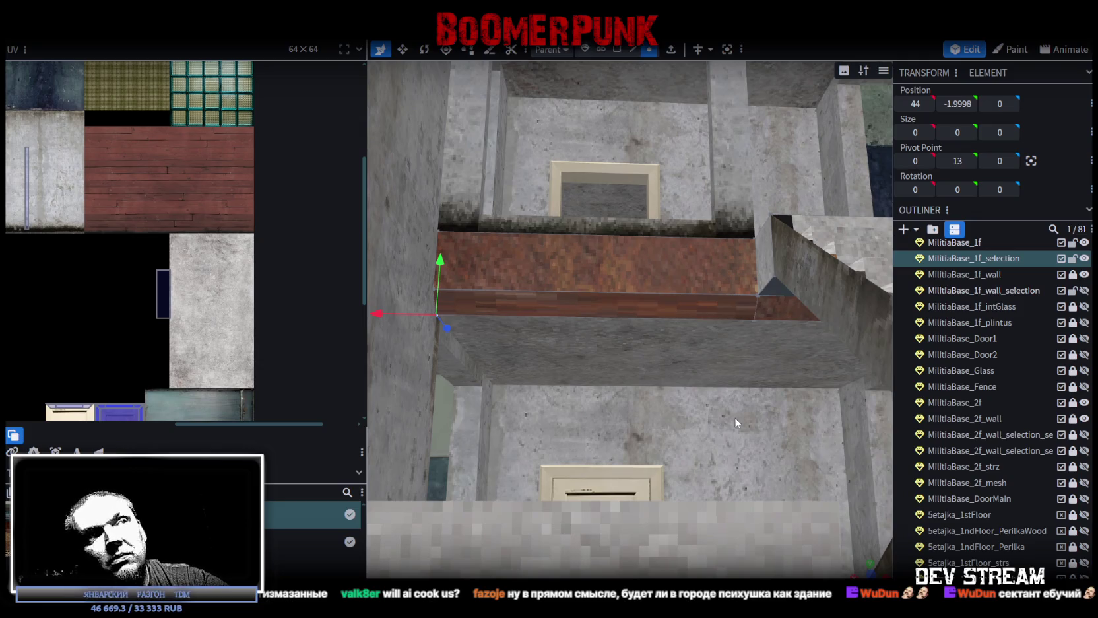
{"action": "left_click_drag", "start_coordinate": [733, 416], "coordinate": [749, 459]}
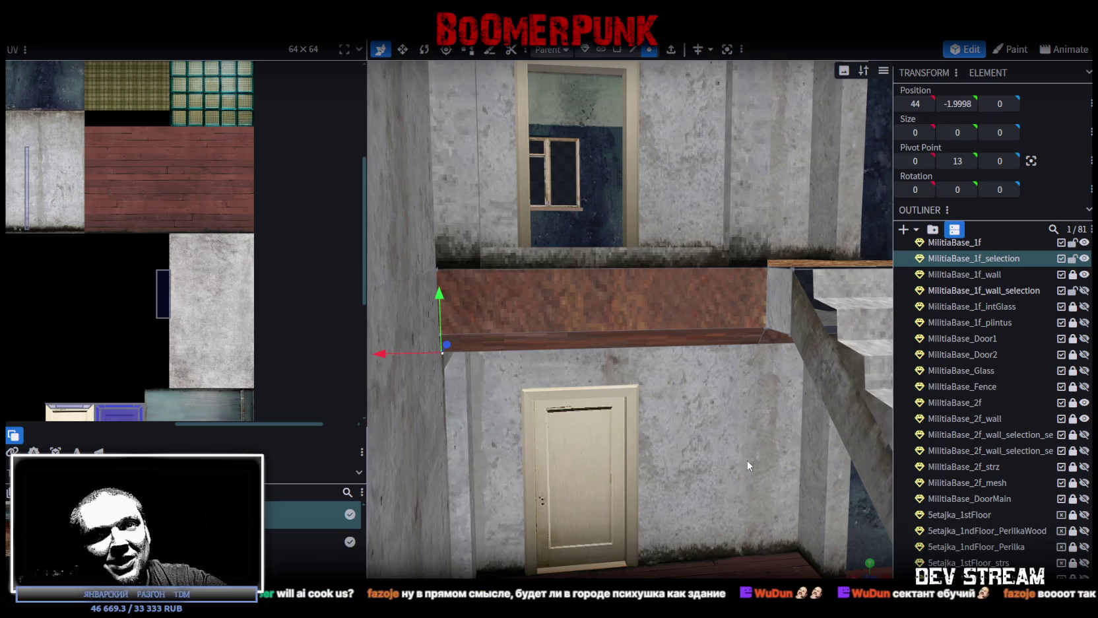
{"action": "mouse_move", "coordinate": [746, 460]}
{"action": "left_mouse_down"}
{"action": "mouse_move", "coordinate": [689, 475]}
{"action": "mouse_move", "coordinate": [724, 500]}
{"action": "mouse_move", "coordinate": [673, 446]}
{"action": "left_mouse_up"}
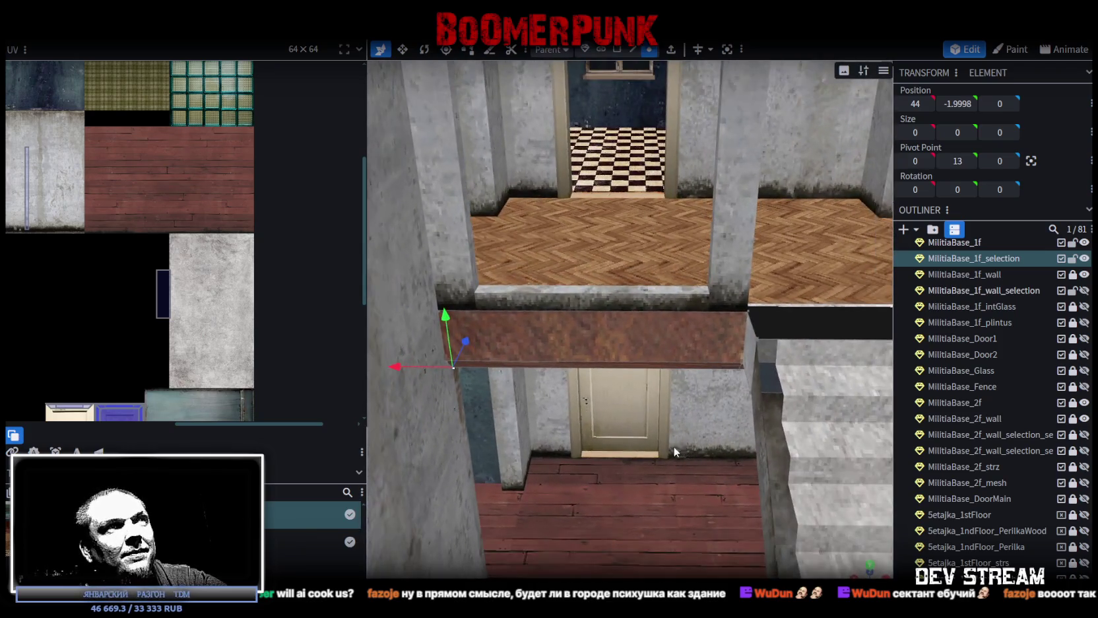
- In face mode, select the beam's top and front faces along its length
{"action": "left_click", "coordinate": [618, 49]}
{"action": "left_click", "coordinate": [674, 342]}
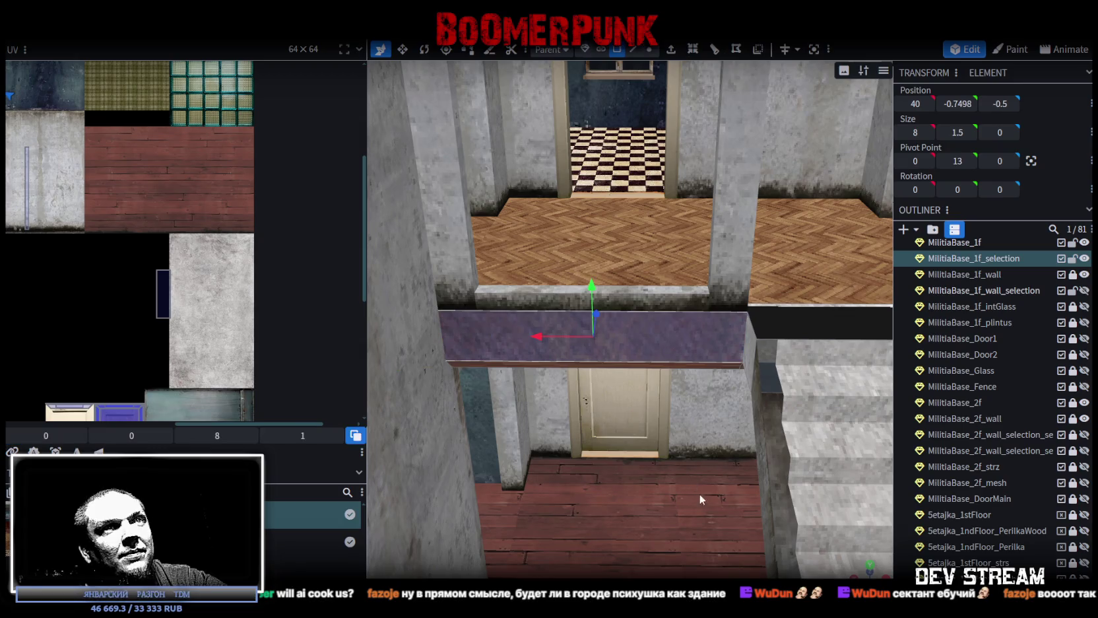
{"action": "left_click_drag", "start_coordinate": [700, 494], "coordinate": [723, 429]}
{"action": "scroll", "coordinate": [729, 370], "scroll_direction": "down", "scroll_amount": 3}
{"action": "left_click", "coordinate": [736, 315]}
{"action": "left_click", "coordinate": [759, 311]}
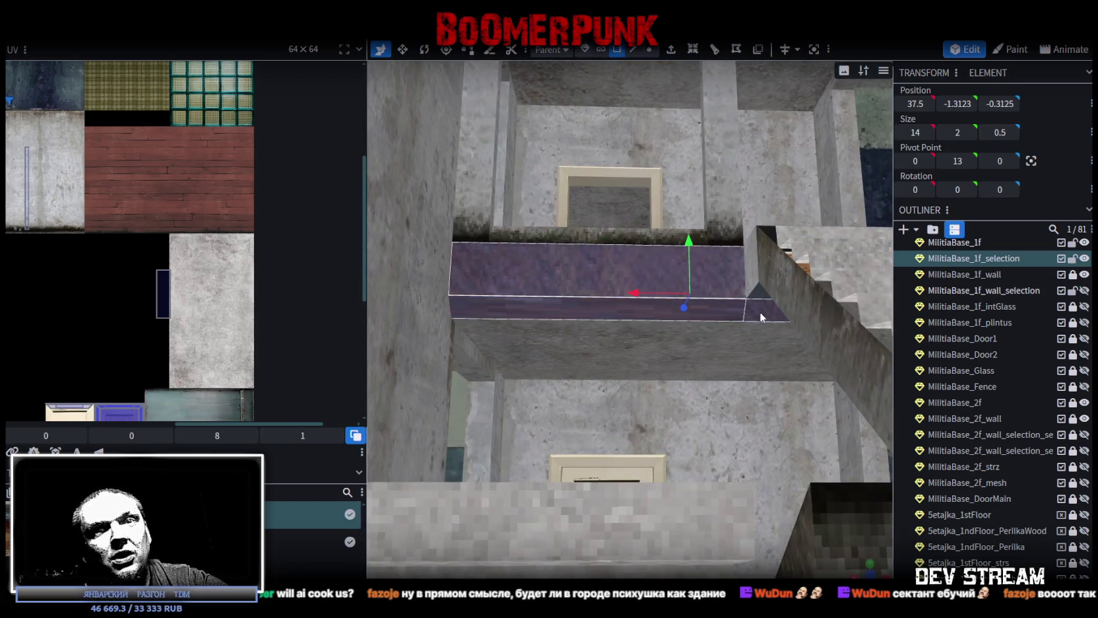
{"action": "scroll", "coordinate": [717, 414], "scroll_direction": "up", "scroll_amount": 10}
{"action": "scroll", "coordinate": [718, 414], "scroll_direction": "down", "scroll_amount": 3}
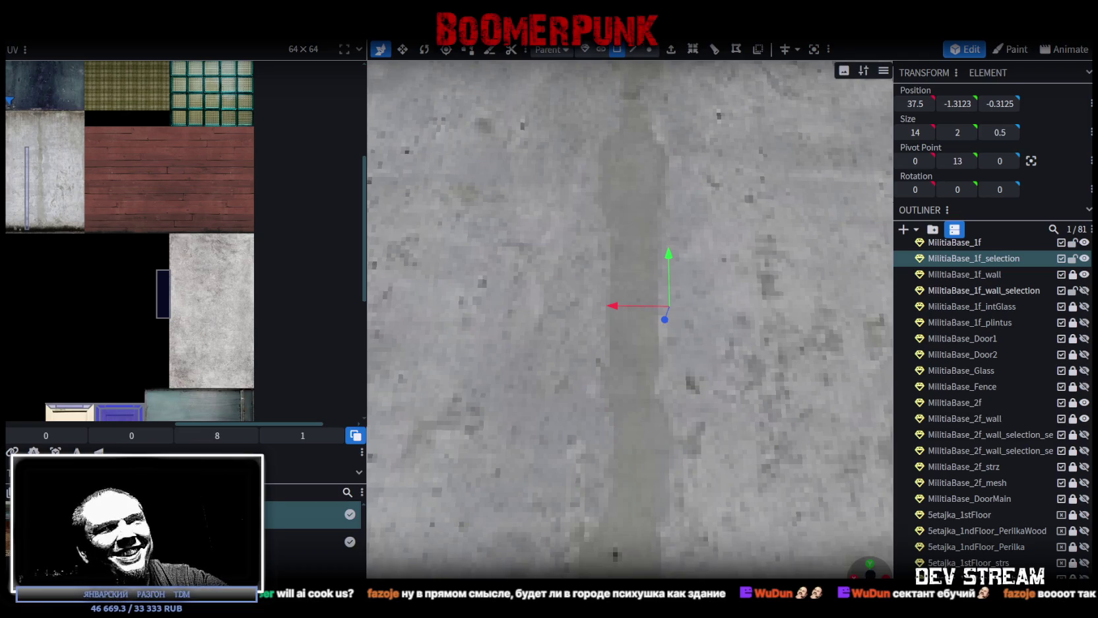
{"action": "scroll", "coordinate": [669, 224], "scroll_direction": "down", "scroll_amount": 5}
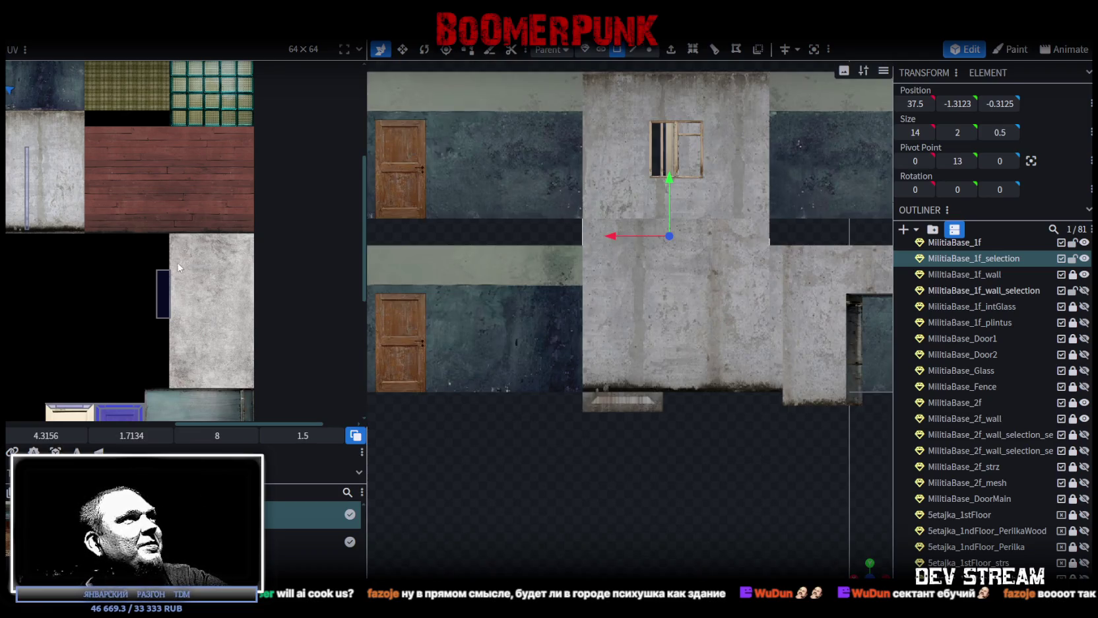
- Place the selected beam face's UV on the concrete wall area, aligned to its top edge
{"action": "scroll", "coordinate": [184, 268], "scroll_direction": "down", "scroll_amount": 2}
{"action": "scroll", "coordinate": [158, 244], "scroll_direction": "up", "scroll_amount": 2}
{"action": "scroll", "coordinate": [148, 230], "scroll_direction": "up", "scroll_amount": 3}
{"action": "mouse_move", "coordinate": [133, 202]}
{"action": "left_mouse_down"}
{"action": "mouse_move", "coordinate": [209, 384]}
{"action": "mouse_move", "coordinate": [143, 395]}
{"action": "left_mouse_up"}
{"action": "left_click_drag", "start_coordinate": [225, 317], "coordinate": [225, 325]}
{"action": "scroll", "coordinate": [225, 323], "scroll_direction": "up", "scroll_amount": 1}
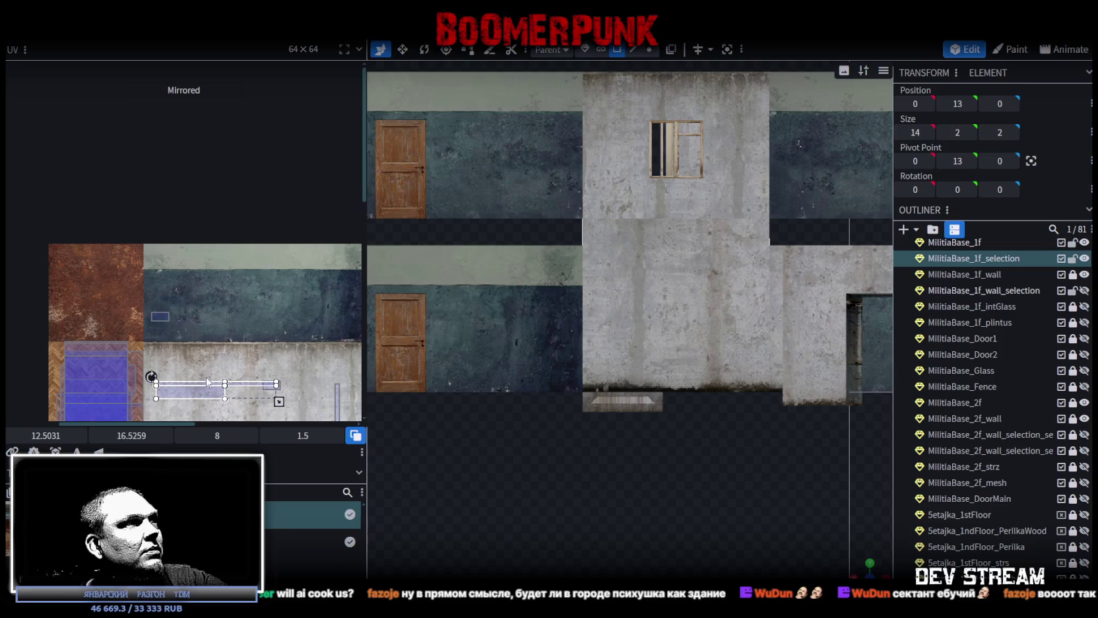
{"action": "scroll", "coordinate": [225, 323], "scroll_direction": "up", "scroll_amount": 2}
{"action": "scroll", "coordinate": [223, 287], "scroll_direction": "up", "scroll_amount": 2}
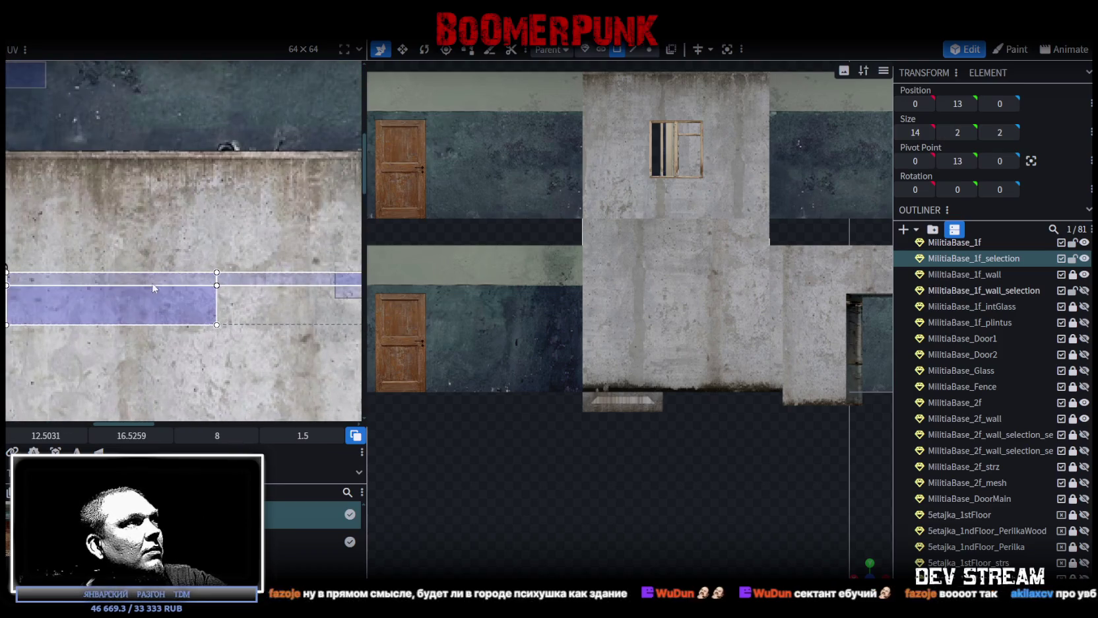
{"action": "left_click_drag", "start_coordinate": [143, 303], "coordinate": [193, 191]}
{"action": "scroll", "coordinate": [192, 189], "scroll_direction": "up", "scroll_amount": 2}
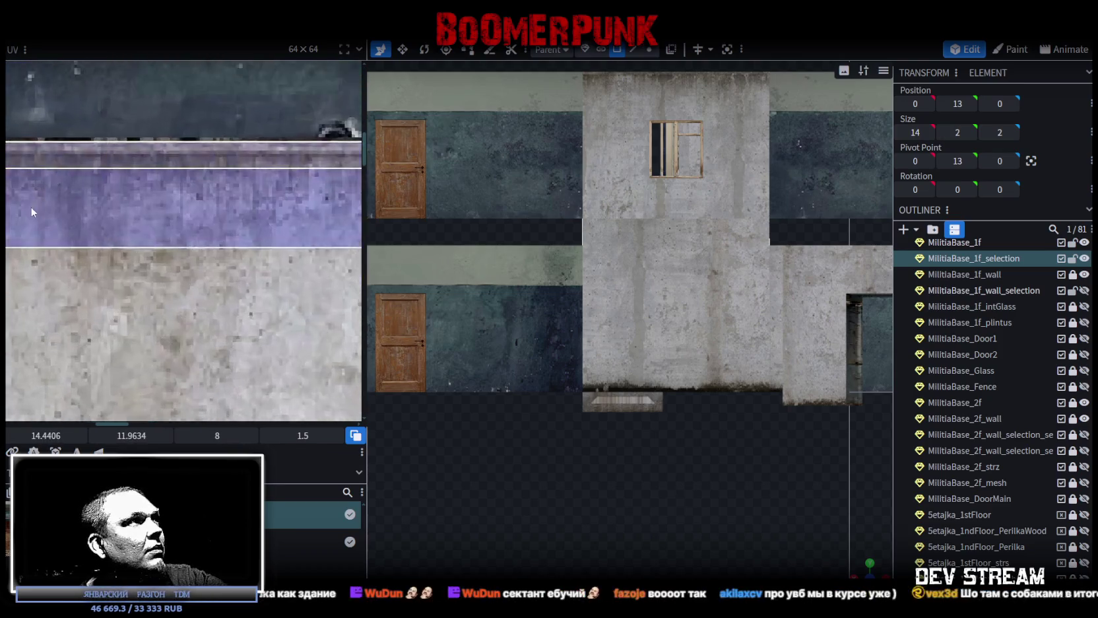
{"action": "scroll", "coordinate": [132, 211], "scroll_direction": "up", "scroll_amount": 2}
{"action": "left_click_drag", "start_coordinate": [73, 241], "coordinate": [75, 231]}
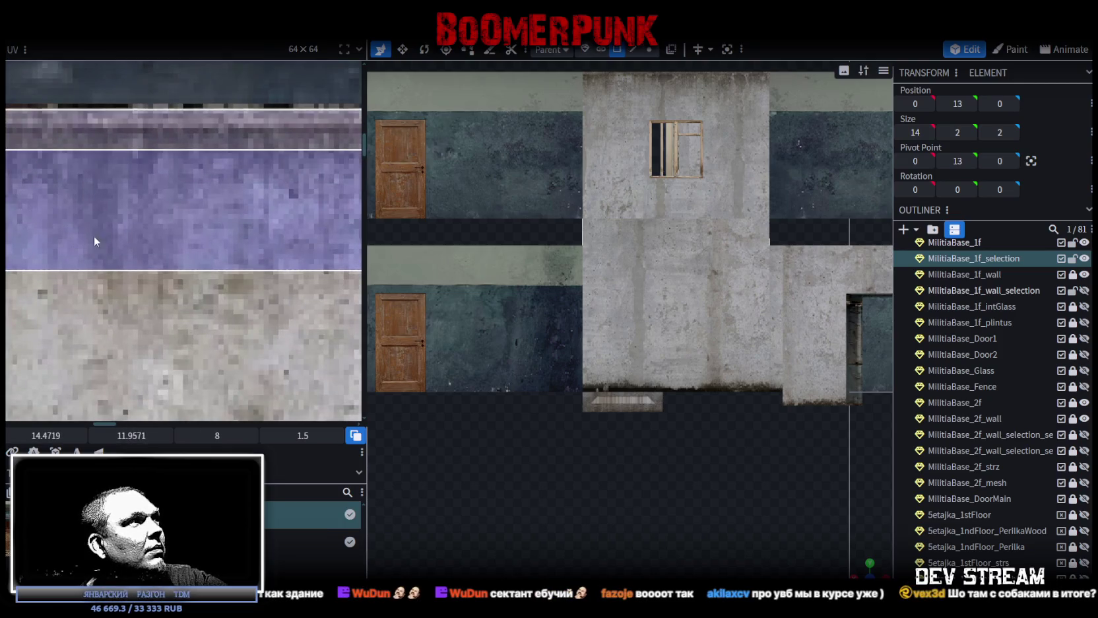
{"action": "scroll", "coordinate": [94, 241], "scroll_direction": "down", "scroll_amount": 3}
- Shift the beam face's UV slightly down, then check the stair and parquet floor up close
{"action": "mouse_move", "coordinate": [581, 429]}
{"action": "left_mouse_down"}
{"action": "mouse_move", "coordinate": [620, 485]}
{"action": "mouse_move", "coordinate": [574, 435]}
{"action": "left_mouse_up"}
{"action": "left_click_drag", "start_coordinate": [127, 245], "coordinate": [159, 283]}
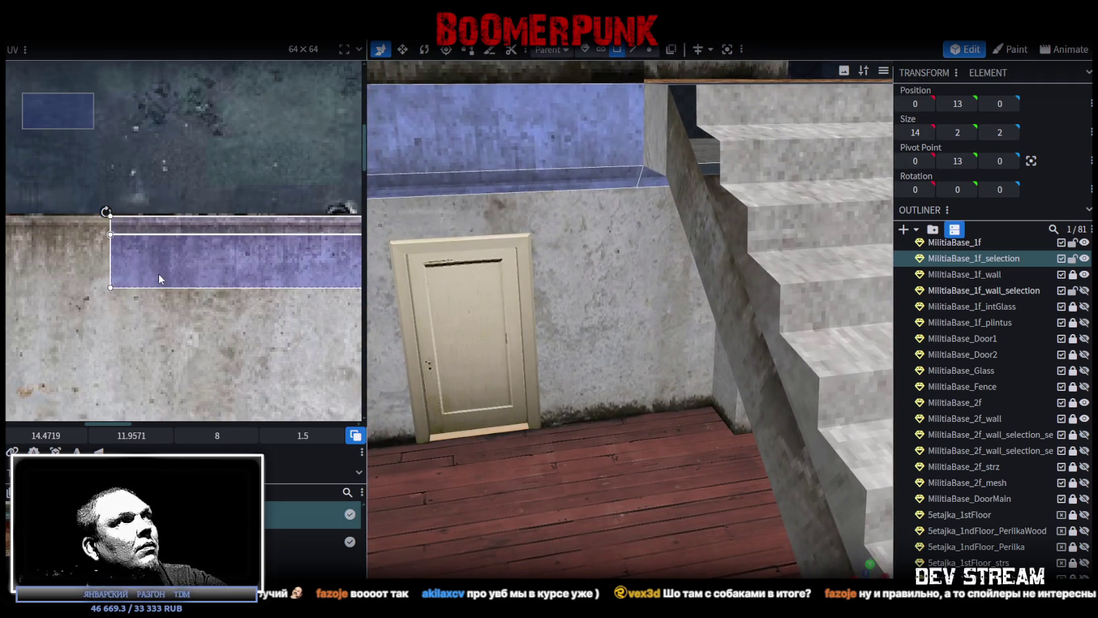
{"action": "mouse_move", "coordinate": [642, 465]}
{"action": "left_mouse_down"}
{"action": "mouse_move", "coordinate": [667, 438]}
{"action": "mouse_move", "coordinate": [694, 443]}
{"action": "mouse_move", "coordinate": [646, 561]}
{"action": "left_mouse_up"}
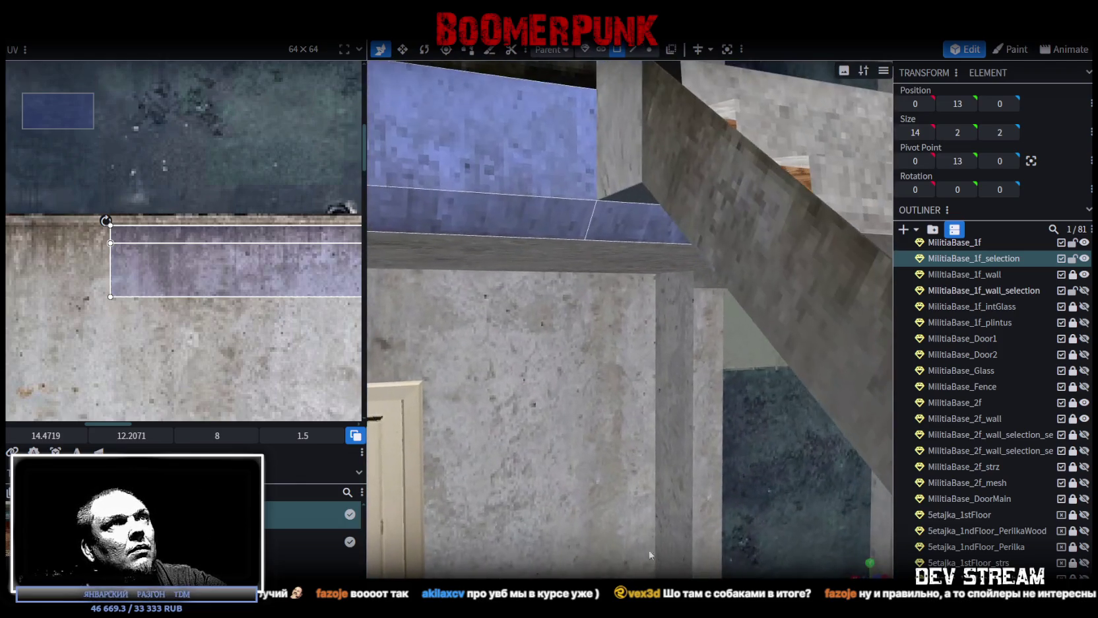
{"action": "left_click", "coordinate": [640, 226]}
{"action": "left_click_drag", "start_coordinate": [641, 226], "coordinate": [596, 371]}
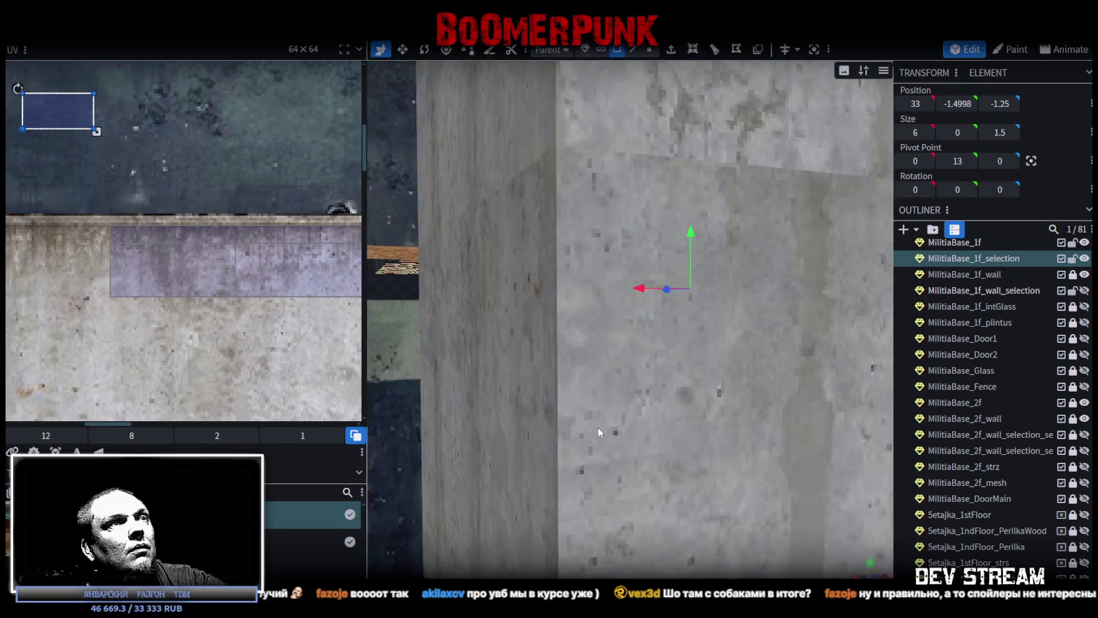
{"action": "scroll", "coordinate": [561, 462], "scroll_direction": "down", "scroll_amount": 5}
{"action": "mouse_move", "coordinate": [521, 504]}
{"action": "left_mouse_down"}
{"action": "mouse_move", "coordinate": [530, 357]}
{"action": "mouse_move", "coordinate": [486, 452]}
{"action": "mouse_move", "coordinate": [565, 525]}
{"action": "mouse_move", "coordinate": [594, 475]}
{"action": "left_mouse_up"}
- In top view, move the stair's top face UV onto an empty concrete patch
{"action": "left_click", "coordinate": [561, 403]}
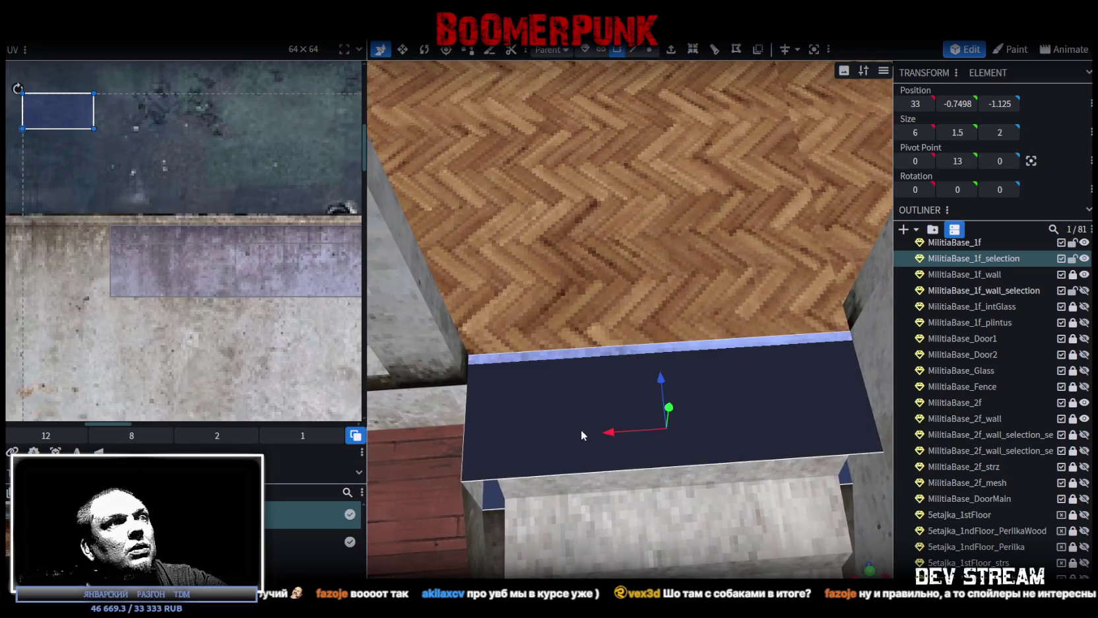
{"action": "left_click", "coordinate": [869, 571]}
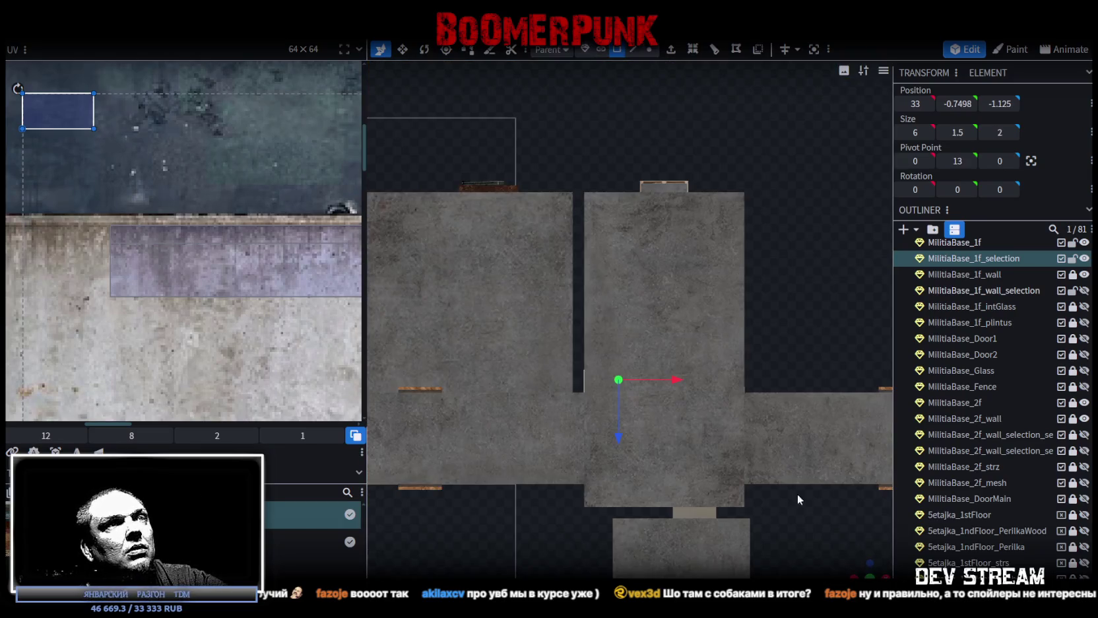
{"action": "scroll", "coordinate": [123, 336], "scroll_direction": "down", "scroll_amount": 3}
{"action": "scroll", "coordinate": [182, 348], "scroll_direction": "up", "scroll_amount": 1}
{"action": "mouse_move", "coordinate": [291, 331]}
{"action": "left_mouse_down"}
{"action": "mouse_move", "coordinate": [255, 234]}
{"action": "mouse_move", "coordinate": [244, 344]}
{"action": "left_mouse_up"}
{"action": "scroll", "coordinate": [253, 235], "scroll_direction": "up", "scroll_amount": 1}
{"action": "scroll", "coordinate": [247, 241], "scroll_direction": "up", "scroll_amount": 1}
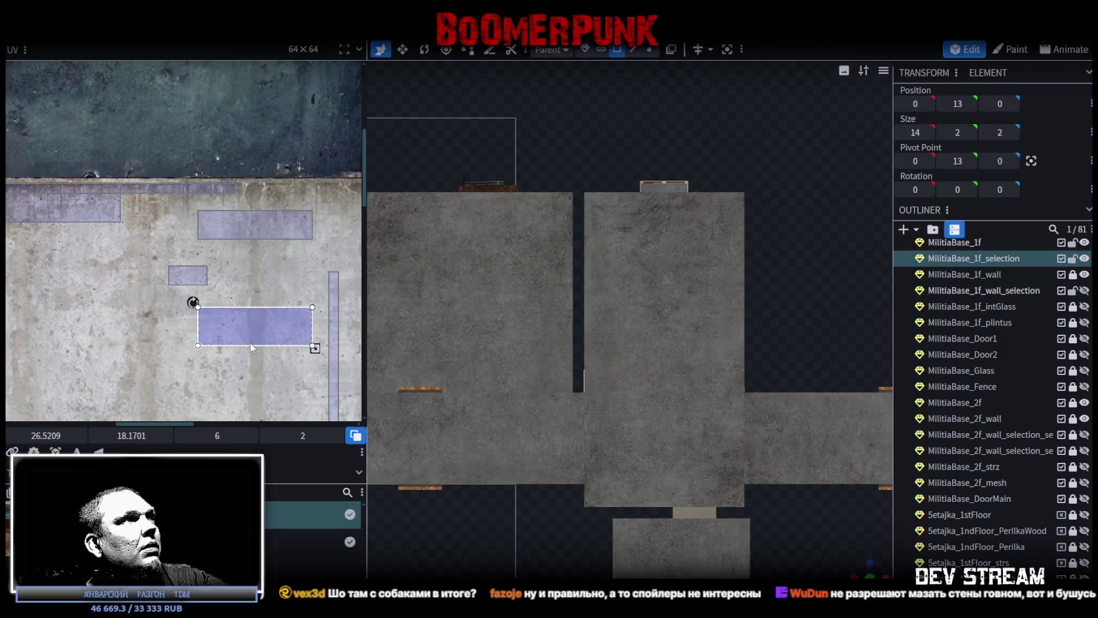
- Move the selected face's UV beside the top rectangle on the texture
{"action": "scroll", "coordinate": [762, 519], "scroll_direction": "down", "scroll_amount": 2}
{"action": "mouse_move", "coordinate": [860, 571]}
{"action": "left_mouse_down"}
{"action": "mouse_move", "coordinate": [731, 474]}
{"action": "mouse_move", "coordinate": [616, 464]}
{"action": "mouse_move", "coordinate": [528, 425]}
{"action": "mouse_move", "coordinate": [519, 397]}
{"action": "mouse_move", "coordinate": [556, 466]}
{"action": "mouse_move", "coordinate": [343, 286]}
{"action": "left_mouse_up"}
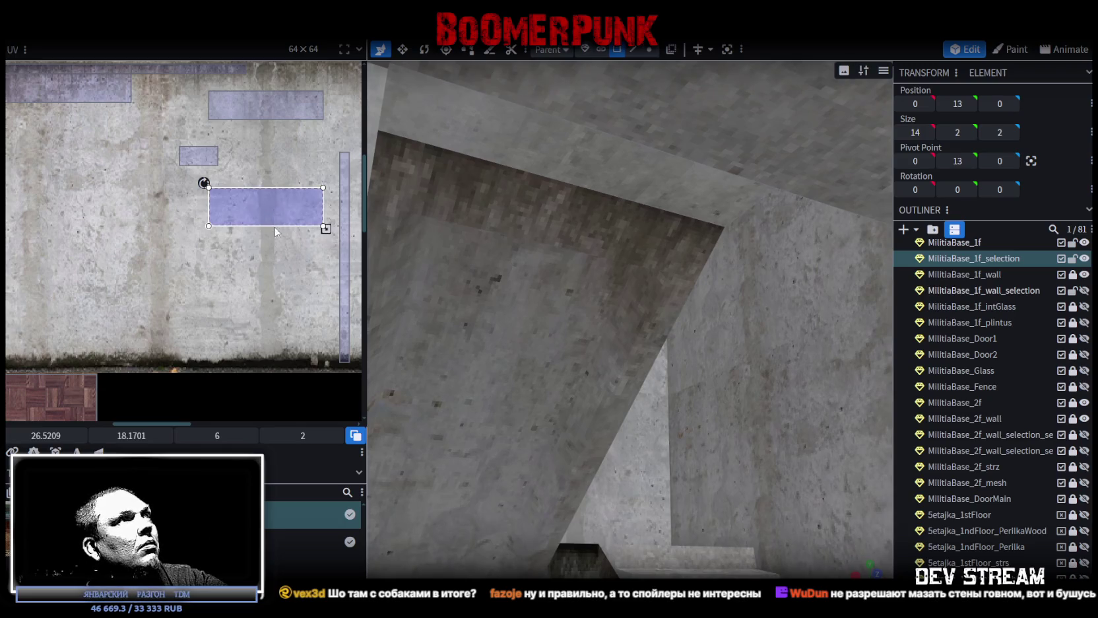
{"action": "scroll", "coordinate": [218, 217], "scroll_direction": "up", "scroll_amount": 2}
{"action": "mouse_move", "coordinate": [282, 245]}
{"action": "left_mouse_down"}
{"action": "mouse_move", "coordinate": [301, 157]}
{"action": "mouse_move", "coordinate": [259, 264]}
{"action": "left_mouse_up"}
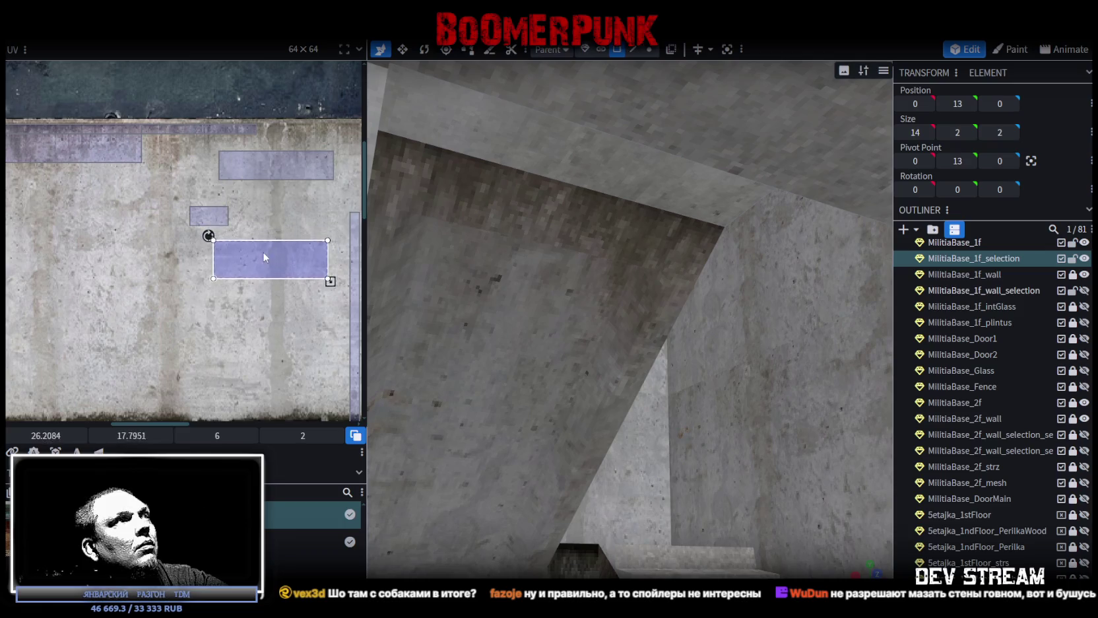
- Place the adjoining ledge face's UV along the texture's top edge, shifted right
{"action": "left_click", "coordinate": [512, 149]}
{"action": "left_click_drag", "start_coordinate": [289, 166], "coordinate": [317, 139]}
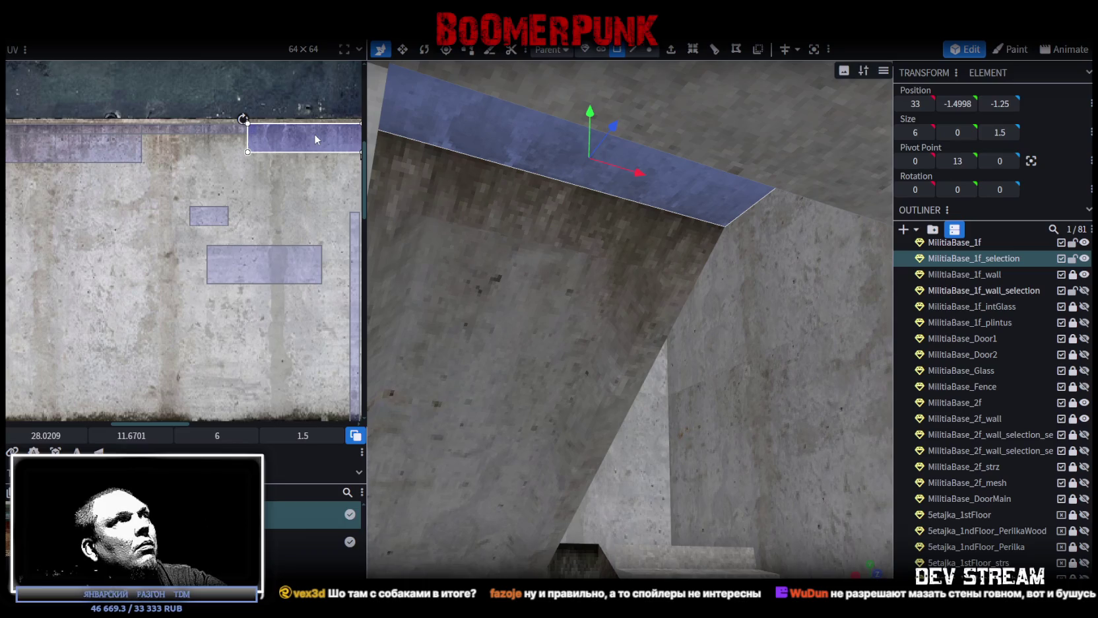
{"action": "middle_click_drag", "start_coordinate": [313, 144], "coordinate": [98, 253]}
{"action": "scroll", "coordinate": [97, 254], "scroll_direction": "up", "scroll_amount": 2}
{"action": "left_click_drag", "start_coordinate": [129, 216], "coordinate": [306, 214]}
- Move the stairs' top ledge UV onto the dark concrete edge strip on the left
{"action": "scroll", "coordinate": [306, 215], "scroll_direction": "down", "scroll_amount": 2}
{"action": "left_click", "coordinate": [198, 308]}
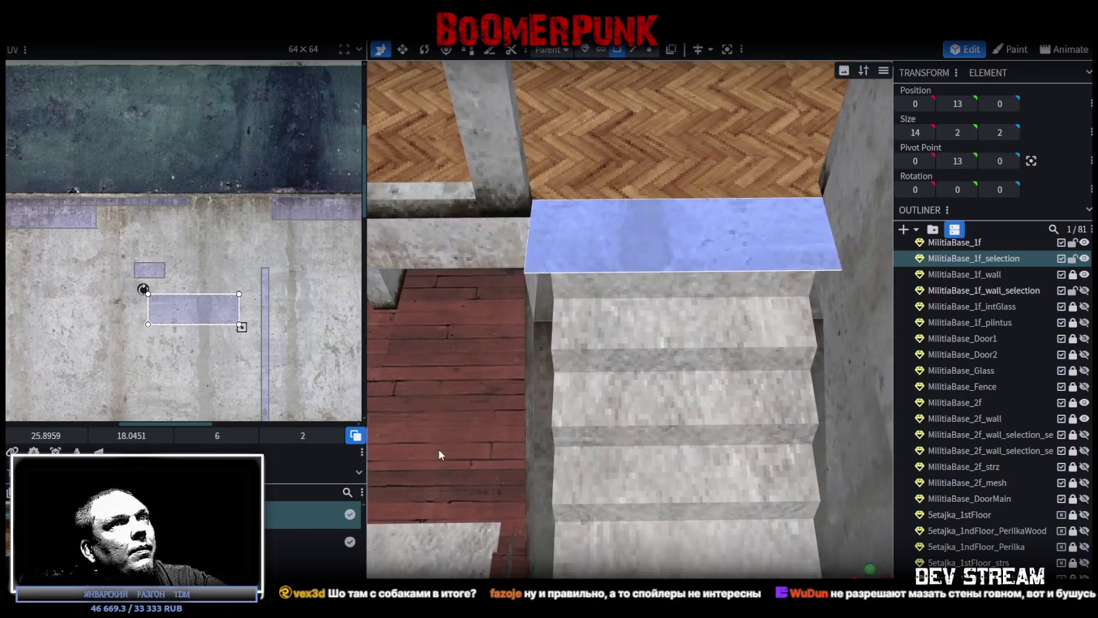
{"action": "mouse_move", "coordinate": [229, 301]}
{"action": "left_mouse_down"}
{"action": "mouse_move", "coordinate": [220, 217]}
{"action": "mouse_move", "coordinate": [202, 218]}
{"action": "left_mouse_up"}
{"action": "middle_click_drag", "start_coordinate": [79, 274], "coordinate": [249, 316]}
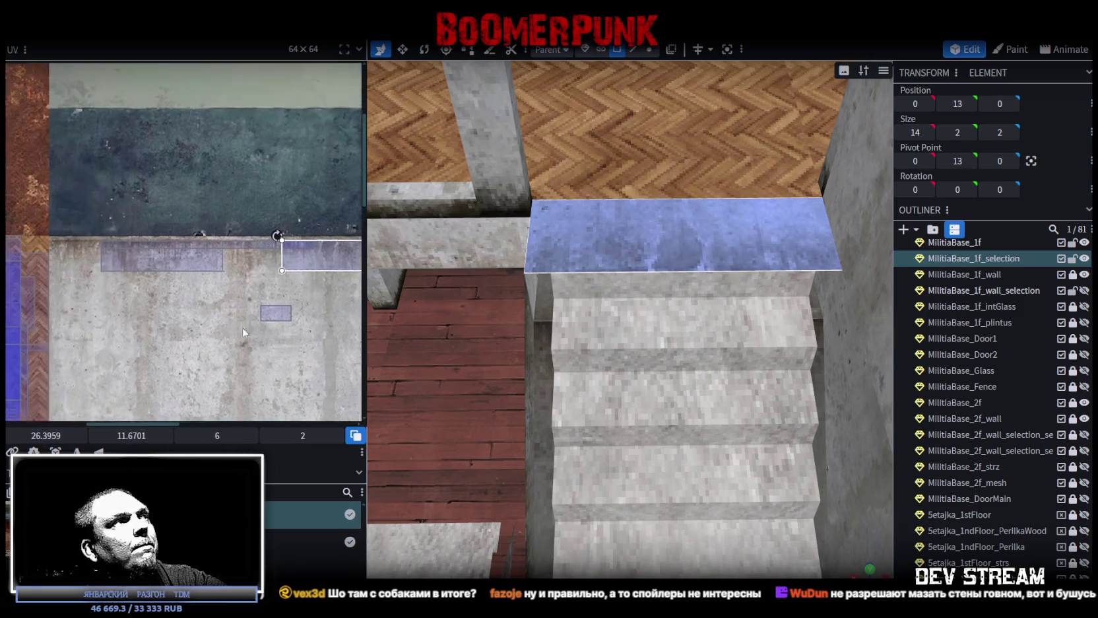
{"action": "left_click_drag", "start_coordinate": [342, 251], "coordinate": [111, 250]}
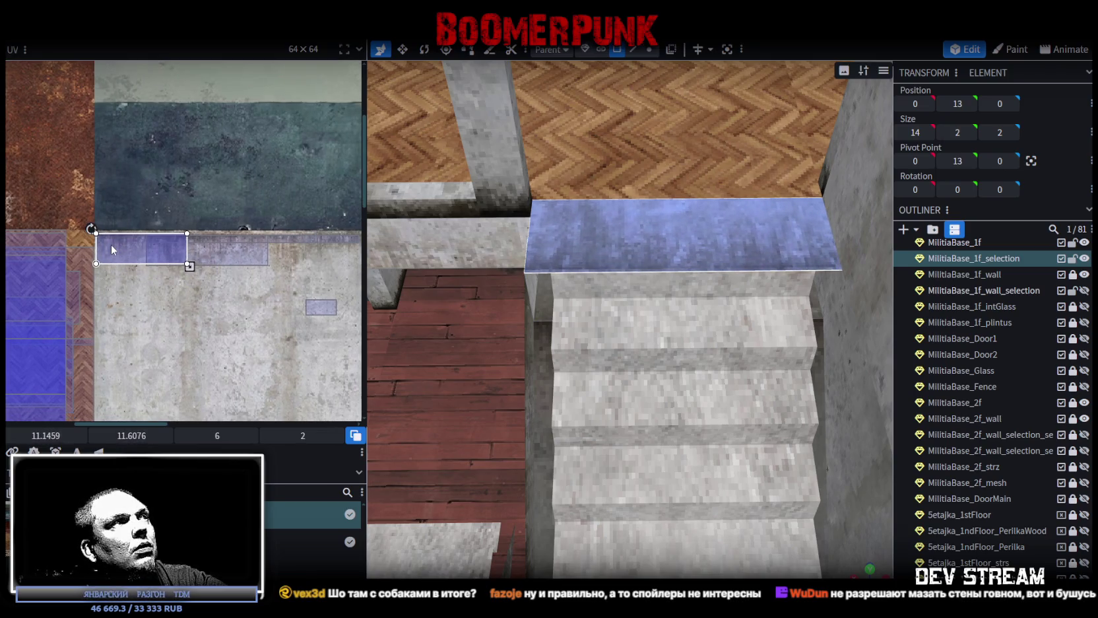
{"action": "left_click_drag", "start_coordinate": [111, 250], "coordinate": [112, 252]}
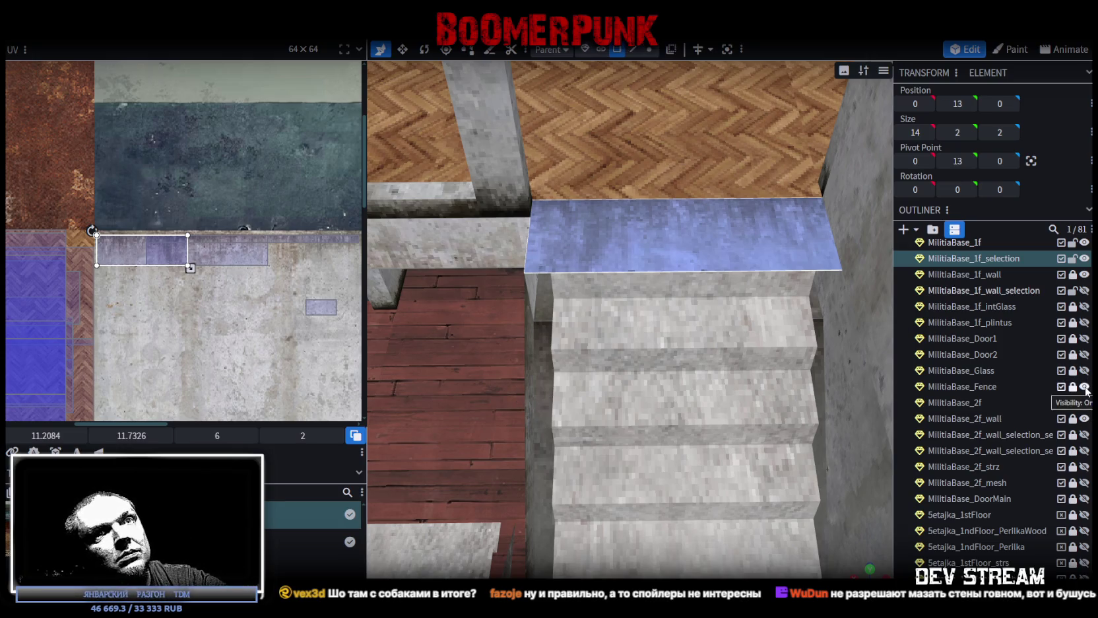
- Toggle the second-floor wall group's visibility back on and switch to Unity
{"action": "left_click", "coordinate": [1084, 435]}
{"action": "left_click", "coordinate": [1085, 450]}
{"action": "left_click", "coordinate": [1084, 451]}
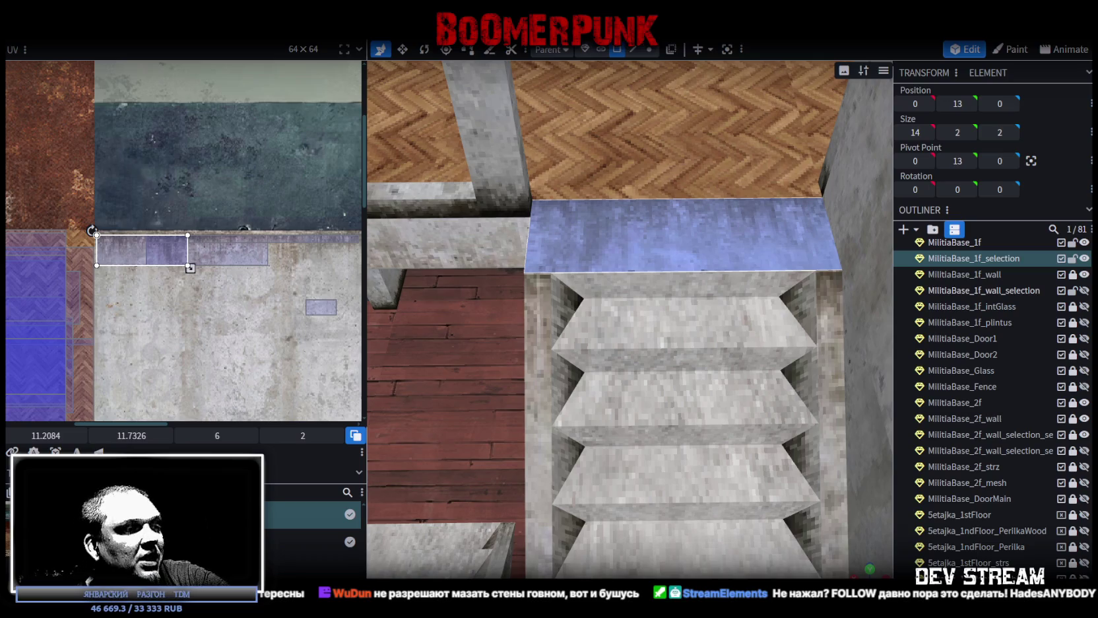
{"action": "key", "text": "alt+Tab"}
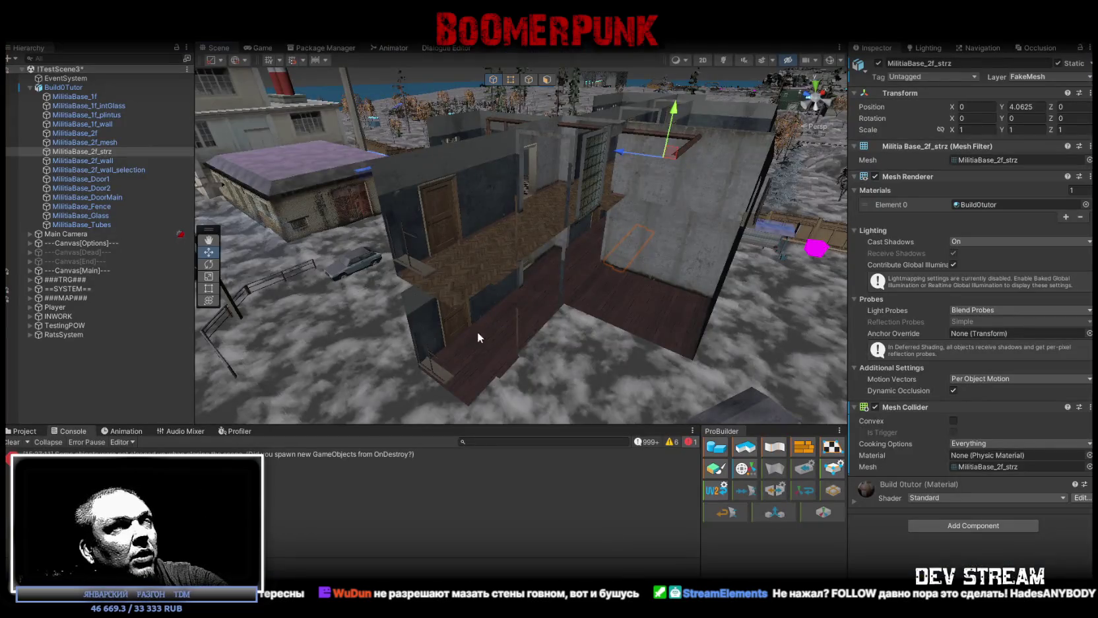
- Collapse and deactivate the Build0Tutor building object in the Hierarchy
{"action": "right_click_drag", "start_coordinate": [478, 331], "coordinate": [850, 184]}
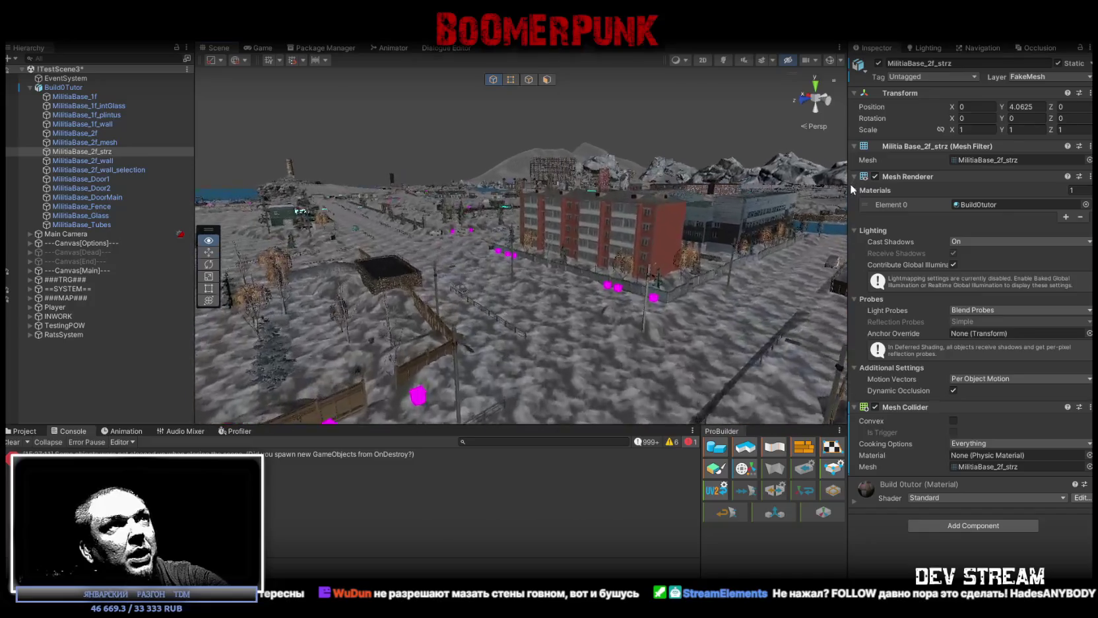
{"action": "mouse_move", "coordinate": [850, 183]}
{"action": "right_mouse_down"}
{"action": "mouse_move", "coordinate": [522, 171]}
{"action": "mouse_move", "coordinate": [595, 274]}
{"action": "mouse_move", "coordinate": [976, 346]}
{"action": "mouse_move", "coordinate": [896, 294]}
{"action": "right_mouse_up"}
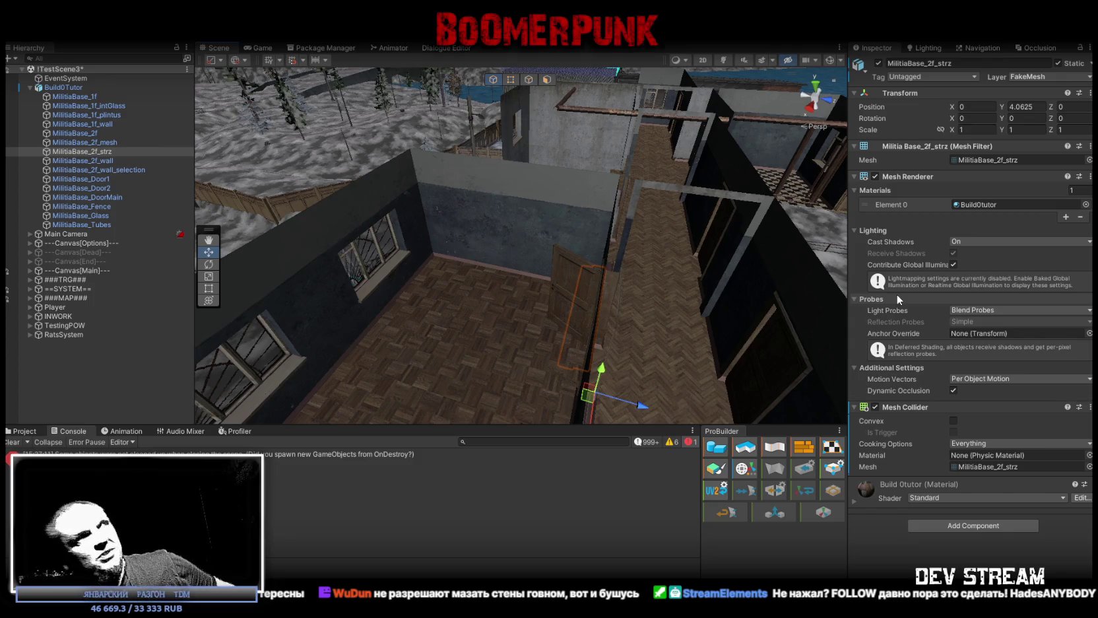
{"action": "left_click", "coordinate": [29, 87]}
{"action": "left_click", "coordinate": [63, 87]}
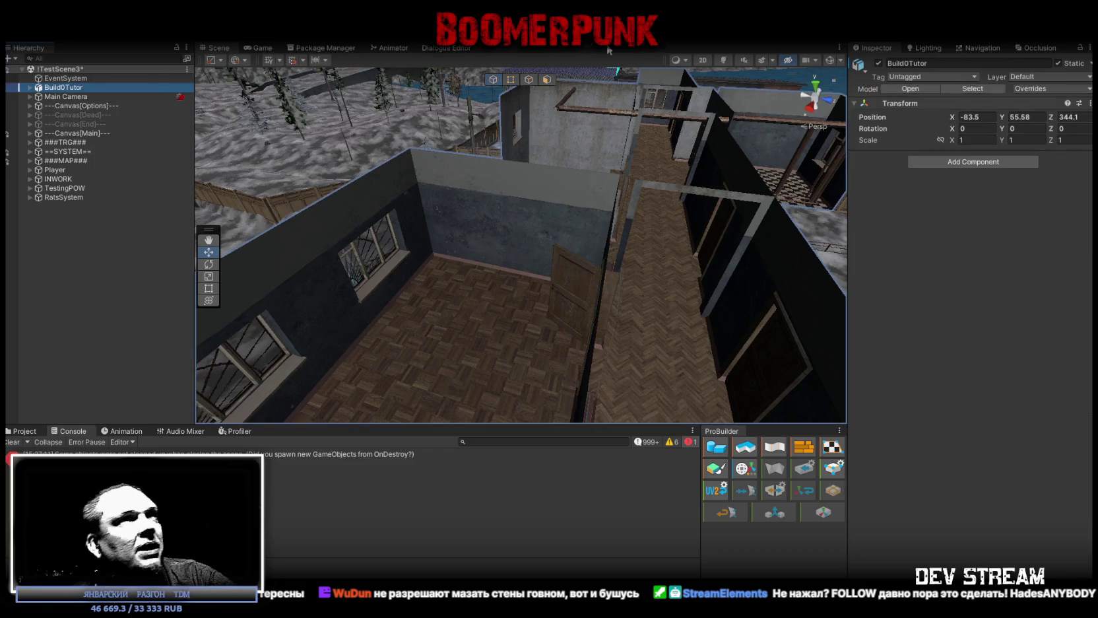
{"action": "left_click", "coordinate": [879, 63]}
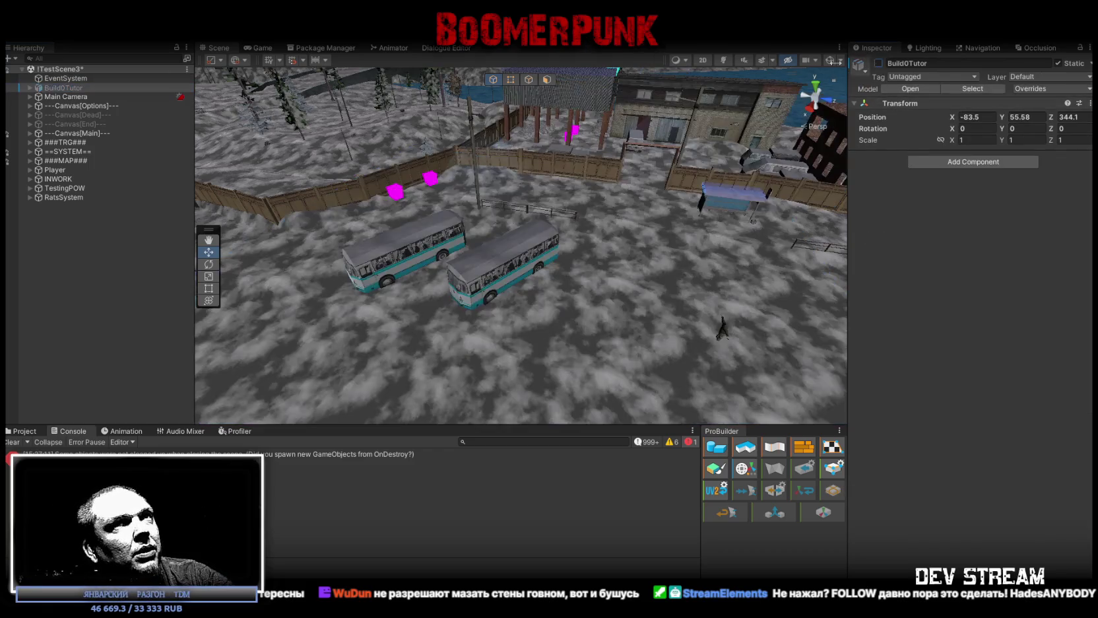
- Expand ###TRG### and select DogsManager to view its Dog Director settings
{"action": "left_click", "coordinate": [30, 142]}
{"action": "left_click", "coordinate": [72, 170]}
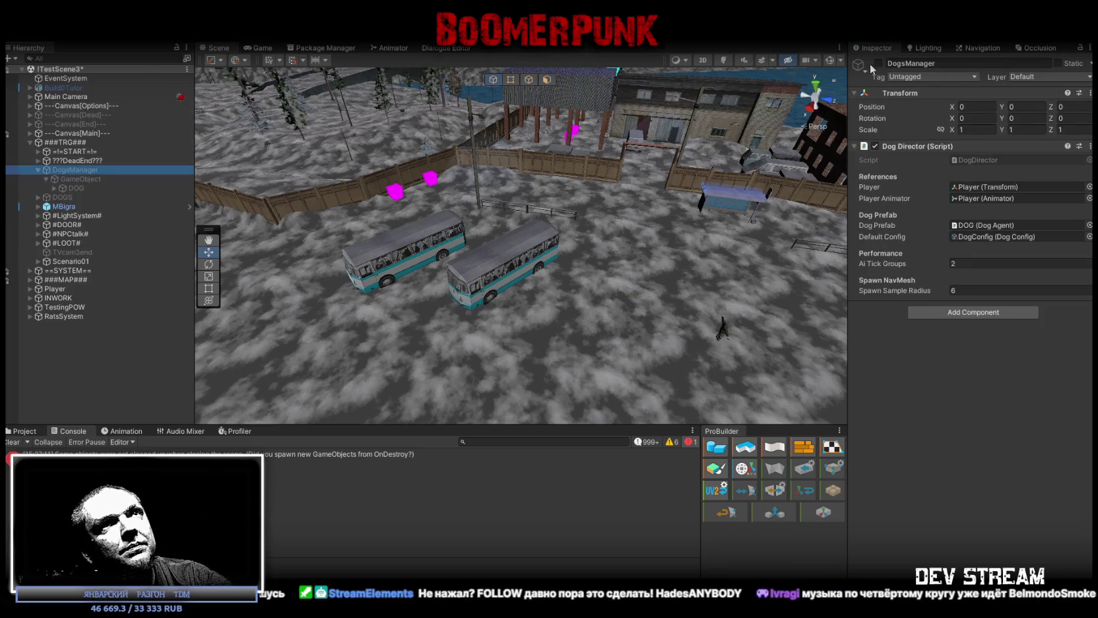
{"action": "left_click_drag", "start_coordinate": [805, 122], "coordinate": [724, 277], "text": "alt"}
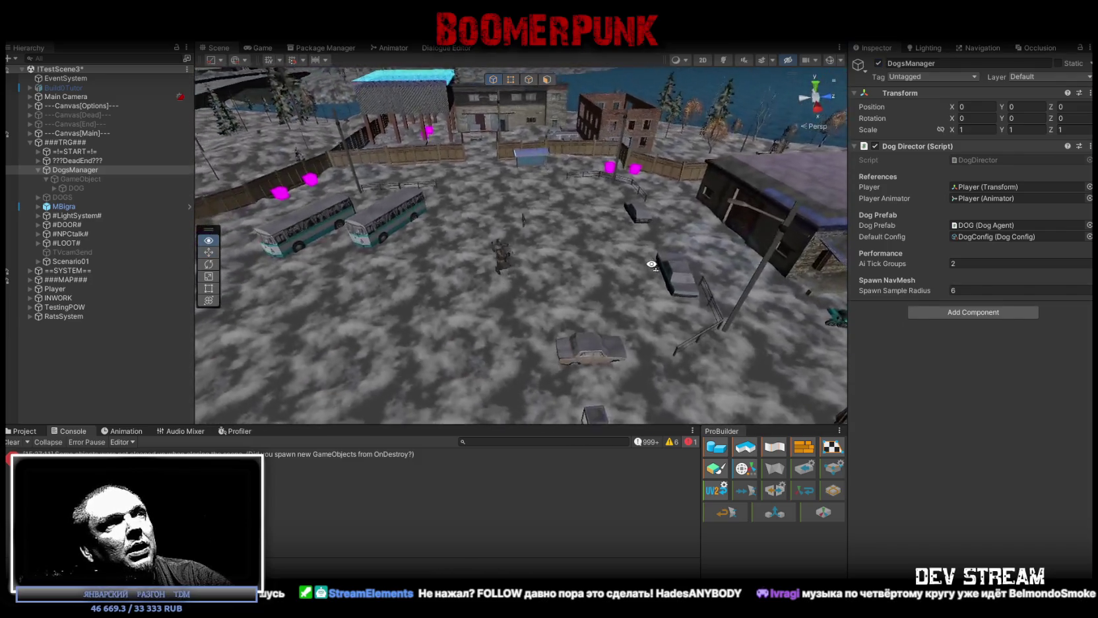
{"action": "right_click_drag", "start_coordinate": [704, 276], "coordinate": [576, 106]}
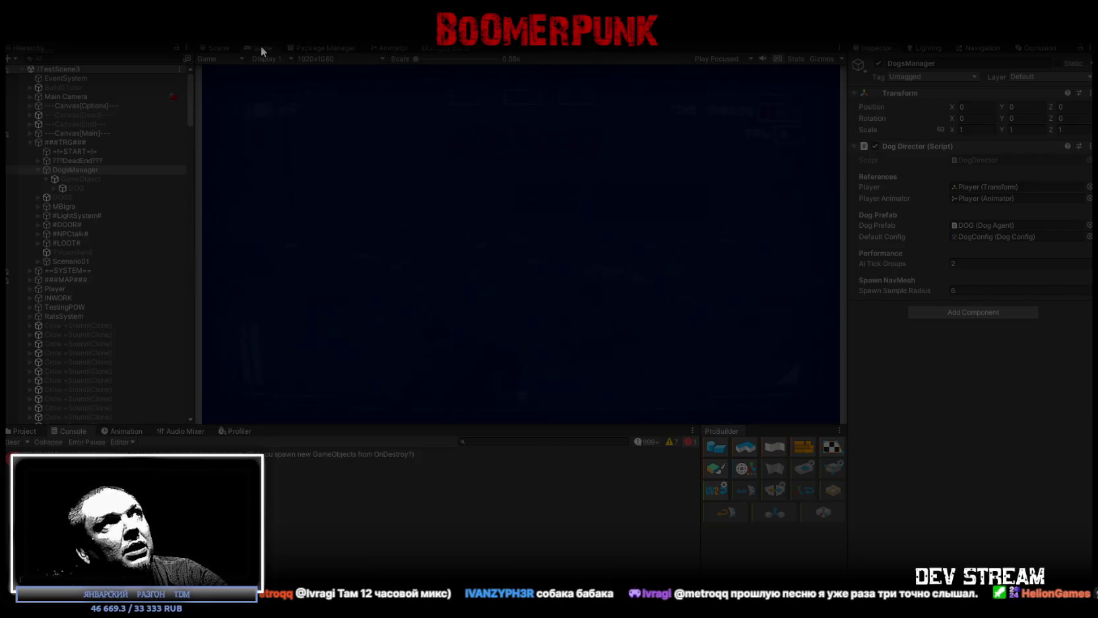
- Equip the yellow hat, pistol and rifle, put the card in the second top slot, close inventory
{"action": "key", "text": "Tab"}
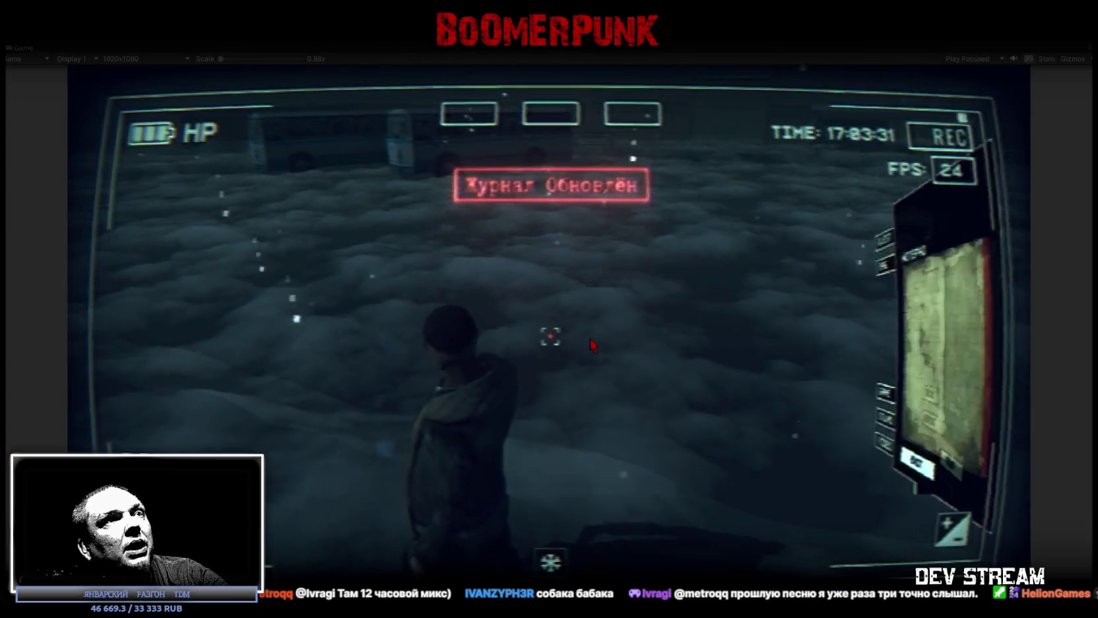
{"action": "left_click", "coordinate": [789, 333]}
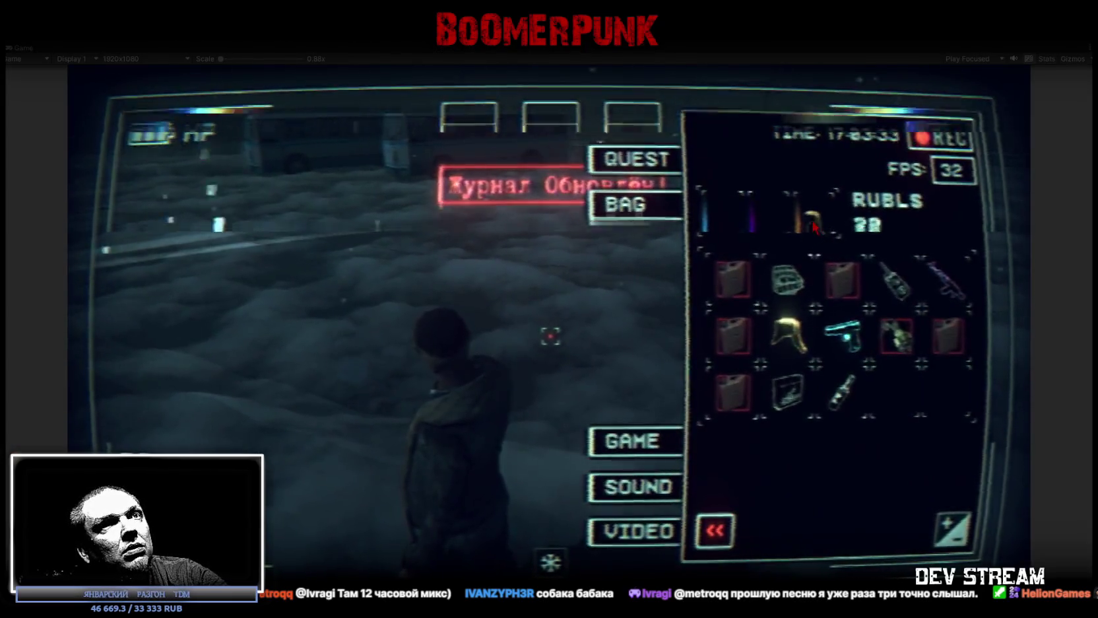
{"action": "left_click", "coordinate": [843, 334]}
{"action": "left_click", "coordinate": [947, 277]}
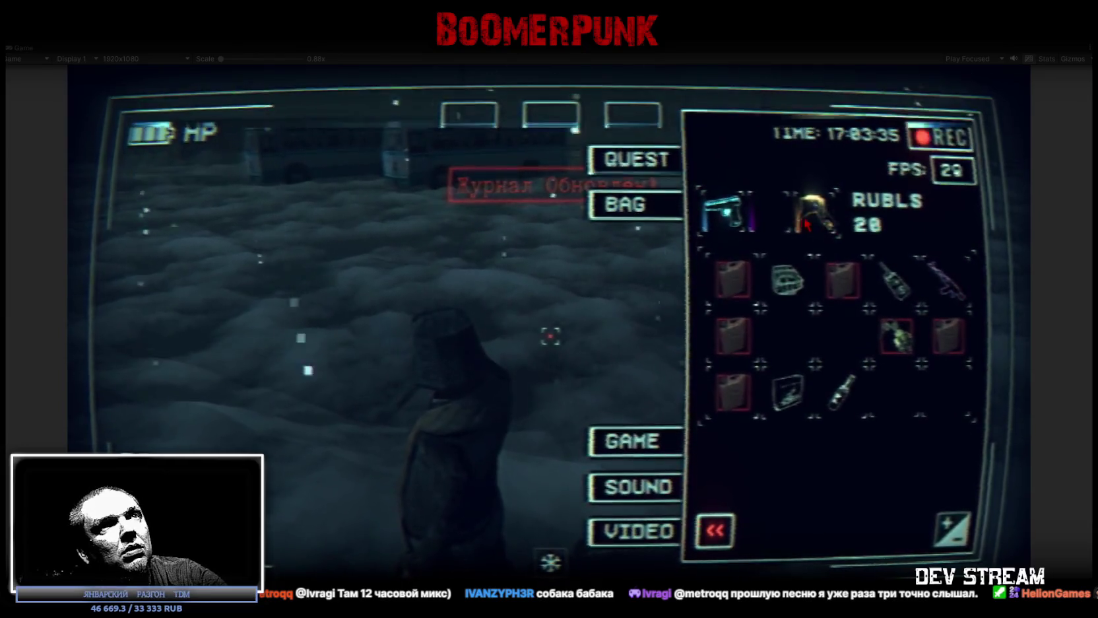
{"action": "left_click_drag", "start_coordinate": [787, 391], "coordinate": [551, 115]}
{"action": "key", "text": "Tab"}
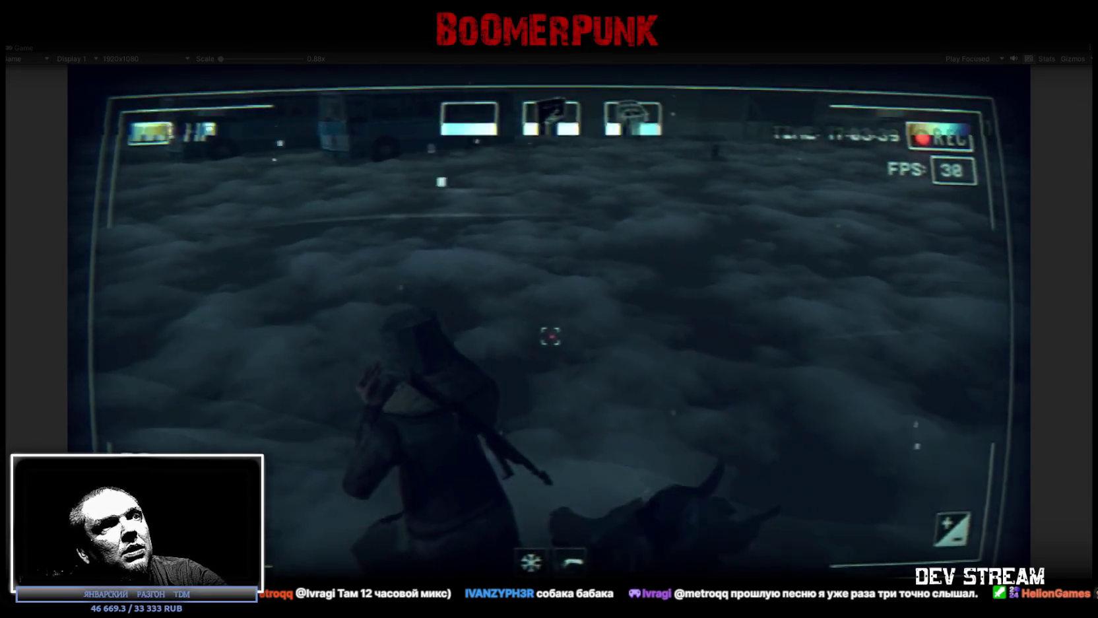